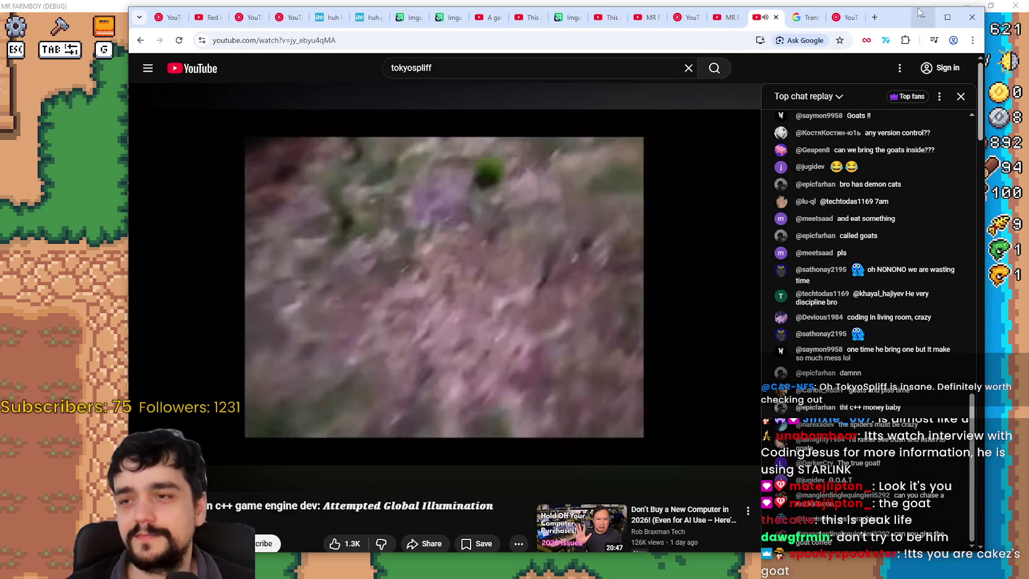
# Step: Pause the YouTube video, check YouTube Music, and return to the MR FARMBOY game window
pyautogui.click(541, 267)
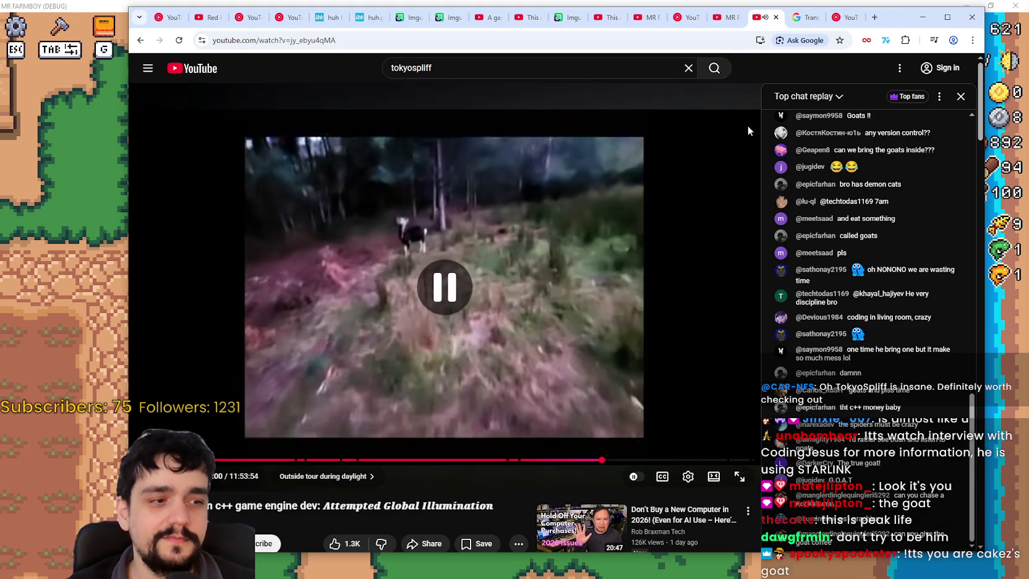
pyautogui.click(844, 17)
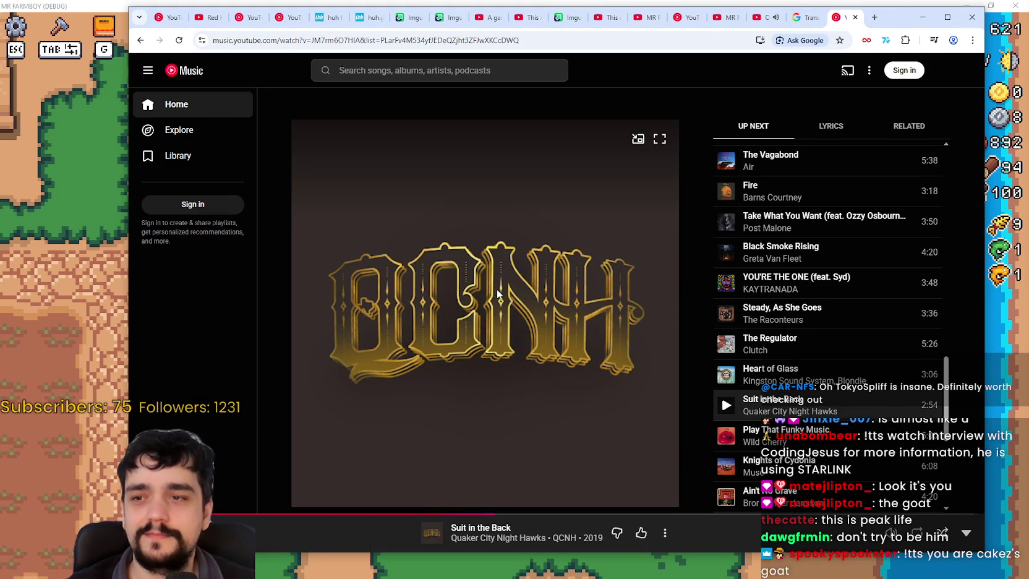
pyautogui.hotkey('alt', 'Tab')
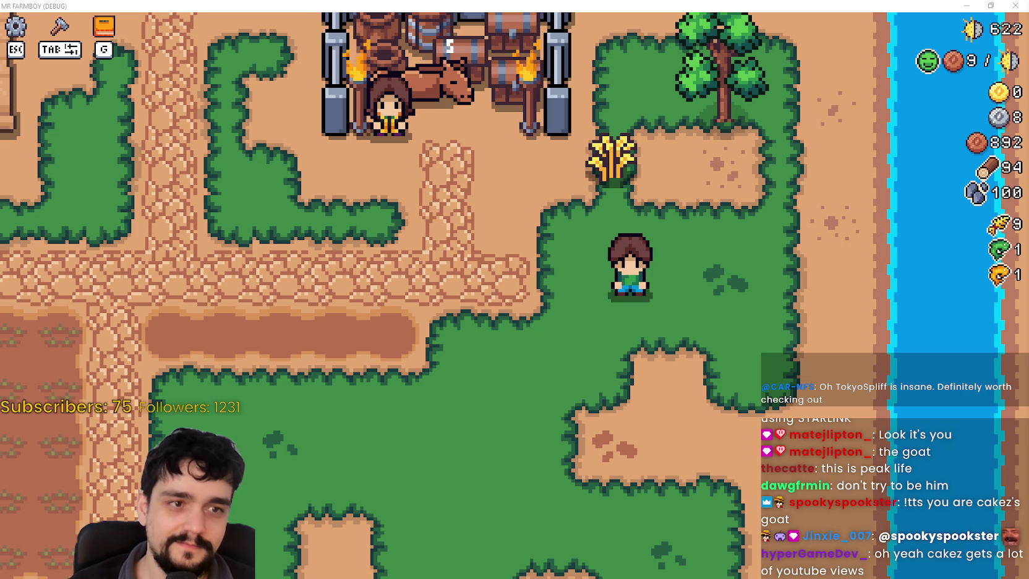
# Step: Walk the farmer left past the market stalls up to the riverbank
pyautogui.scroll(-3, 590, 383)
pyautogui.press('a')
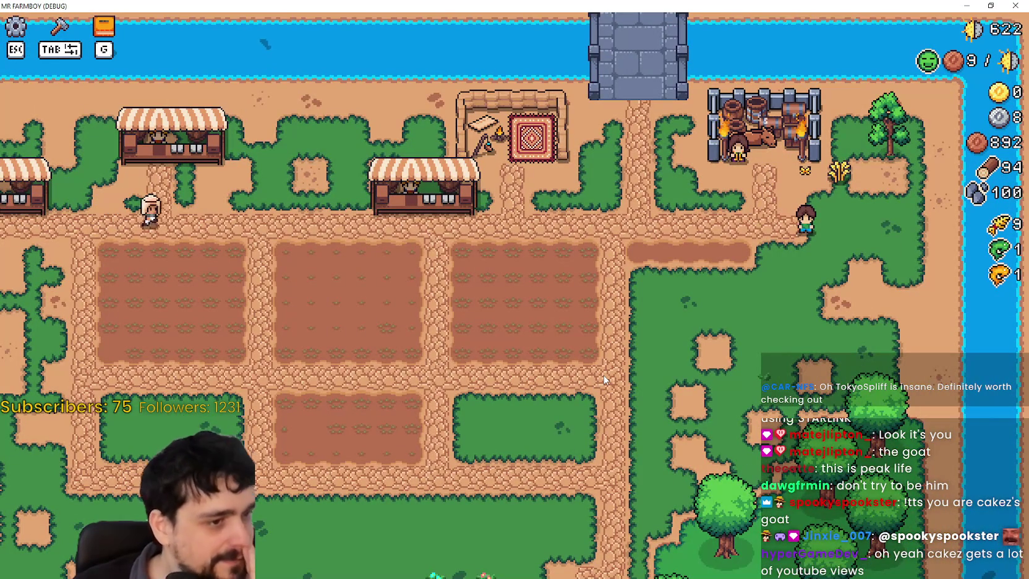
pyautogui.press('a')
pyautogui.scroll(3, 605, 380)
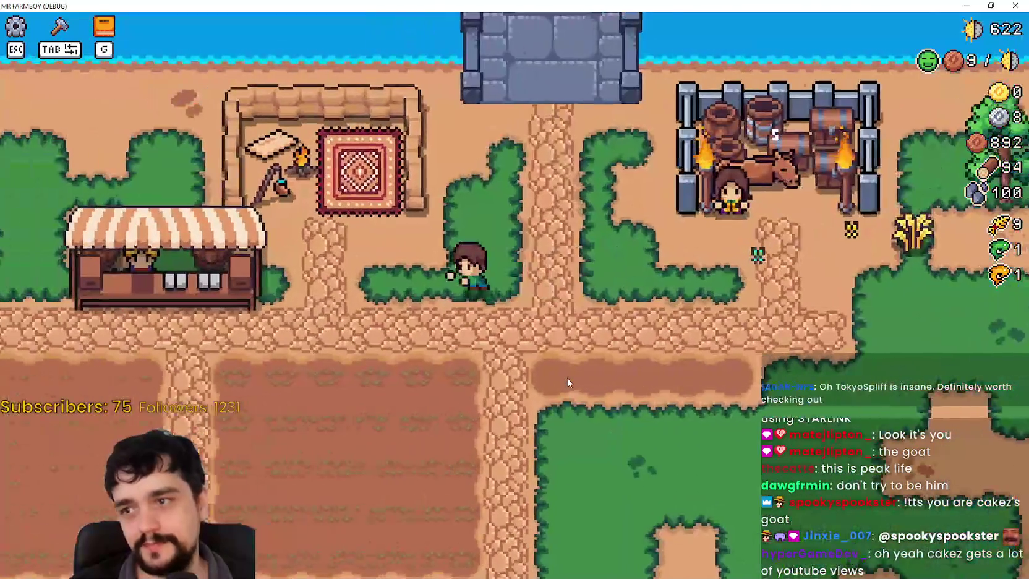
pyautogui.press('a')
pyautogui.press('s')
pyautogui.press('w')
pyautogui.press('a')
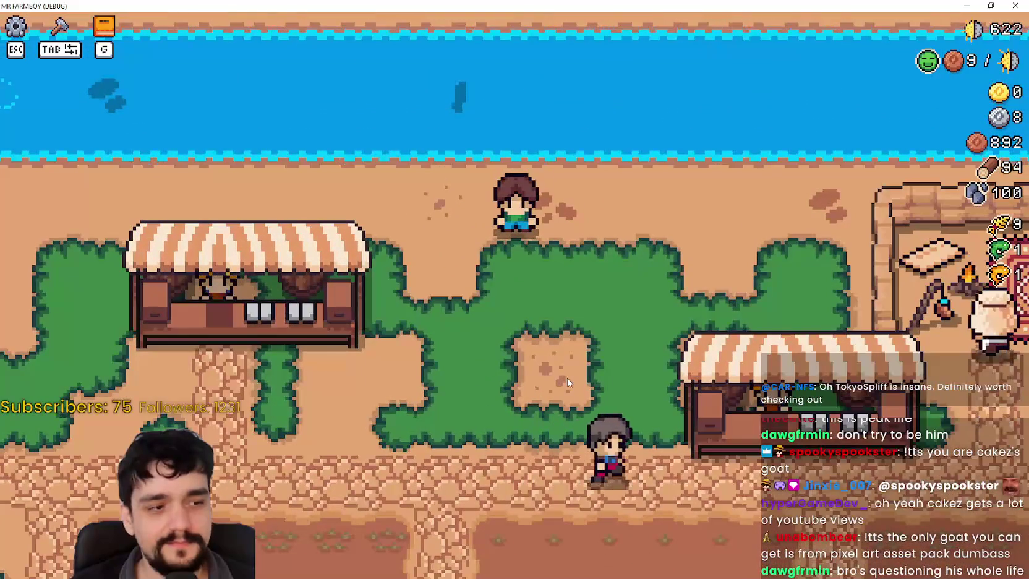
pyautogui.press('s')
pyautogui.press('d')
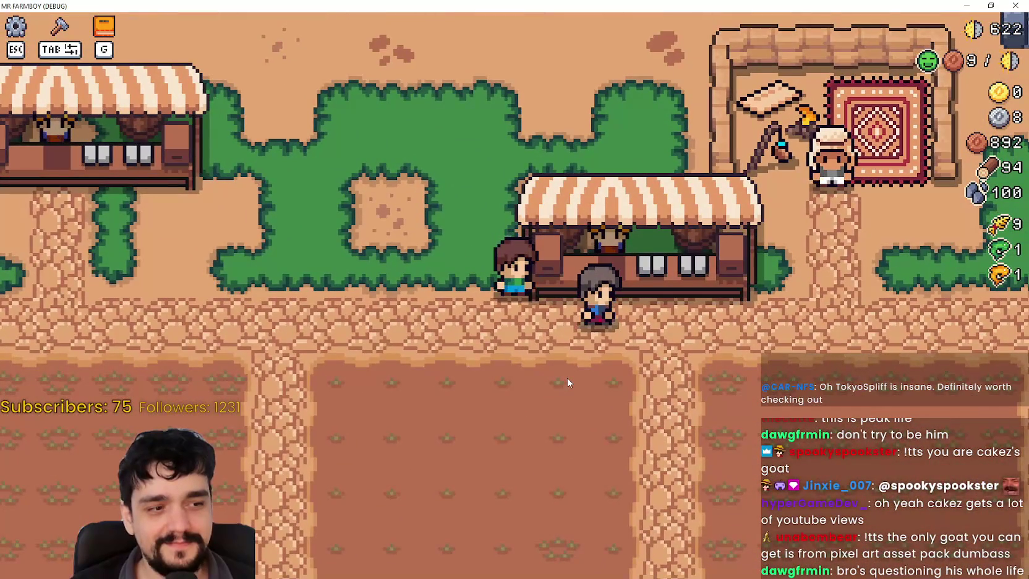
pyautogui.press('s')
pyautogui.press('d')
pyautogui.press('a')
pyautogui.press('w')
pyautogui.press('a')
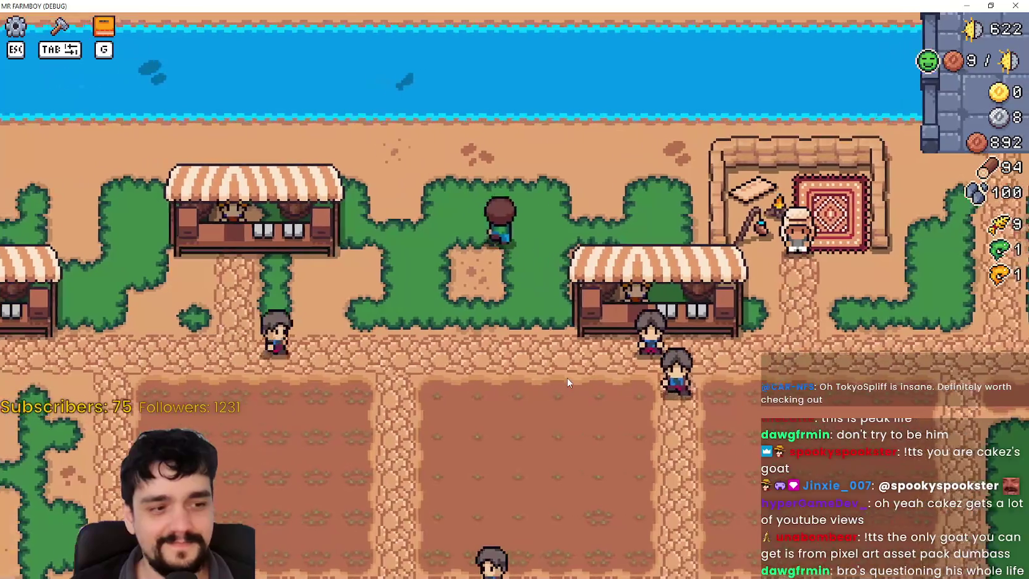
pyautogui.press('w')
pyautogui.press('a')
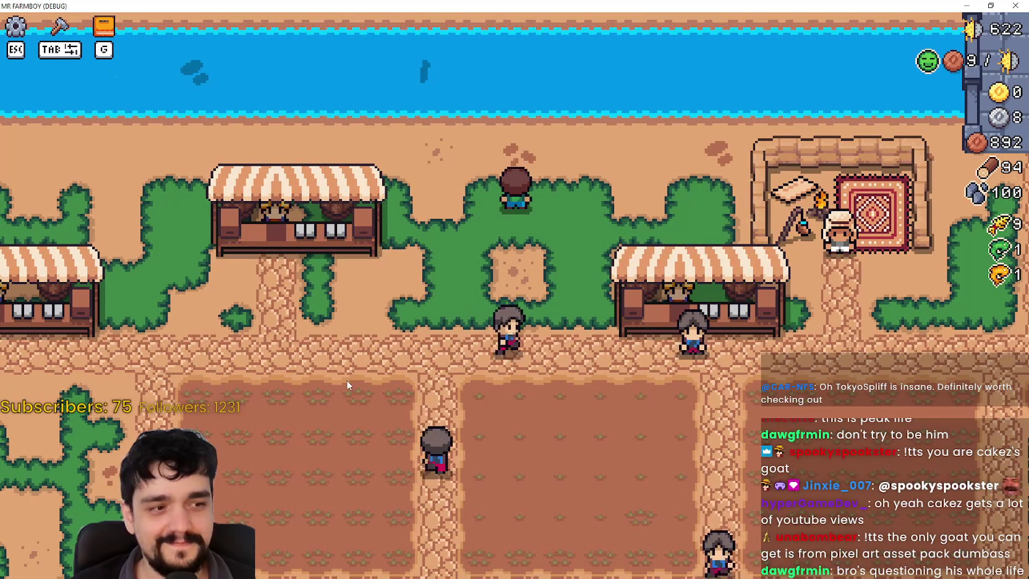
pyautogui.press('w')
pyautogui.press('a')
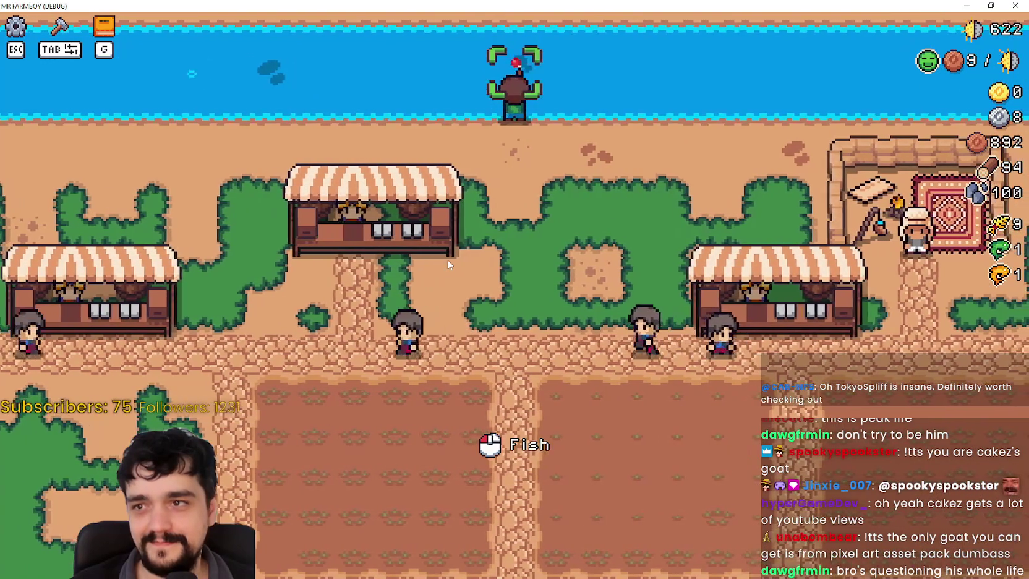
# Step: Catch a fish, walk back toward the farmhouse, and open the Crafting panel's Signs list
pyautogui.click(445, 261)
pyautogui.press('s')
pyautogui.press('d')
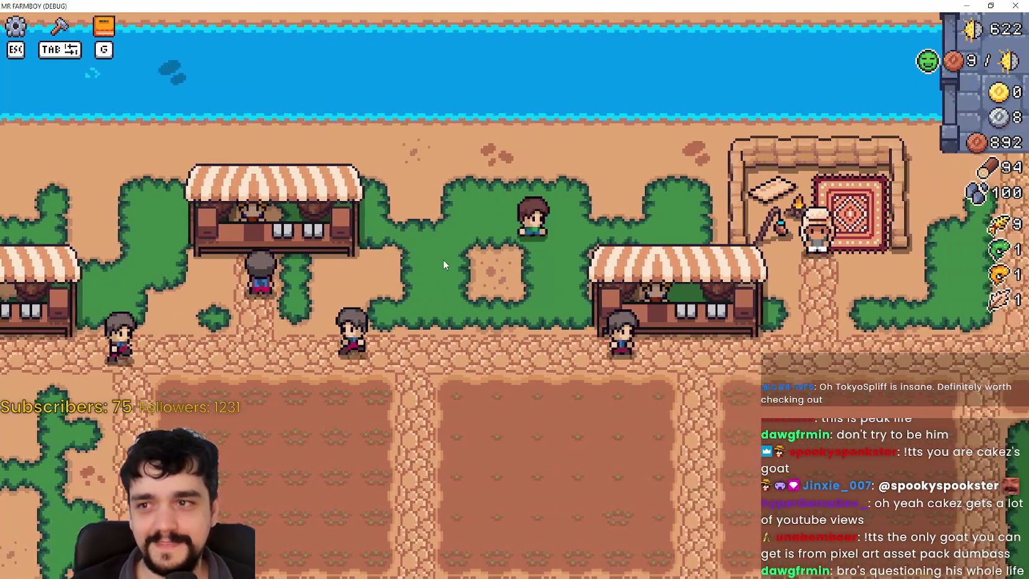
pyautogui.press('s')
pyautogui.press('d')
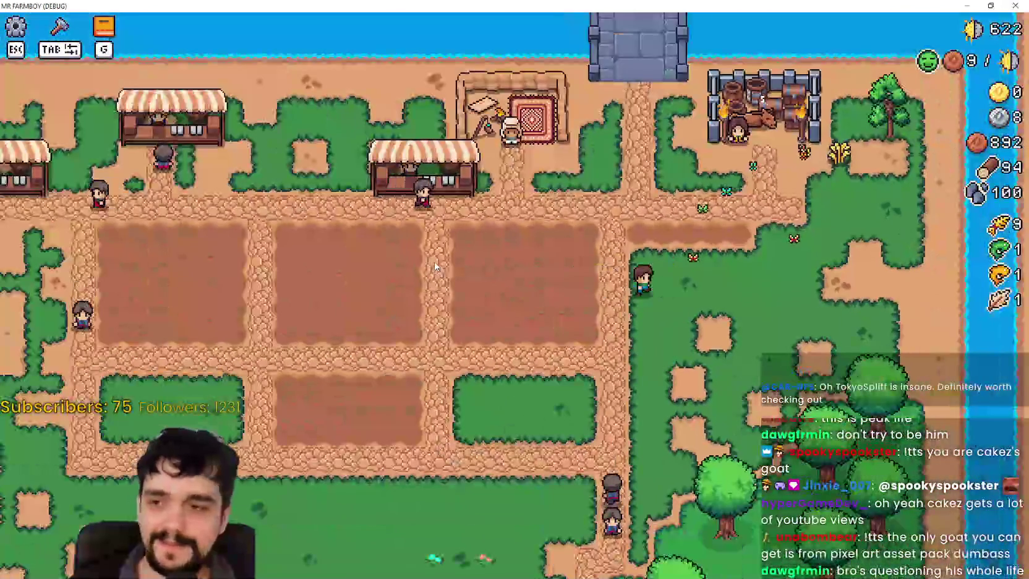
pyautogui.press('d')
pyautogui.press('w')
pyautogui.press('Tab')
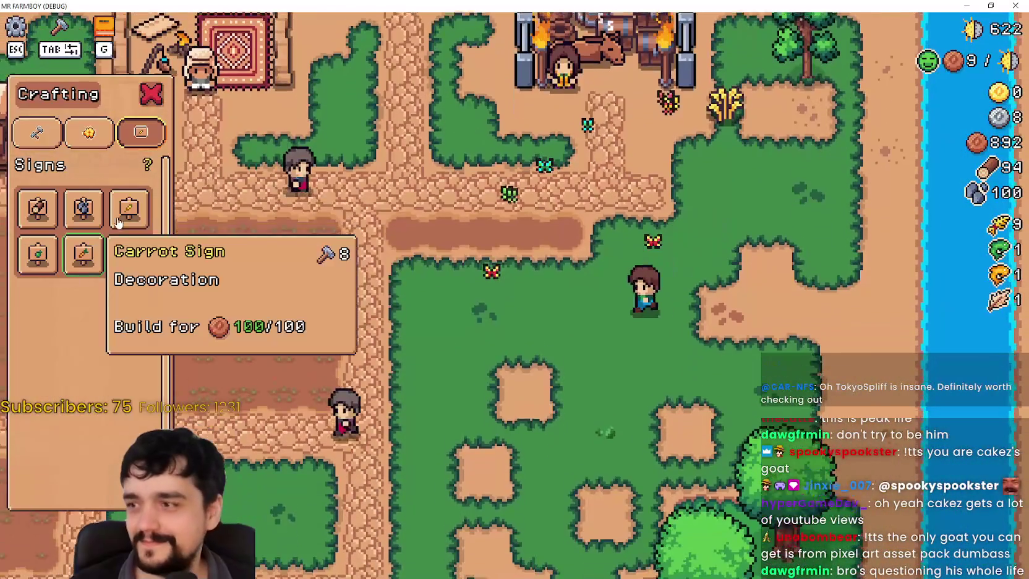
# Step: Build a Barrel Sign on the grass by the farm for 100 wood
pyautogui.click(129, 209)
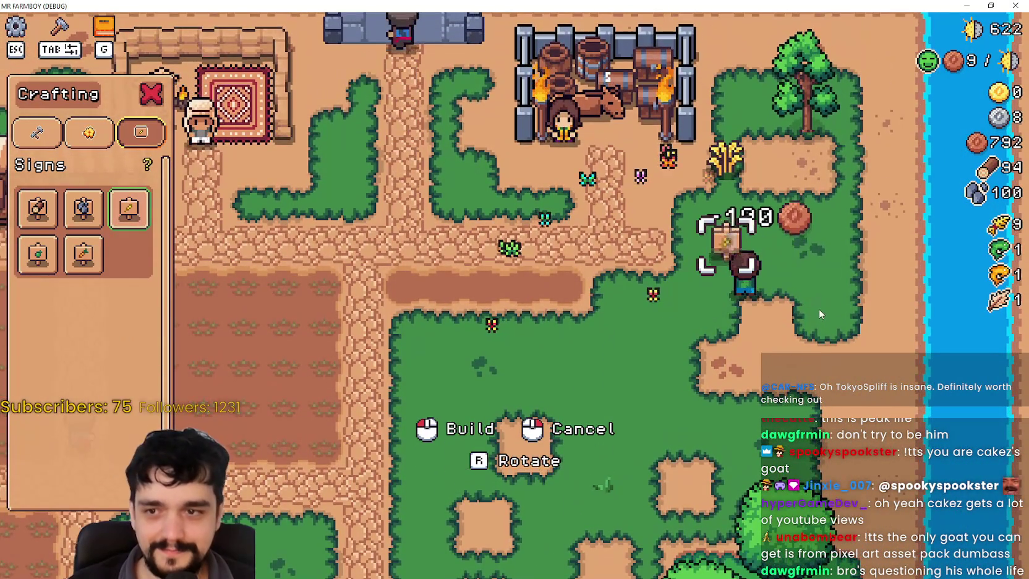
pyautogui.click(818, 309)
pyautogui.press('s')
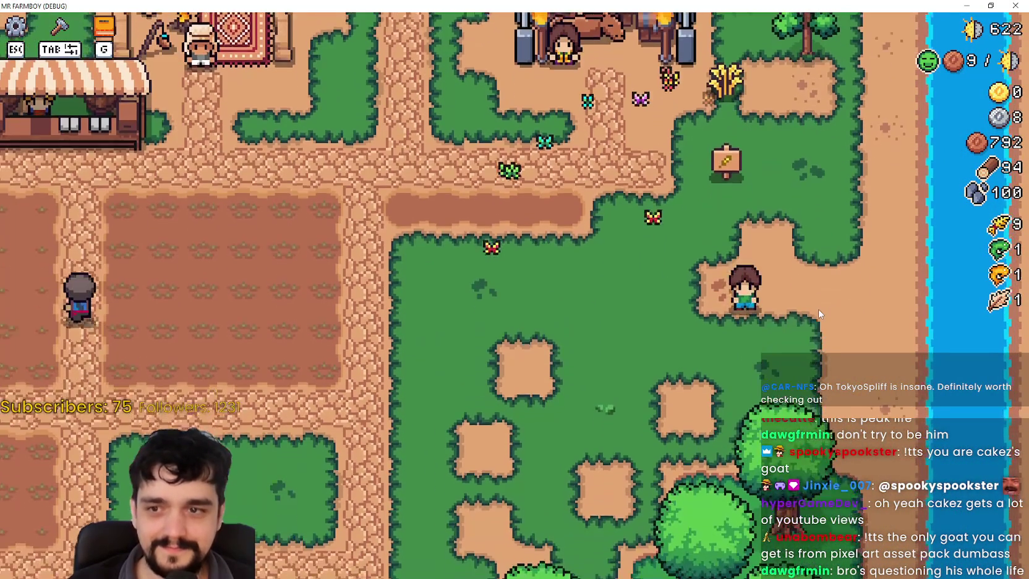
# Step: Walk onto the new Barrel Sign to bring up its Move/Remove prompt
pyautogui.press('w')
pyautogui.press('a')
pyautogui.press('s')
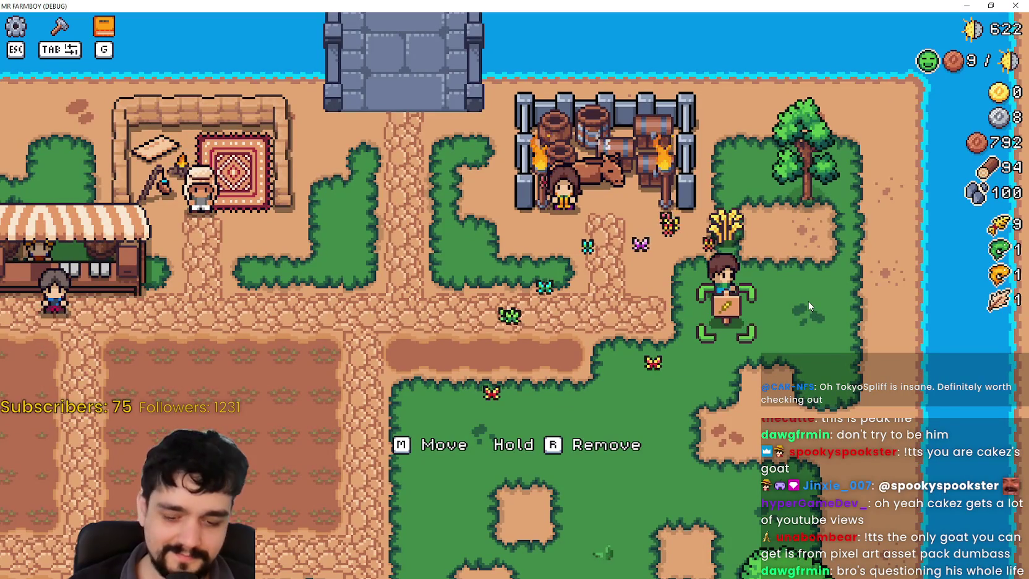
pyautogui.press('s')
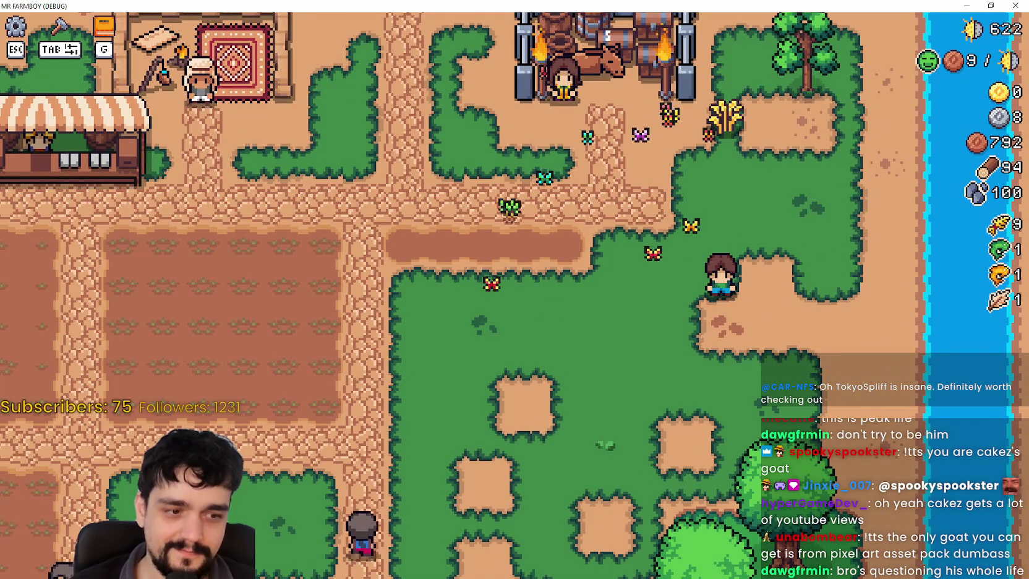
pyautogui.hotkey('alt', 'Tab')
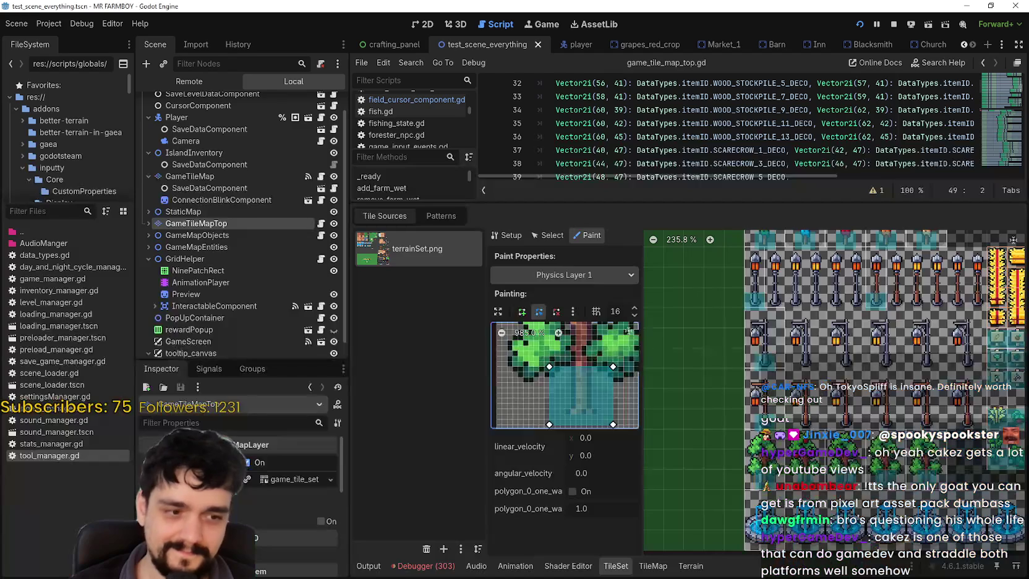
# Step: Enlarge the code area and open crafting_panel.gd from the crafting_panel scene
pyautogui.moveTo(543, 199); pyautogui.dragTo(538, 434)
pyautogui.scroll(2, 305, 161)
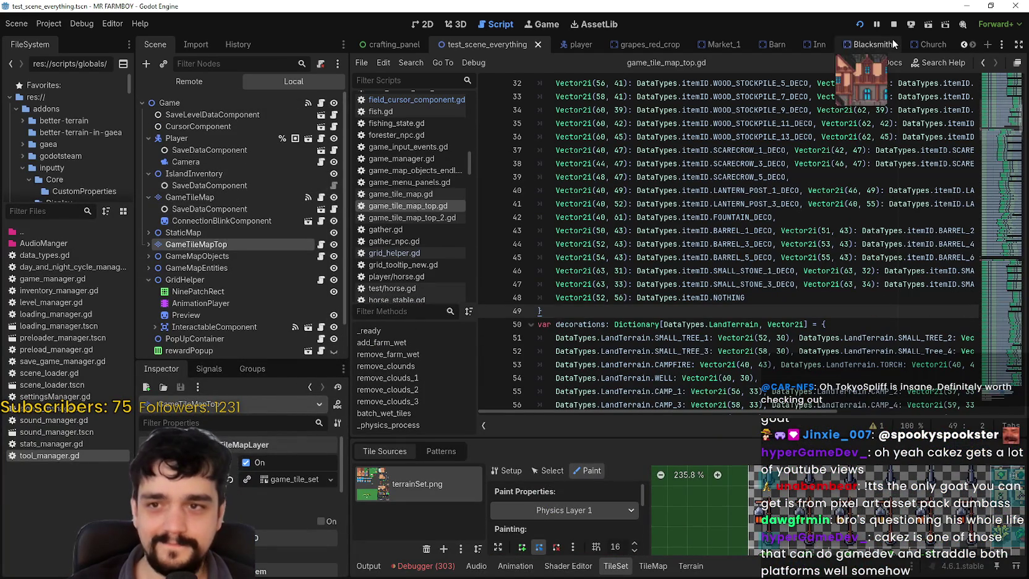
pyautogui.click(391, 45)
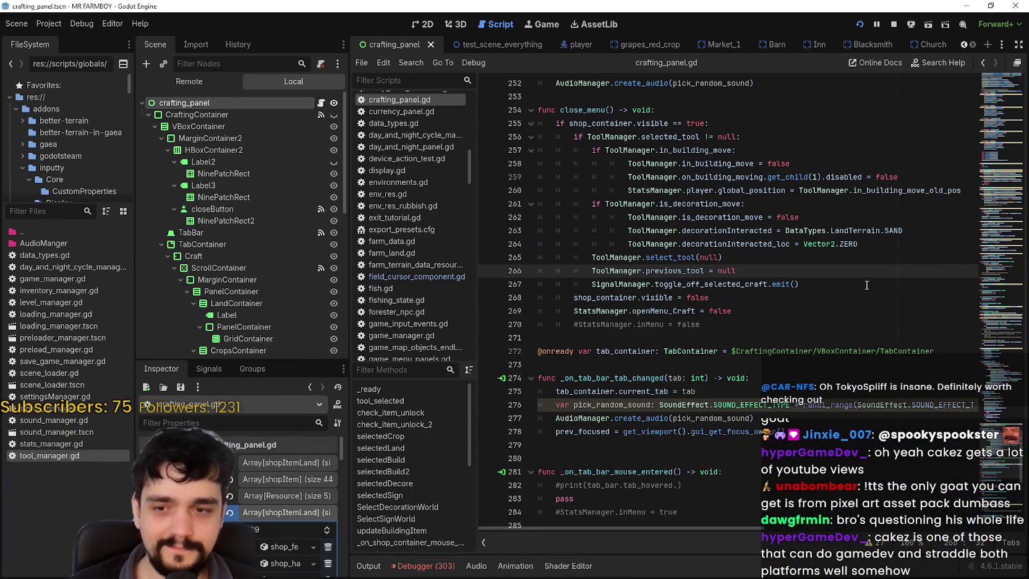
pyautogui.click(844, 324)
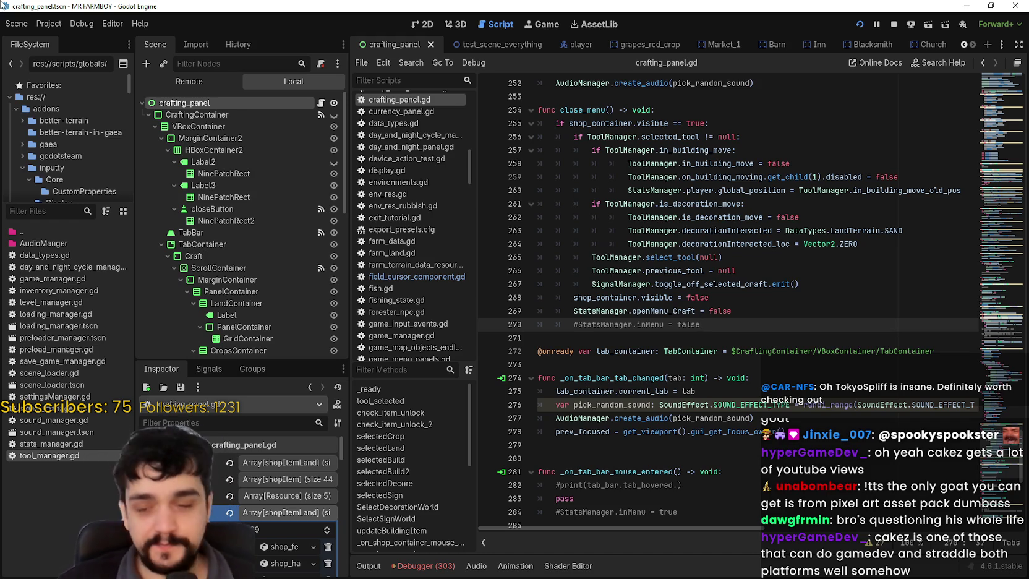
# Step: Look over the close_menu code around the openMenu line
pyautogui.click(542, 340)
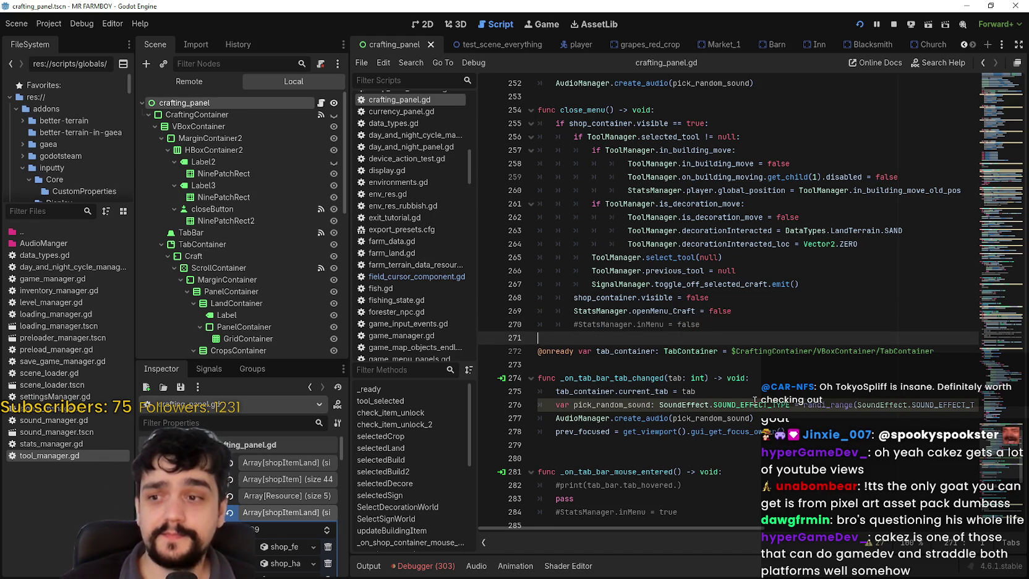
pyautogui.click(649, 311)
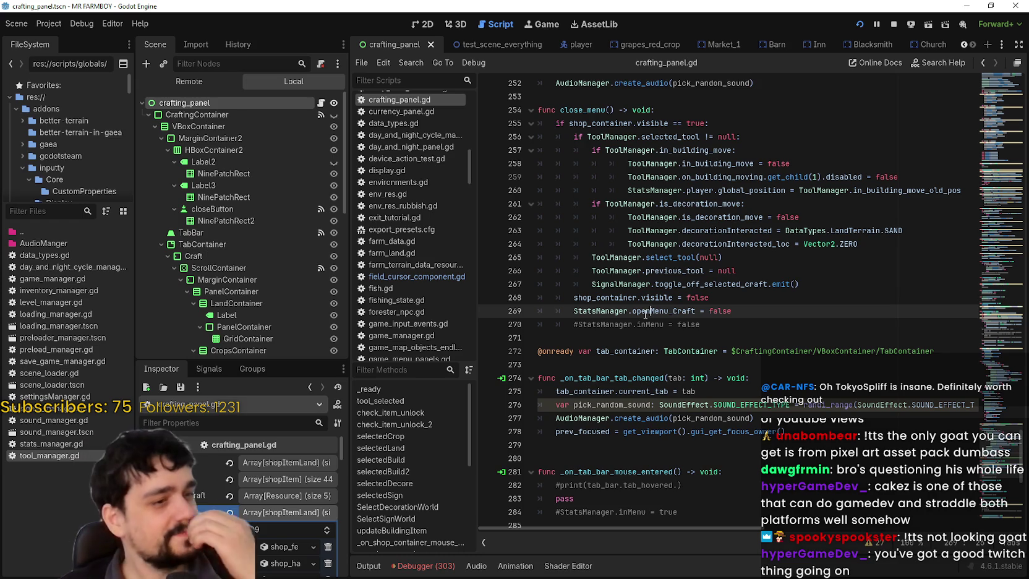
pyautogui.click(611, 339)
pyautogui.scroll(-10, 679, 334)
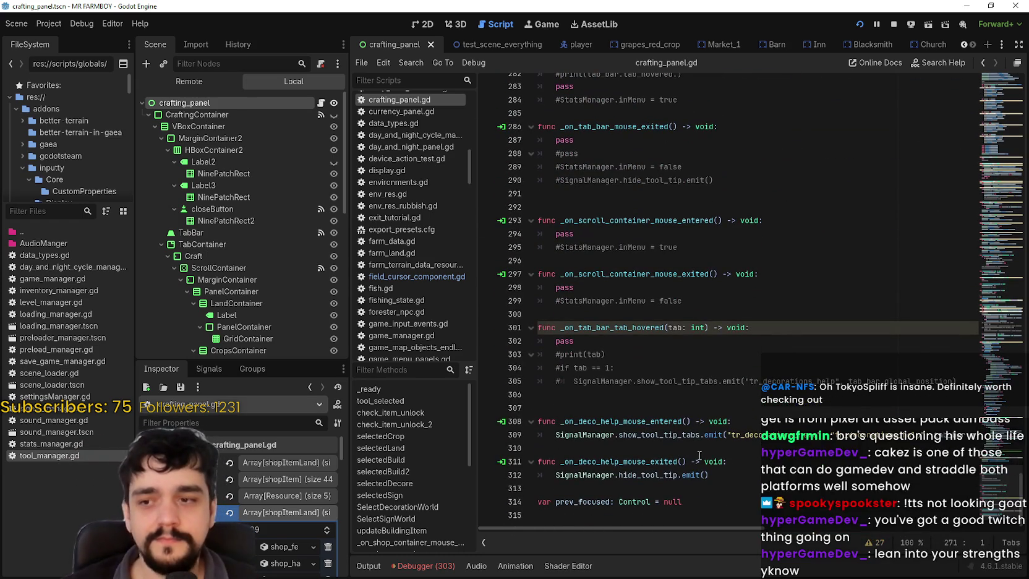
# Step: Inspect the blank lines near #print(tab) after _on_tab_bar_tab_hovered, lines 303–310
pyautogui.click(571, 389)
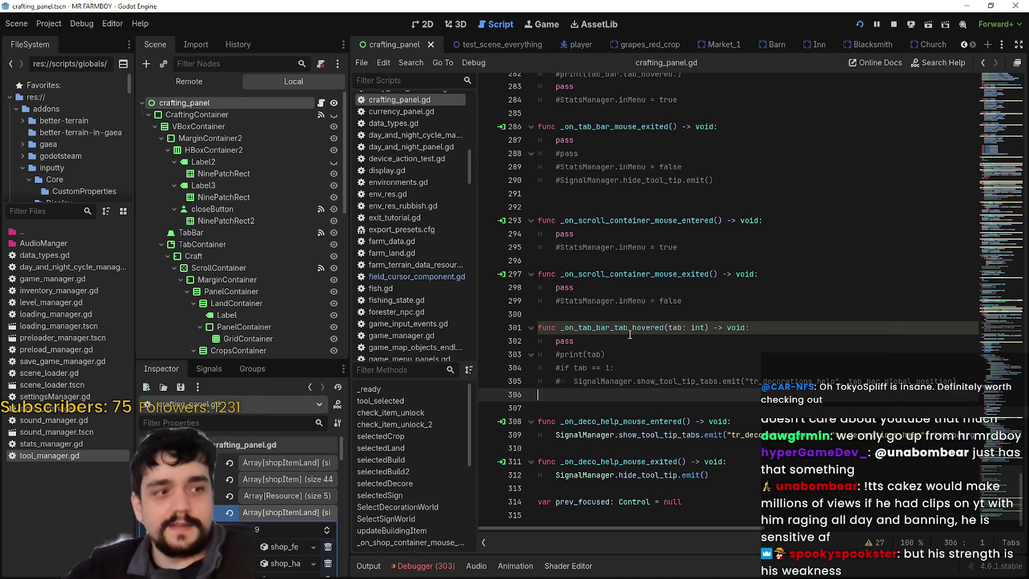
pyautogui.click(669, 358)
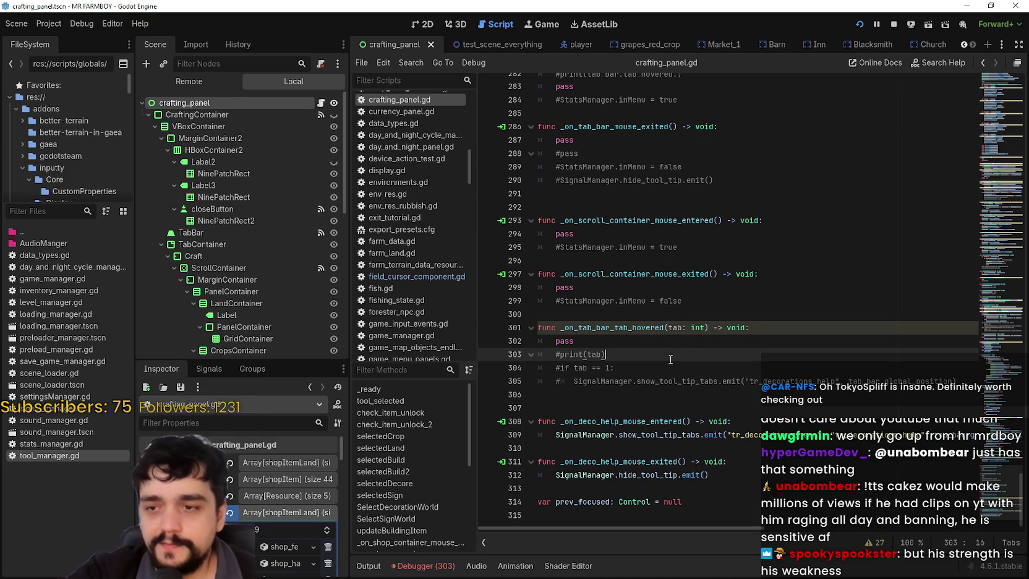
pyautogui.click(663, 401)
pyautogui.click(678, 394)
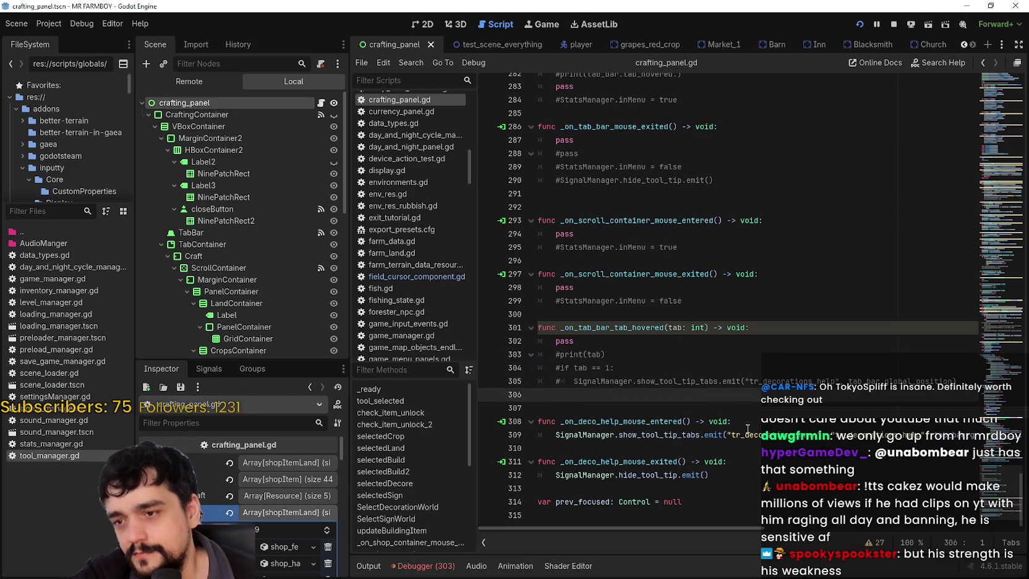
pyautogui.click(742, 462)
pyautogui.click(742, 448)
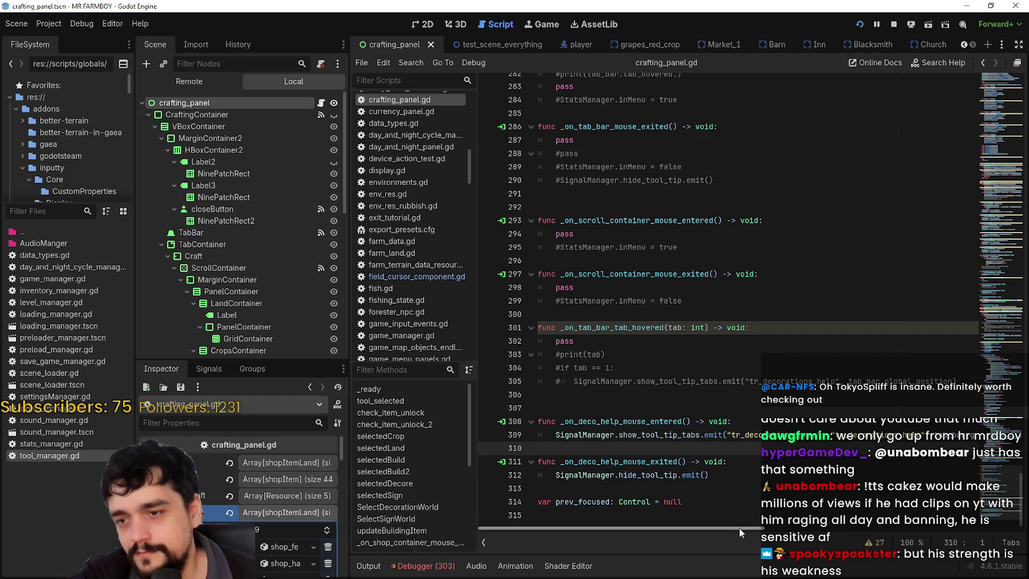
# Step: Delete the blank last line 315 and blank line 306
pyautogui.click(719, 512)
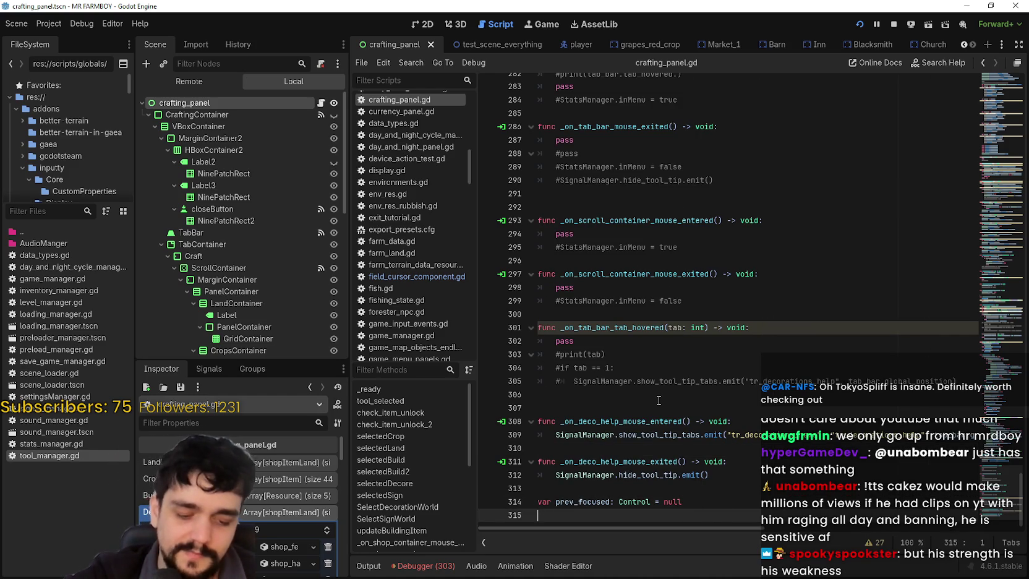
pyautogui.press('BackSpace')
pyautogui.click(622, 421)
pyautogui.click(618, 394)
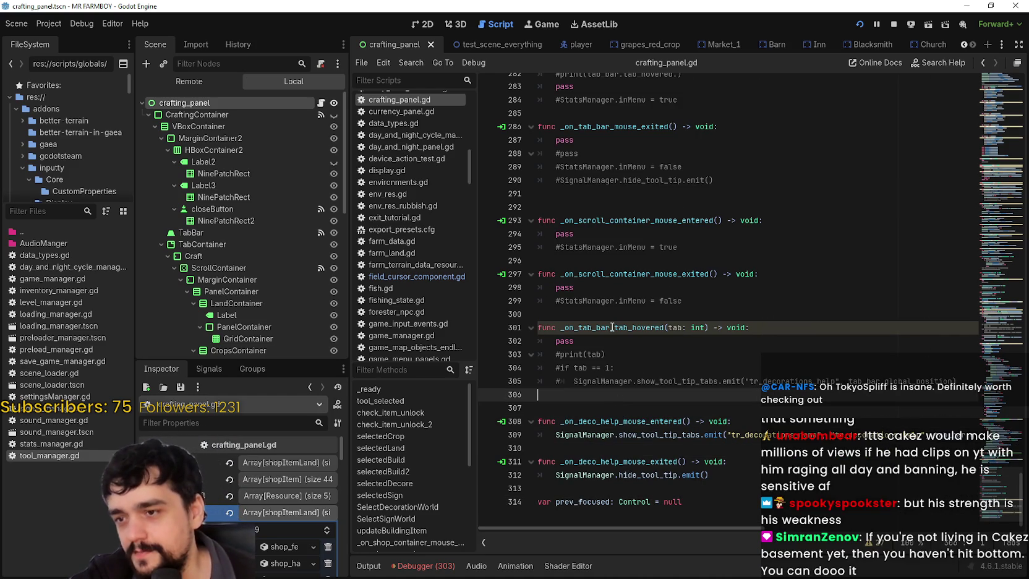
pyautogui.press('BackSpace')
pyautogui.click(625, 311)
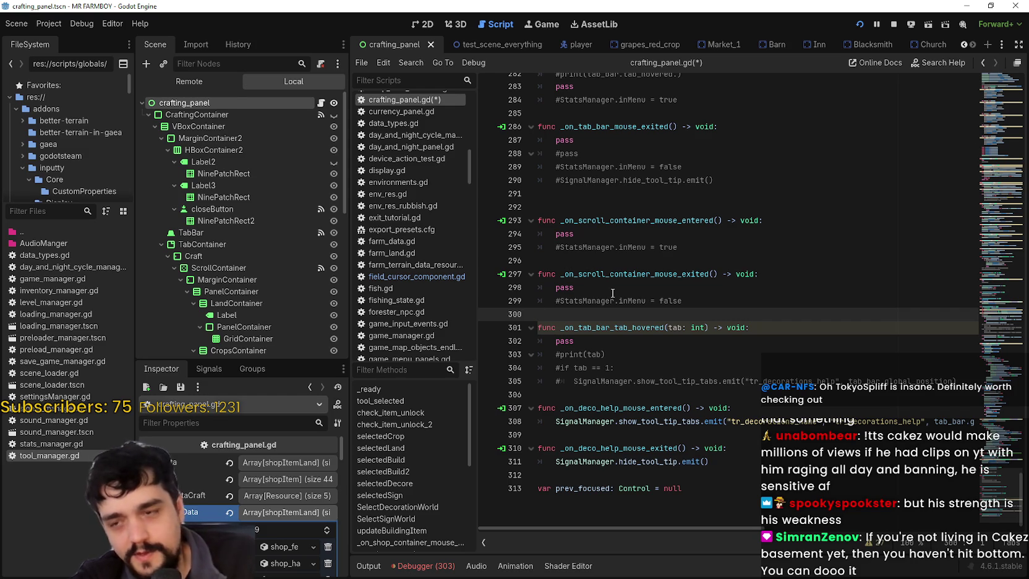
pyautogui.scroll(3, 655, 269)
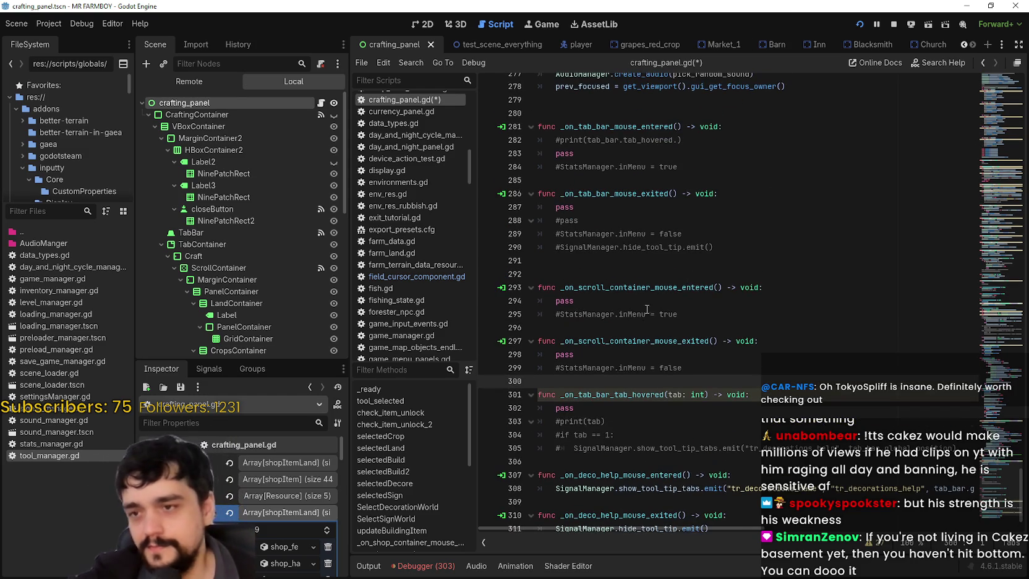
# Step: Review the _on_tab_bar_tab_changed handler around blank line 280
pyautogui.click(655, 300)
pyautogui.scroll(2, 654, 268)
pyautogui.click(582, 207)
pyautogui.click(621, 233)
pyautogui.click(596, 224)
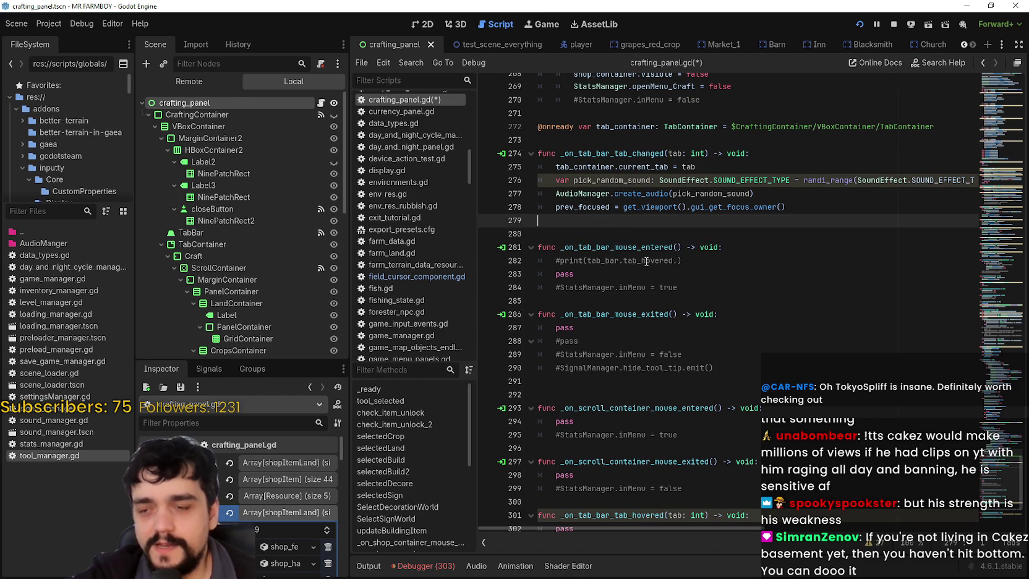
pyautogui.scroll(2, 655, 296)
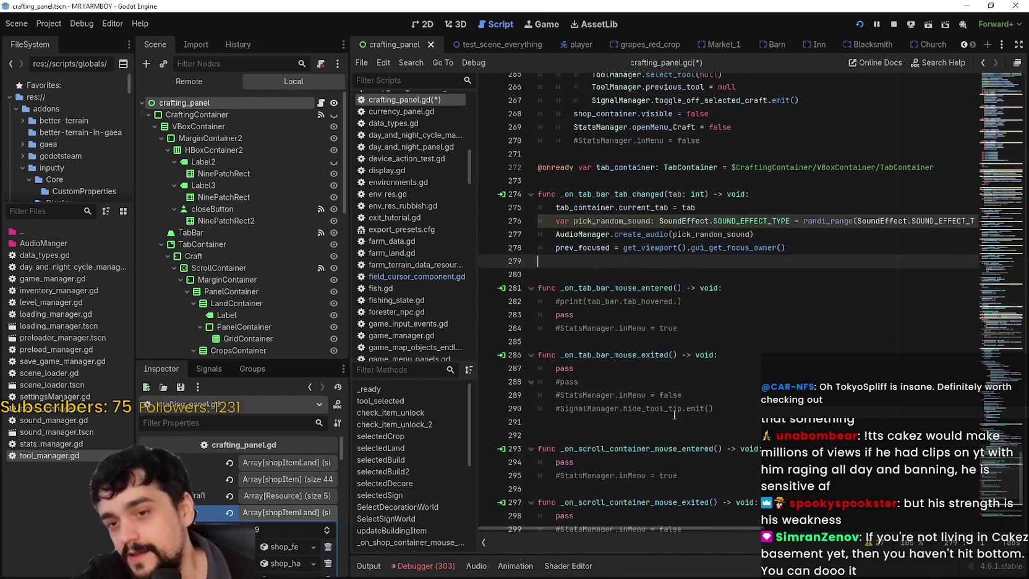
pyautogui.scroll(5, 668, 371)
pyautogui.scroll(-3, 634, 353)
pyautogui.scroll(-6, 633, 354)
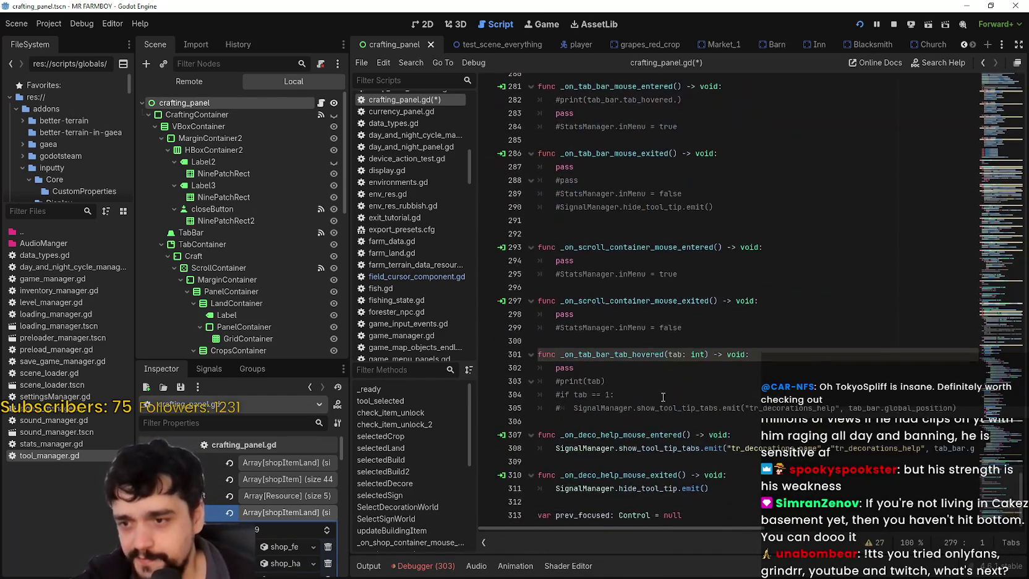
pyautogui.scroll(7, 682, 400)
pyautogui.scroll(1, 681, 401)
# Step: Save crafting_panel.gd and its scene with Ctrl+S
pyautogui.click(687, 391)
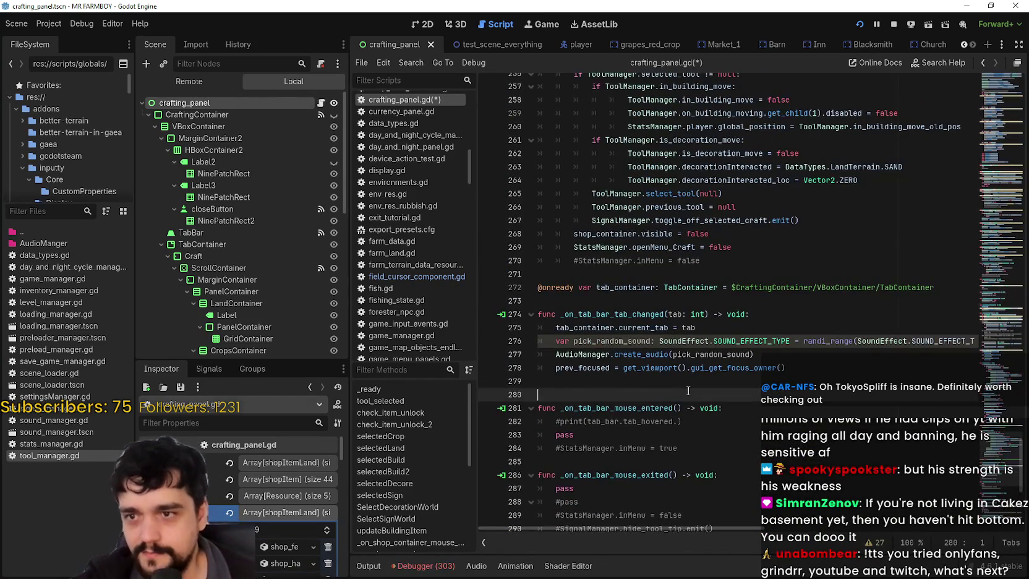
pyautogui.hotkey('ctrl', 's')
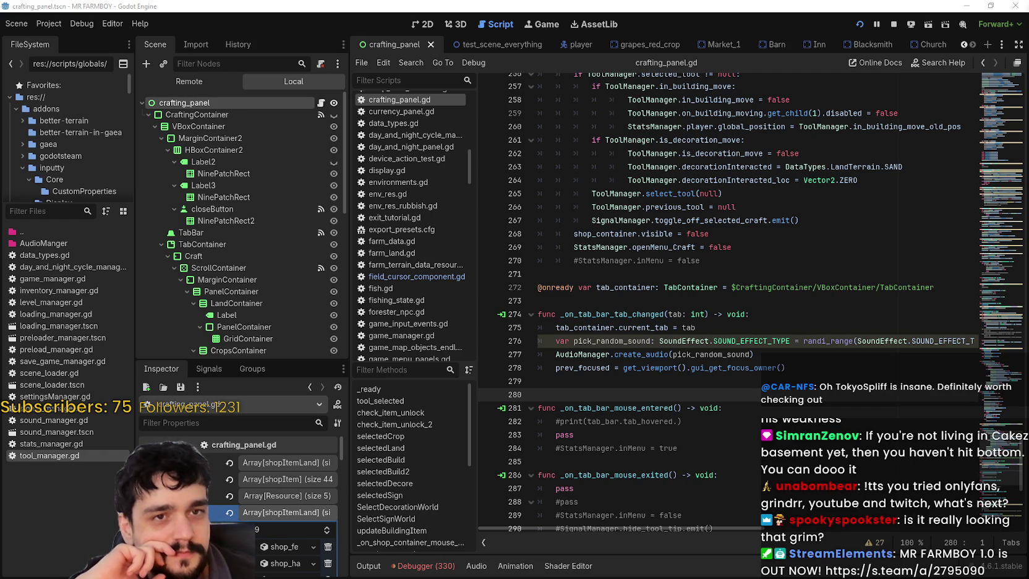
pyautogui.click(781, 302)
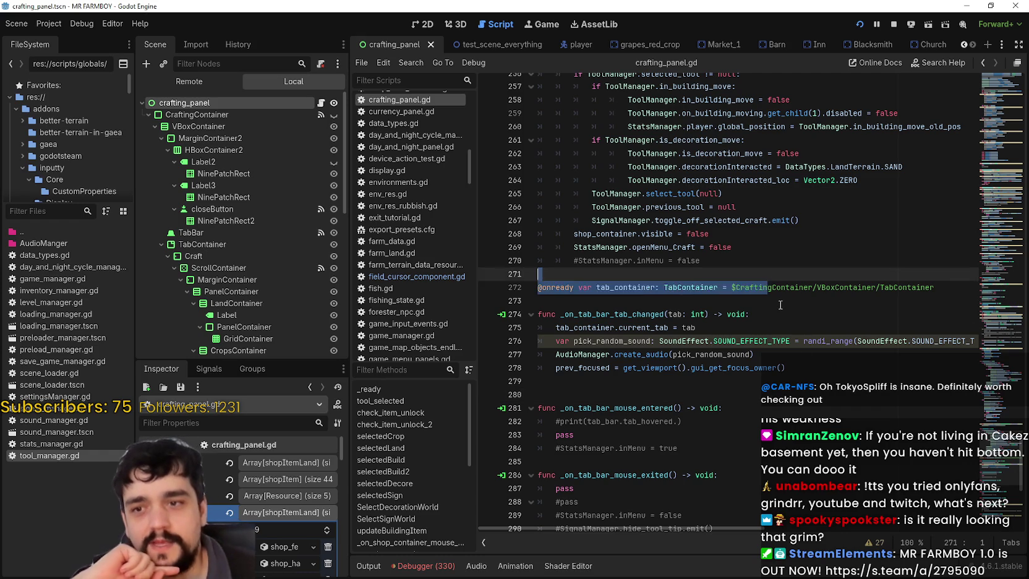
pyautogui.tripleClick(717, 260)
pyautogui.scroll(1, 715, 278)
pyautogui.scroll(-2, 717, 279)
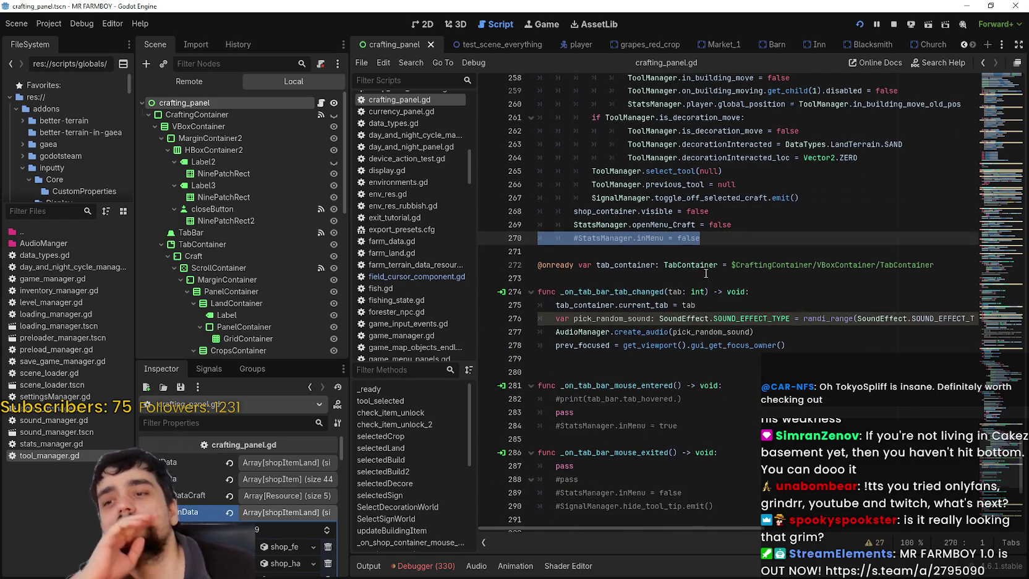
pyautogui.moveTo(693, 262)
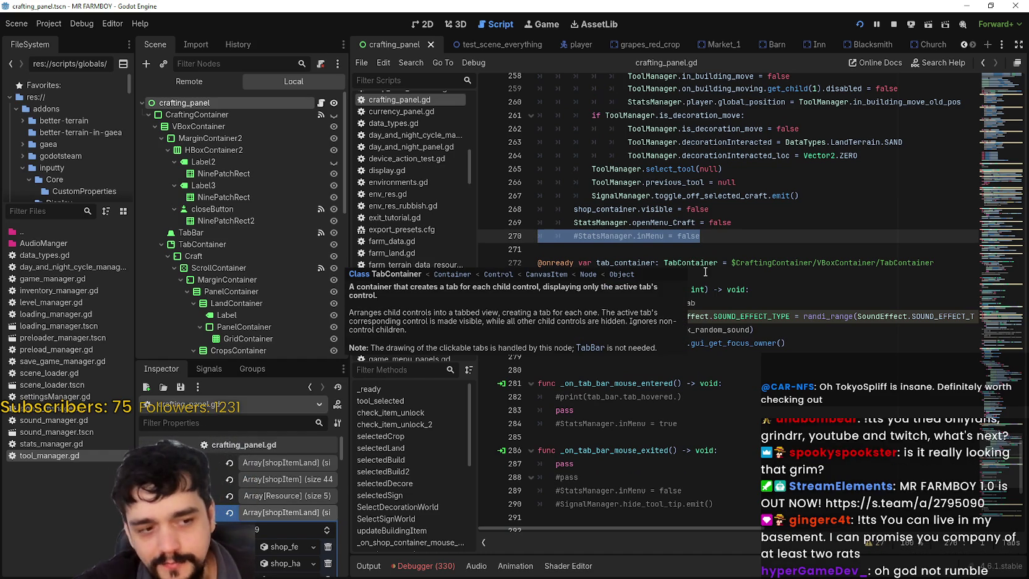
pyautogui.click(711, 248)
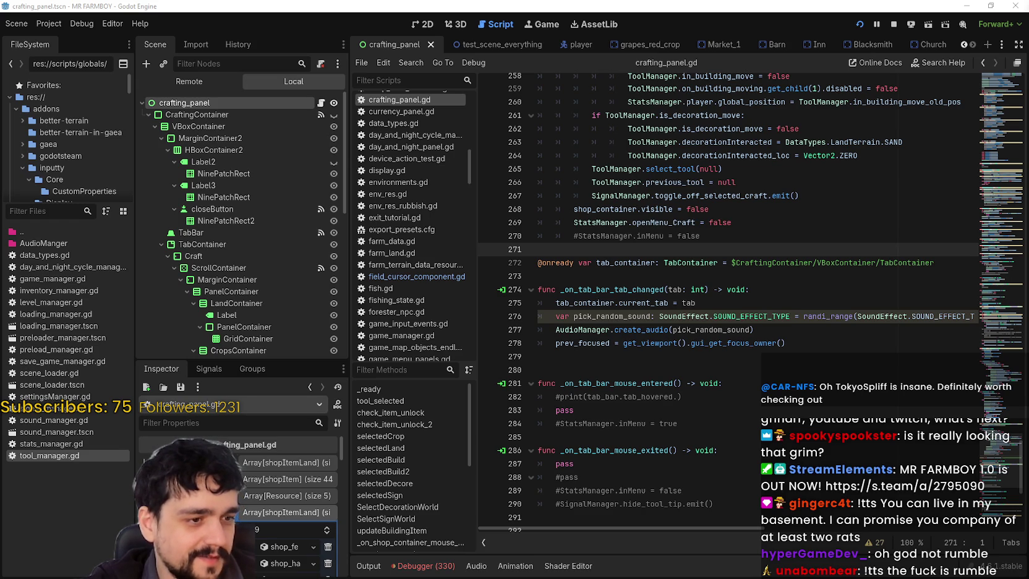
pyautogui.click(691, 346)
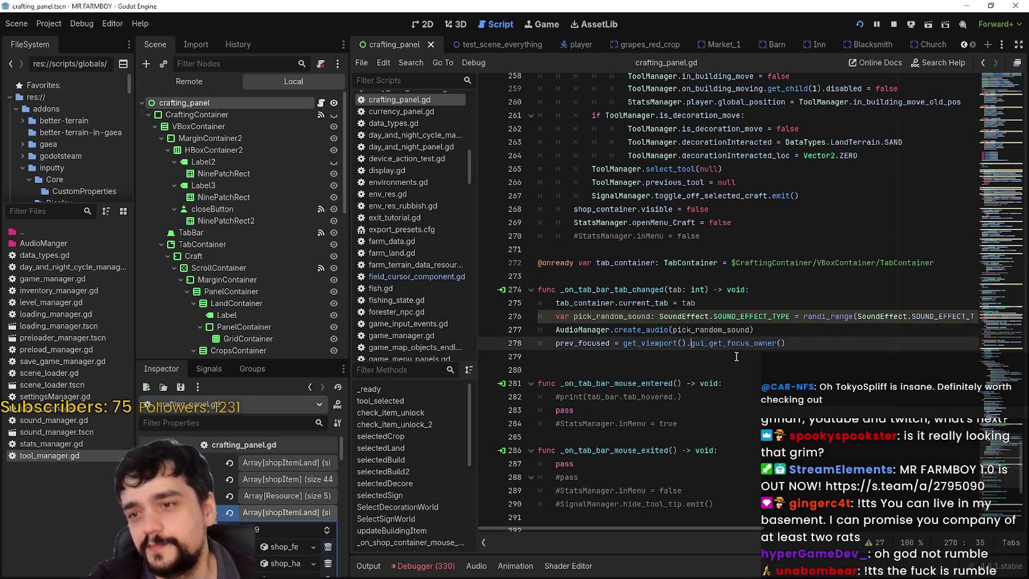
pyautogui.scroll(10, 925, 402)
pyautogui.moveTo(1001, 409); pyautogui.dragTo(974, 245)
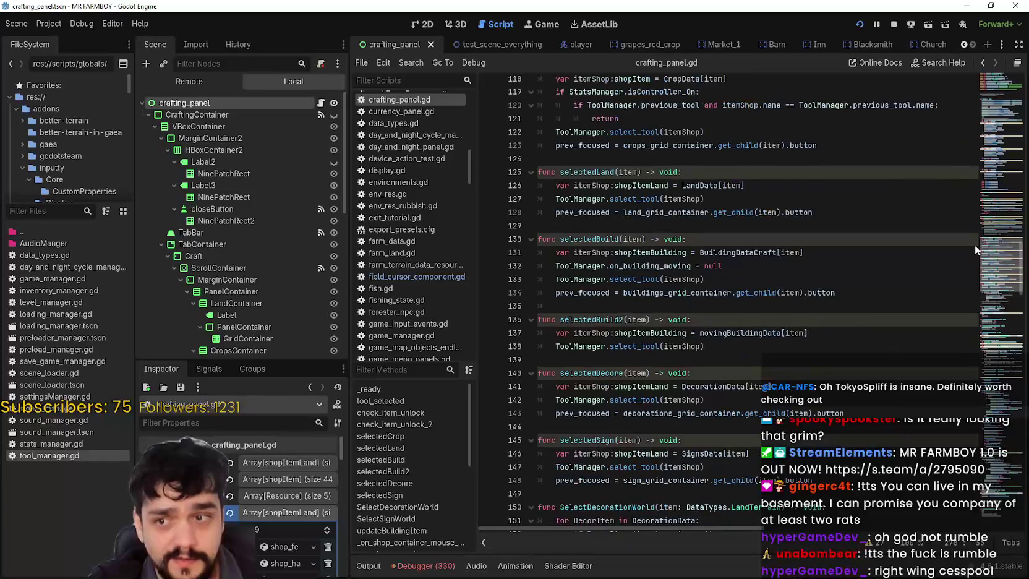
pyautogui.scroll(1, 658, 365)
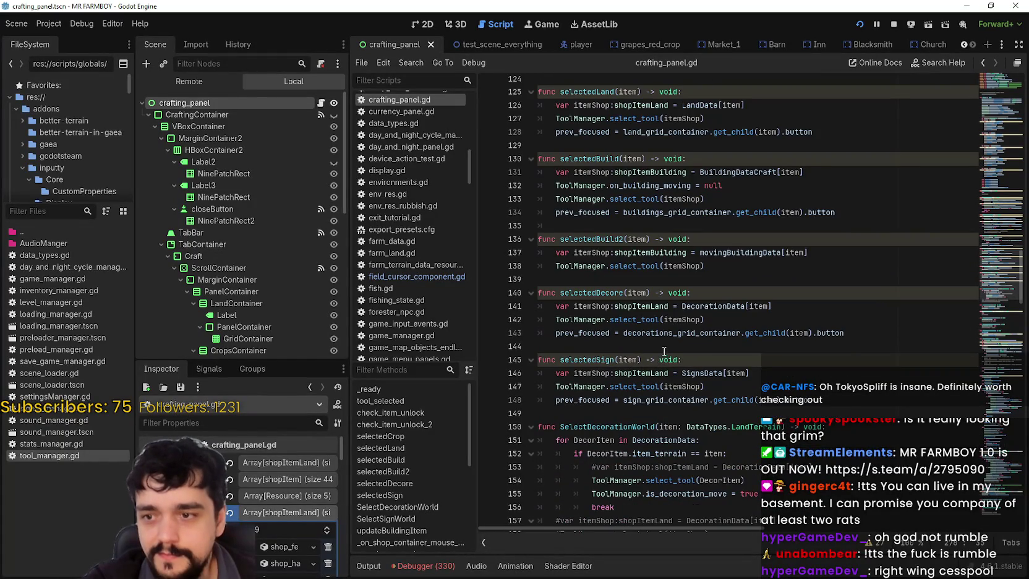
pyautogui.scroll(-5, 661, 353)
pyautogui.click(713, 347)
pyautogui.click(745, 332)
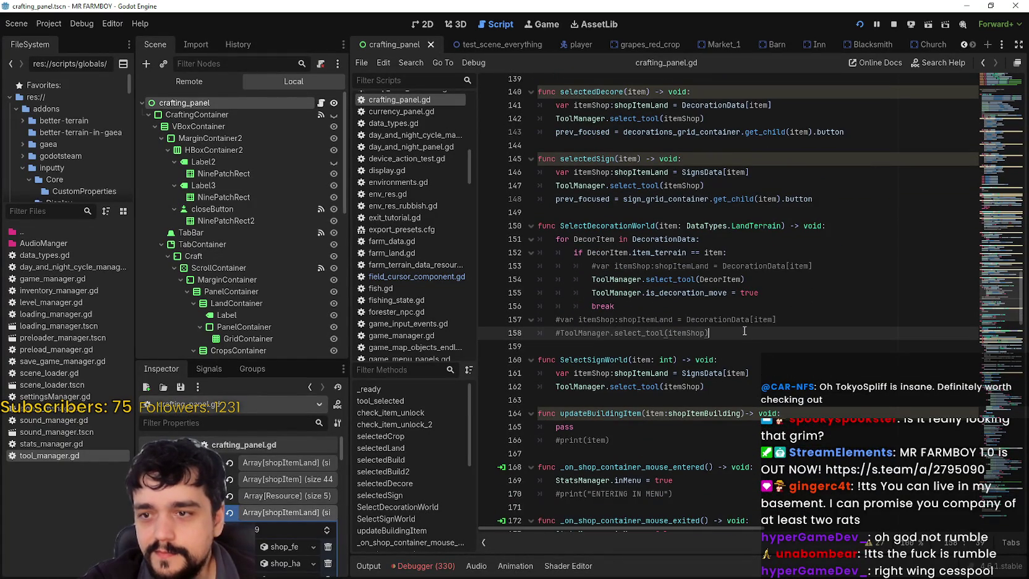
pyautogui.moveTo(724, 252); pyautogui.dragTo(586, 252)
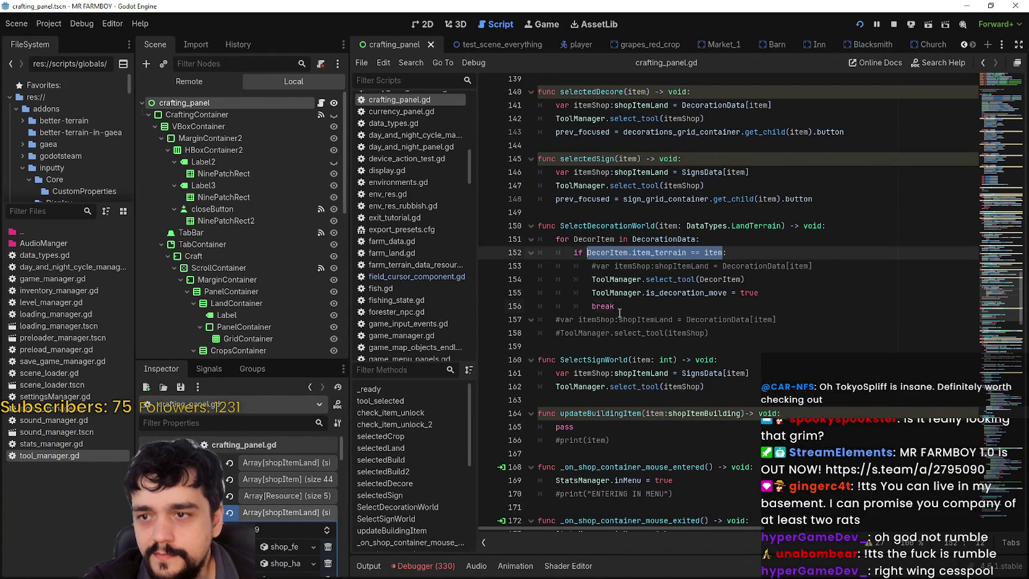
# Step: Delete the commented-out itemShop line 153 in SelectDecorationWorld
pyautogui.click(654, 306)
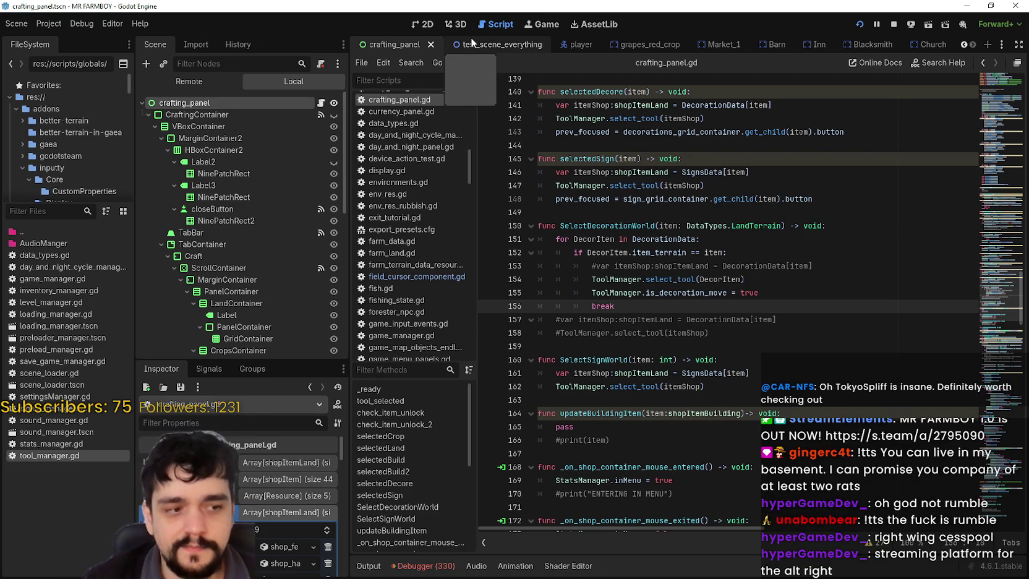
pyautogui.scroll(1, 690, 307)
pyautogui.scroll(5, 690, 307)
pyautogui.moveTo(853, 346); pyautogui.dragTo(526, 348)
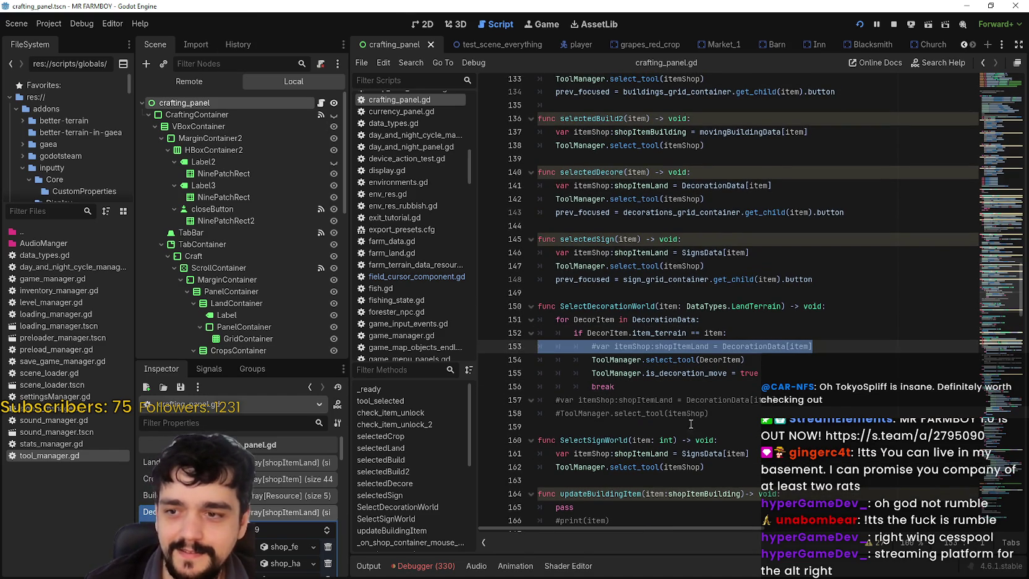
pyautogui.click(867, 342)
pyautogui.hotkey('shift', 'Home')
pyautogui.press('BackSpace')
pyautogui.press('BackSpace')
# Step: Remove the two commented-out lines after break and review the whole function
pyautogui.moveTo(751, 394)
pyautogui.mouseDown()
pyautogui.moveTo(533, 383)
pyautogui.moveTo(538, 372)
pyautogui.mouseUp()
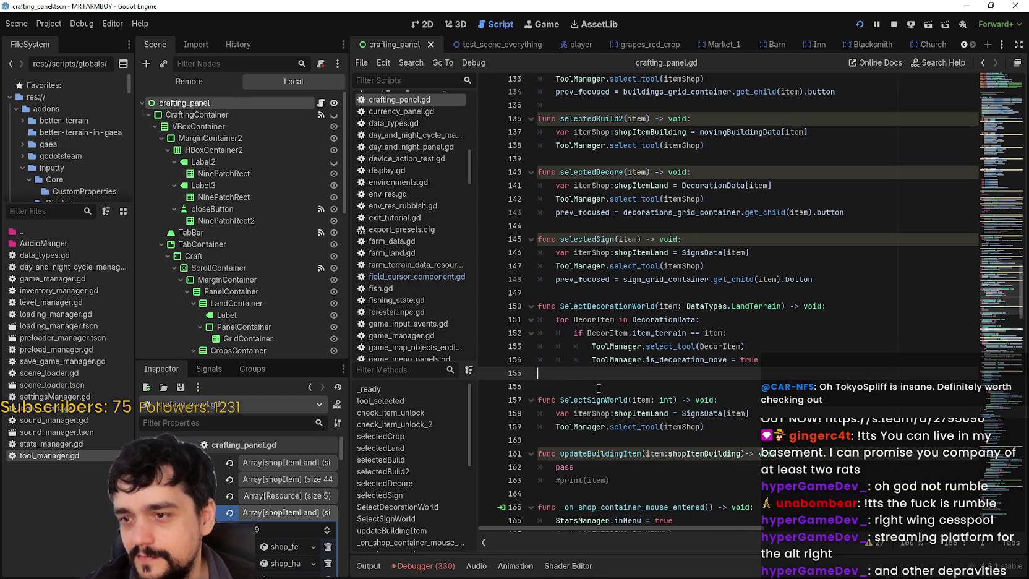
pyautogui.moveTo(653, 393); pyautogui.dragTo(490, 391)
pyautogui.press('BackSpace')
pyautogui.press('BackSpace')
pyautogui.write('break')
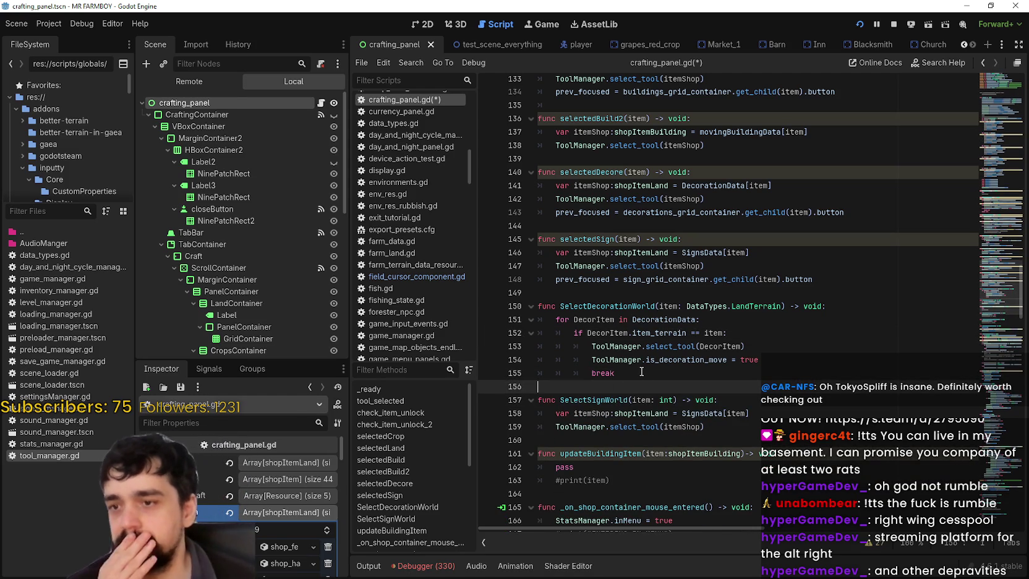
pyautogui.moveTo(647, 372)
pyautogui.mouseDown()
pyautogui.moveTo(560, 308)
pyautogui.moveTo(539, 323)
pyautogui.mouseUp()
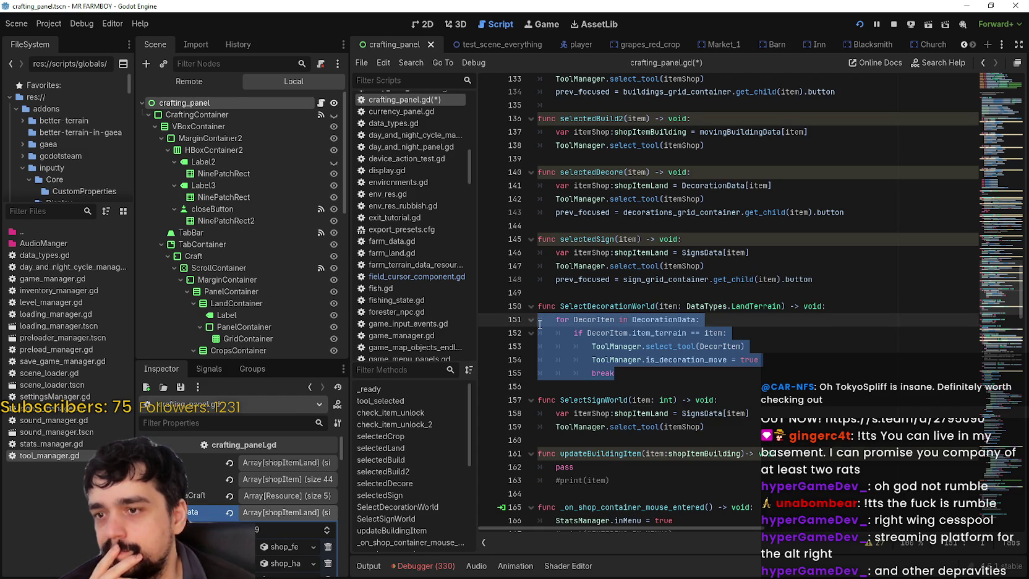
# Step: Select CraftingContainer, enlarge the Inspector, and collapse the DecorationData array
pyautogui.click(206, 114)
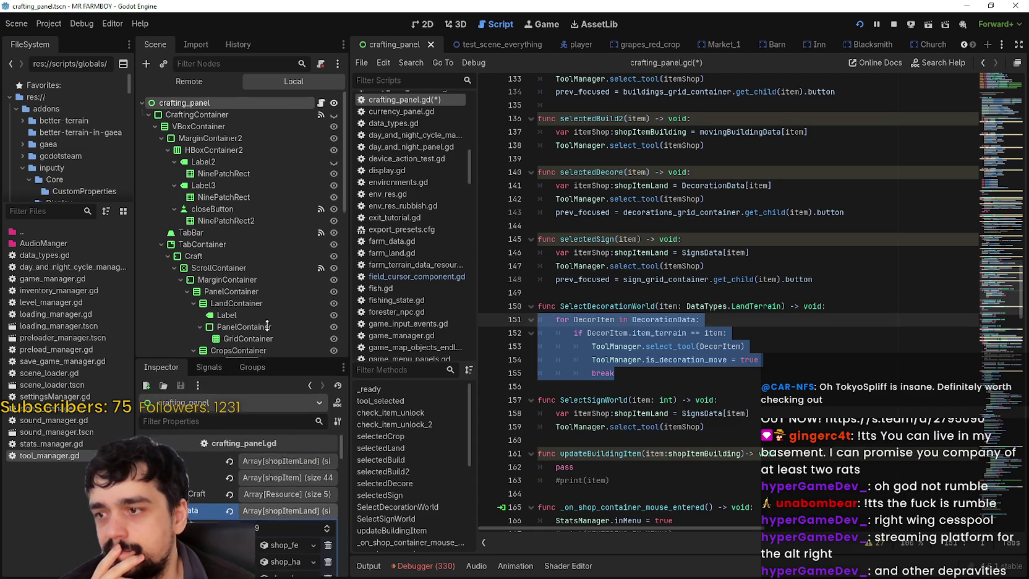
pyautogui.moveTo(259, 362); pyautogui.dragTo(314, 128)
pyautogui.click(299, 331)
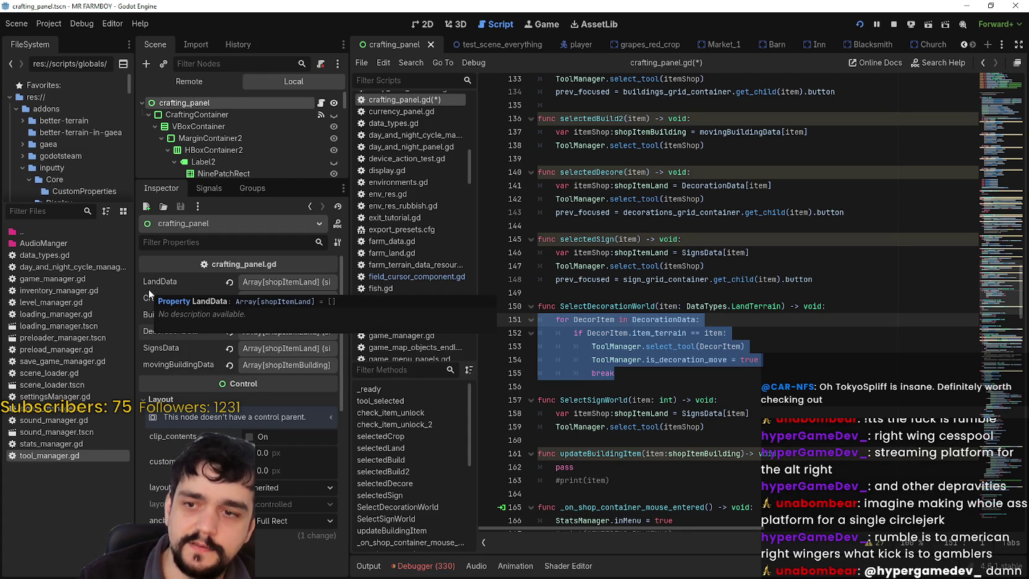
# Step: Select SelectDecorationWorld's item: DataTypes.LandTerrain parameter, then go to blank line 156 after break
pyautogui.click(669, 306)
pyautogui.moveTo(669, 306); pyautogui.dragTo(781, 306)
pyautogui.moveTo(781, 306); pyautogui.dragTo(659, 305)
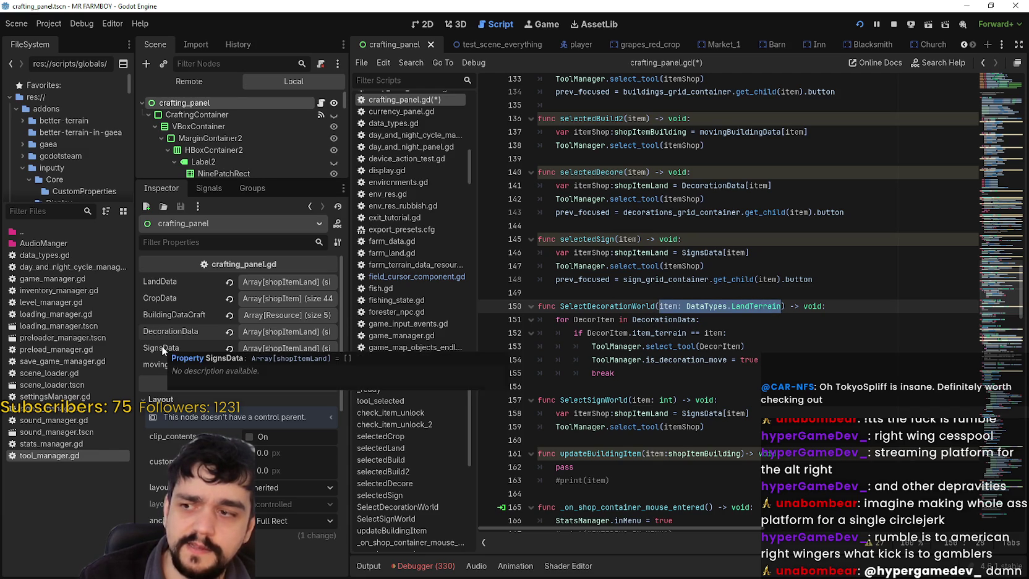
pyautogui.click(694, 400)
pyautogui.click(680, 388)
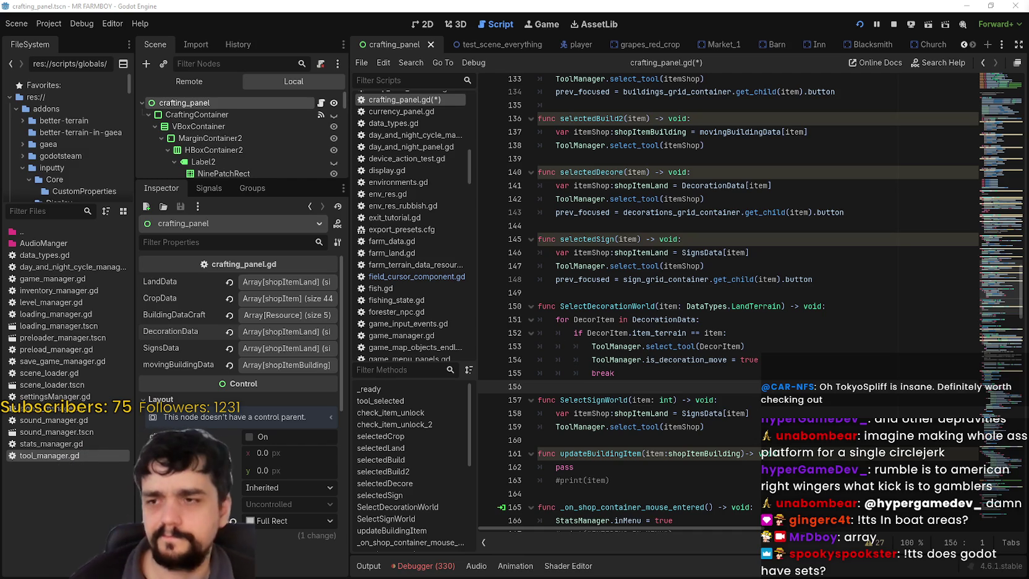
pyautogui.click(140, 23)
pyautogui.click(169, 39)
pyautogui.write('s')
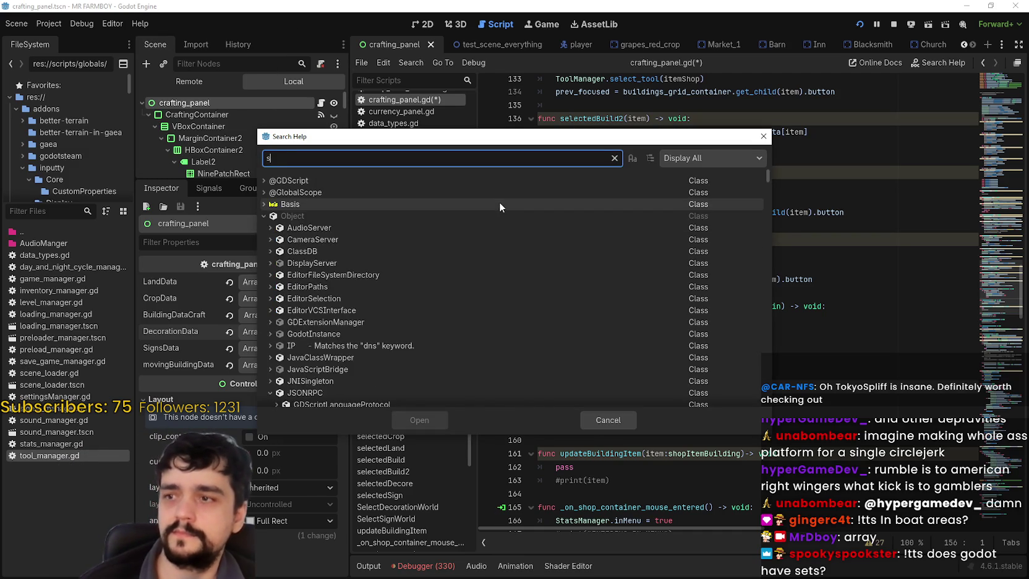
pyautogui.write('et')
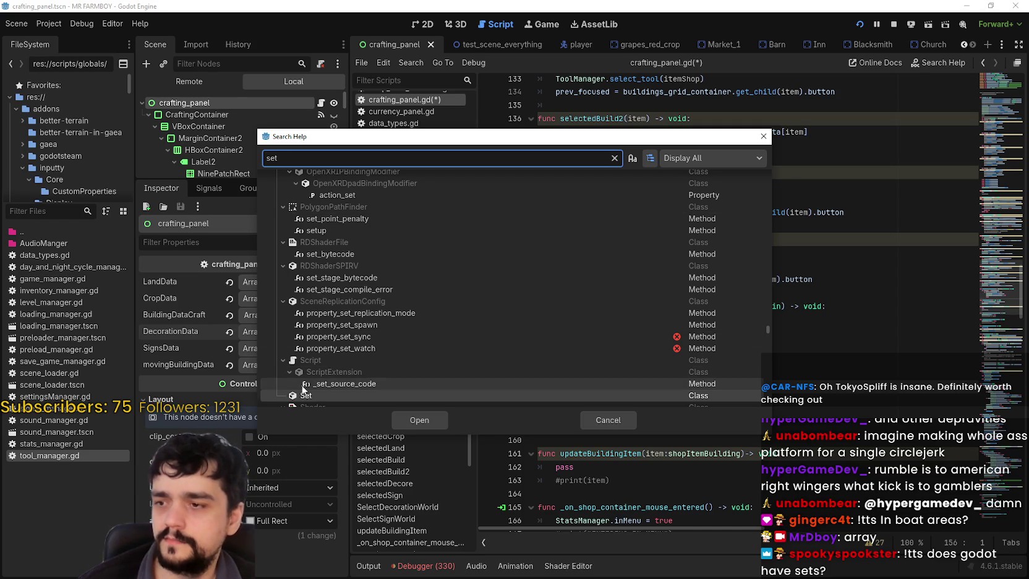
pyautogui.moveTo(305, 402)
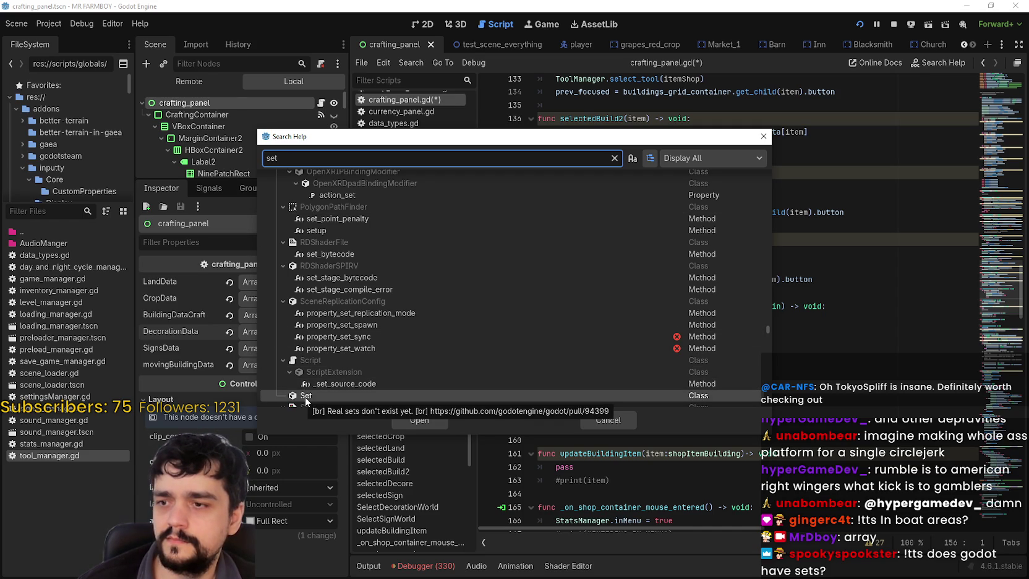
pyautogui.scroll(-3, 372, 305)
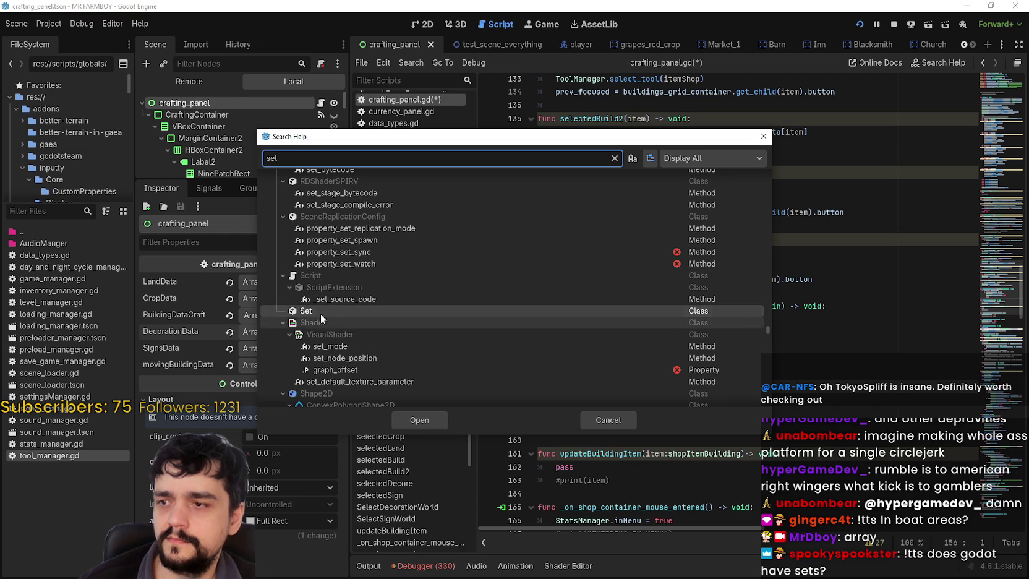
pyautogui.moveTo(319, 314)
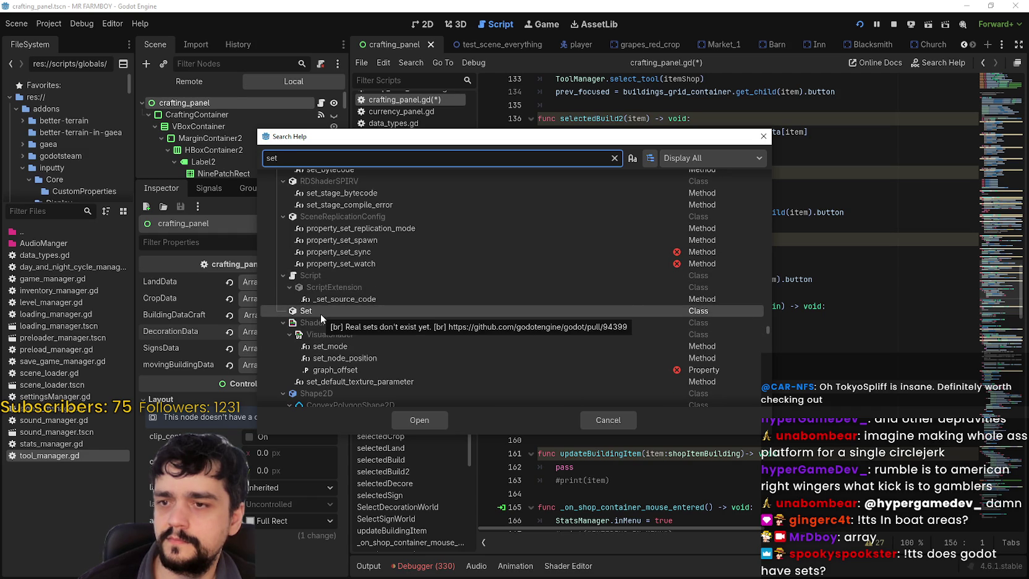
pyautogui.scroll(5, 328, 302)
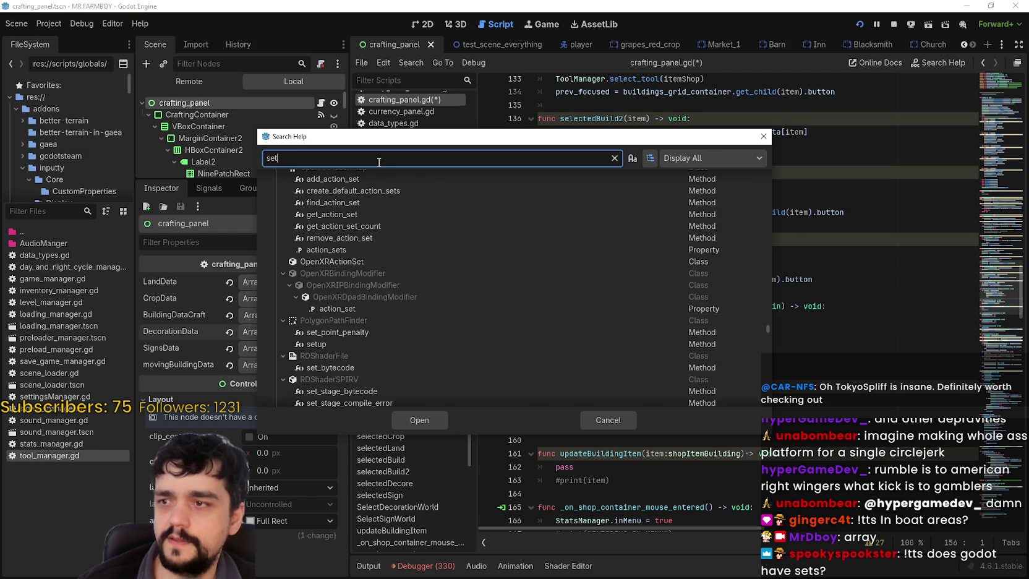
pyautogui.scroll(-6, 433, 359)
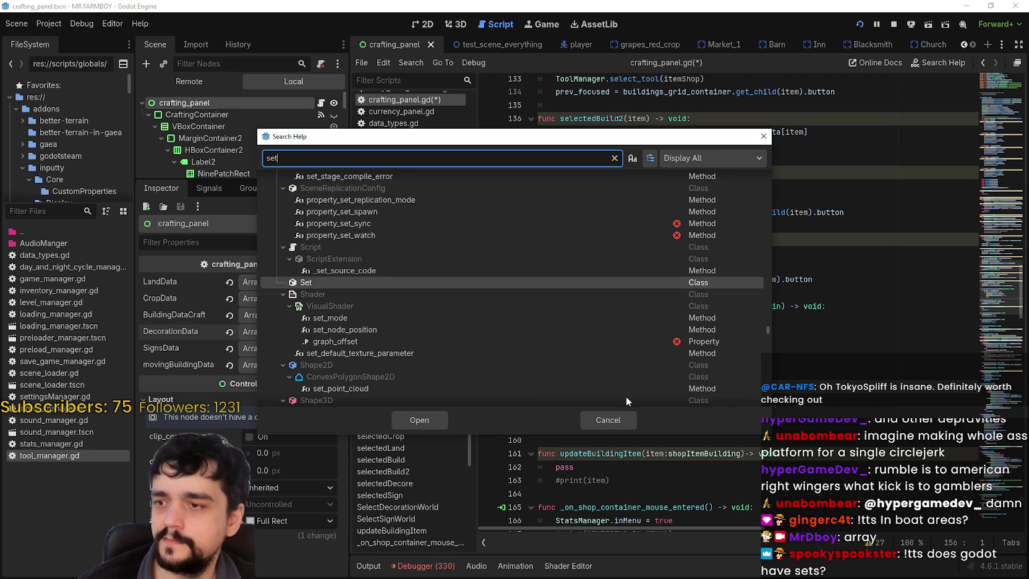
pyautogui.click(628, 424)
pyautogui.click(740, 319)
pyautogui.scroll(-1, 741, 319)
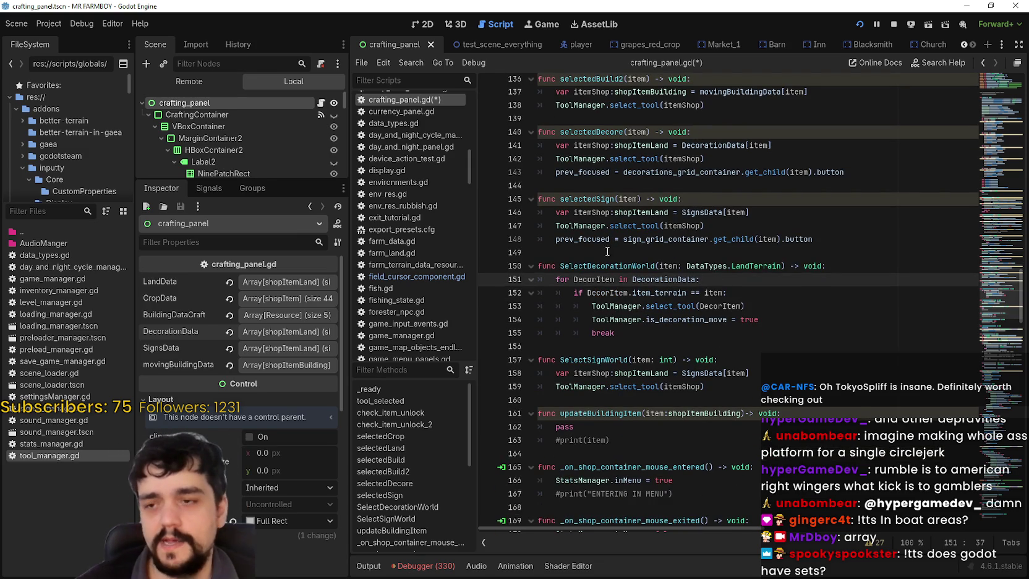
# Step: Paste a copy of the DecorationData loop directly below the original
pyautogui.click(676, 348)
pyautogui.click(654, 336)
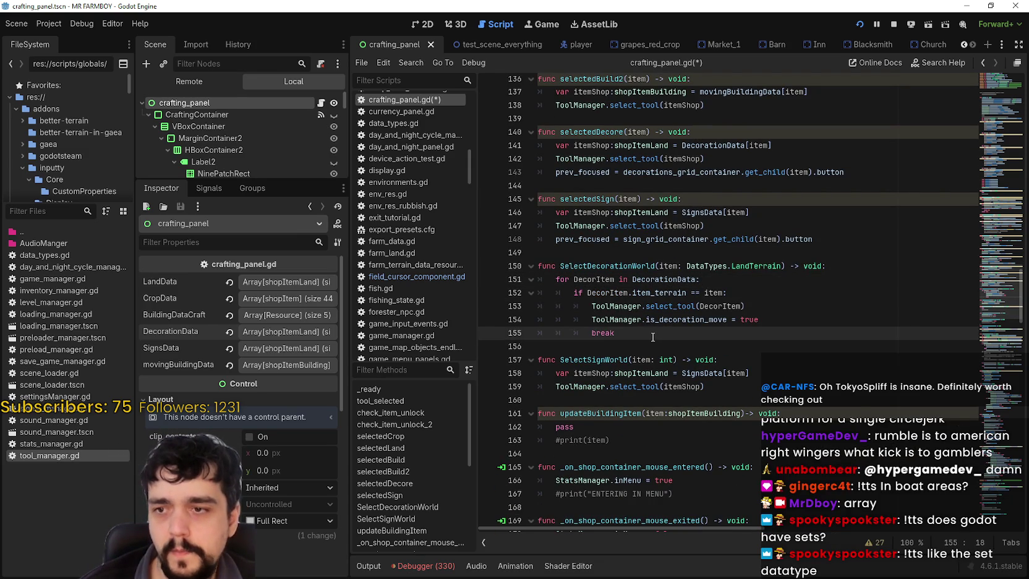
pyautogui.hotkey('shift', 'Up')
pyautogui.hotkey('shift', 'Up')
pyautogui.hotkey('shift', 'Up')
pyautogui.hotkey('shift', 'Home')
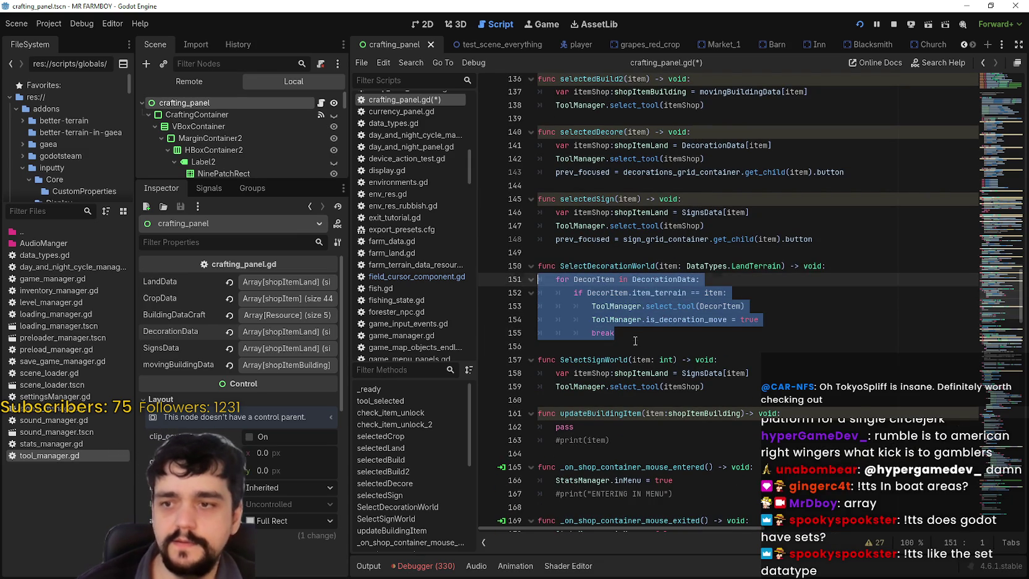
pyautogui.click(635, 340)
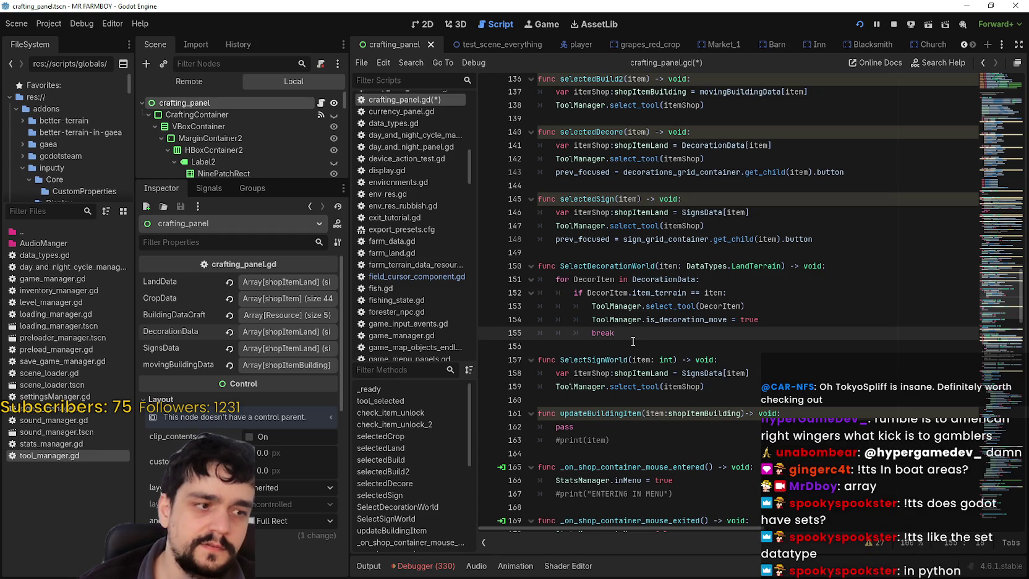
pyautogui.press('Return')
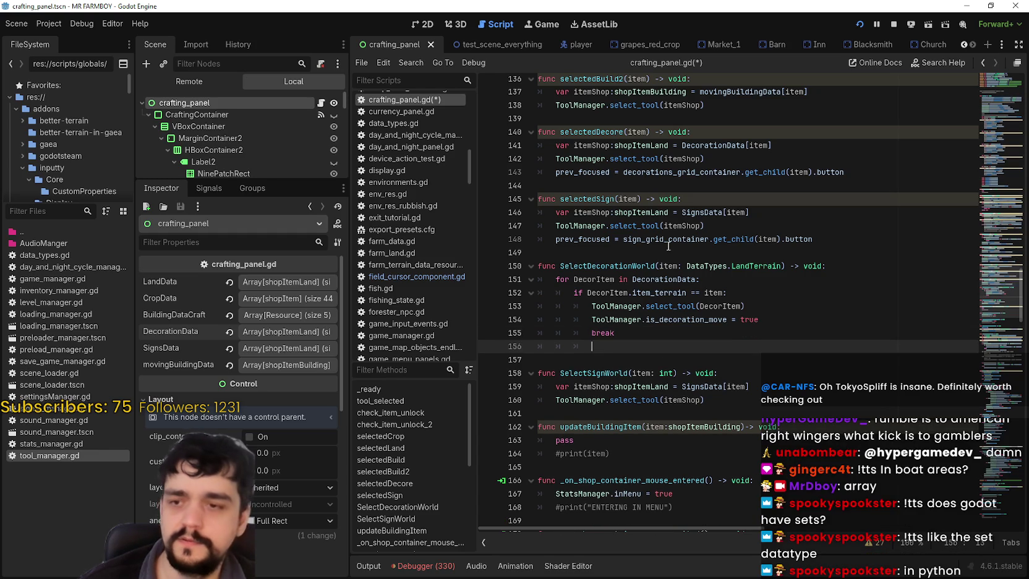
pyautogui.write('for DecorItem in DecorationData: \t\tif DecorItem.item_terrain == item: \t\t\tToolManager.select_tool(DecorItem) \t\t\tToolManager.is_decoration_move = true \t\t\tbreak')
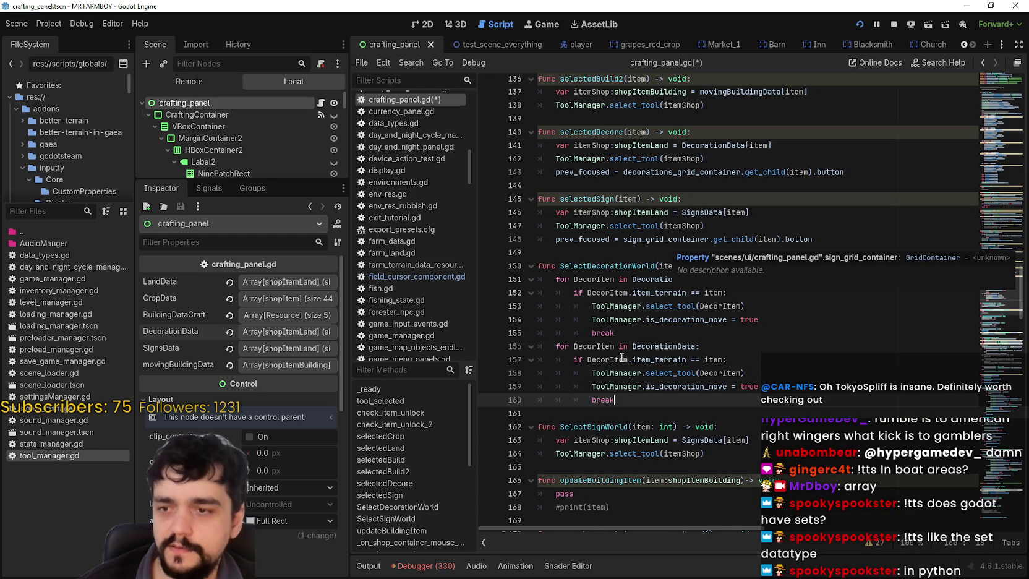
# Step: Change the copied loop's collection to SignsData and save the script
pyautogui.click(661, 344)
pyautogui.doubleClick(659, 346)
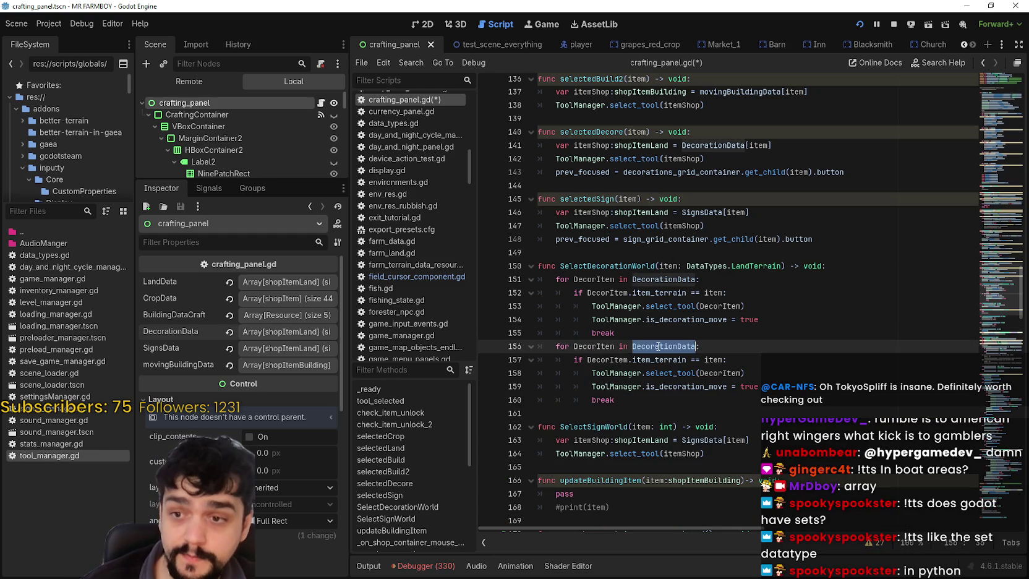
pyautogui.write('S')
pyautogui.write('ign')
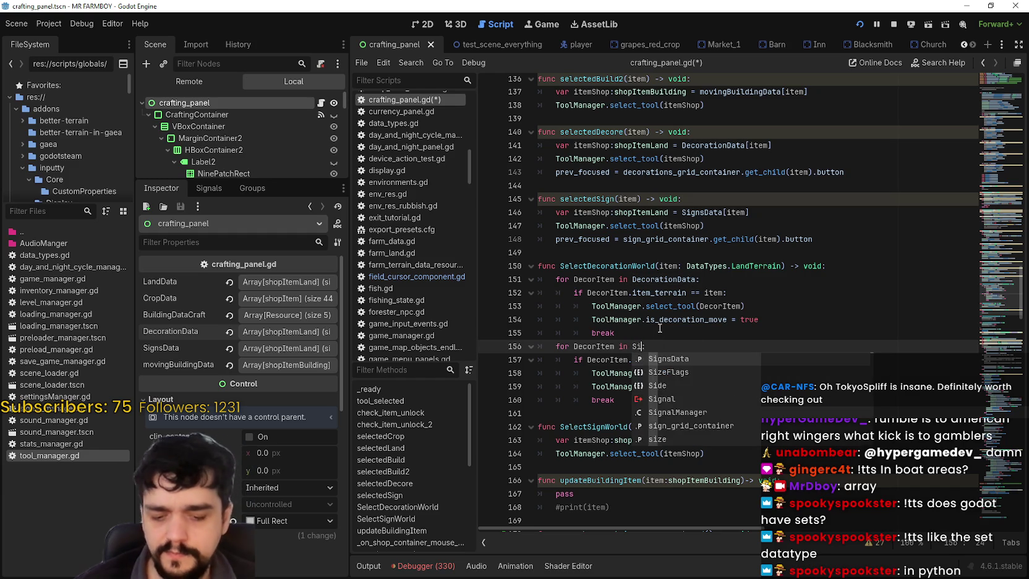
pyautogui.press('Return')
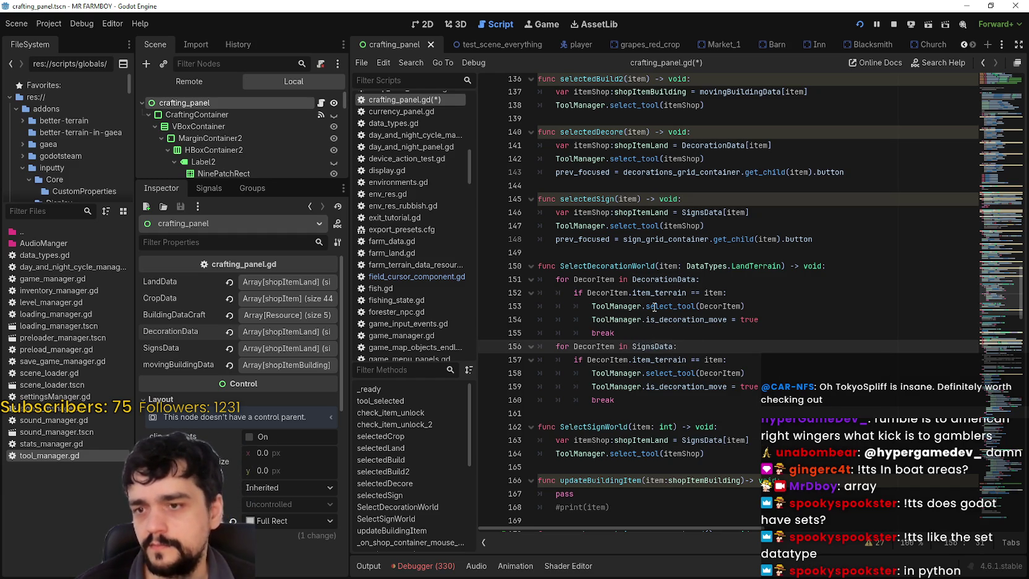
pyautogui.click(723, 333)
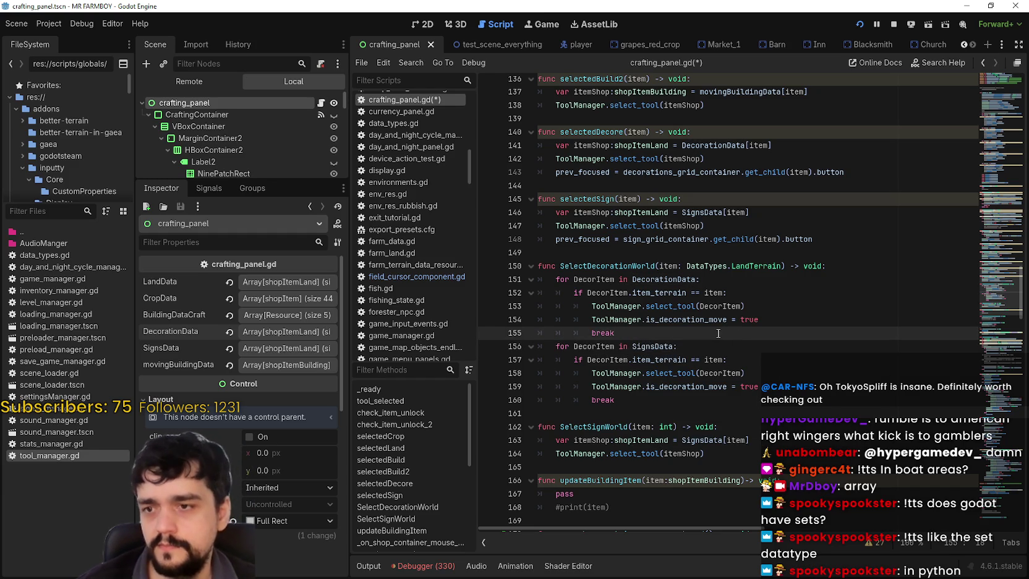
pyautogui.press('Return')
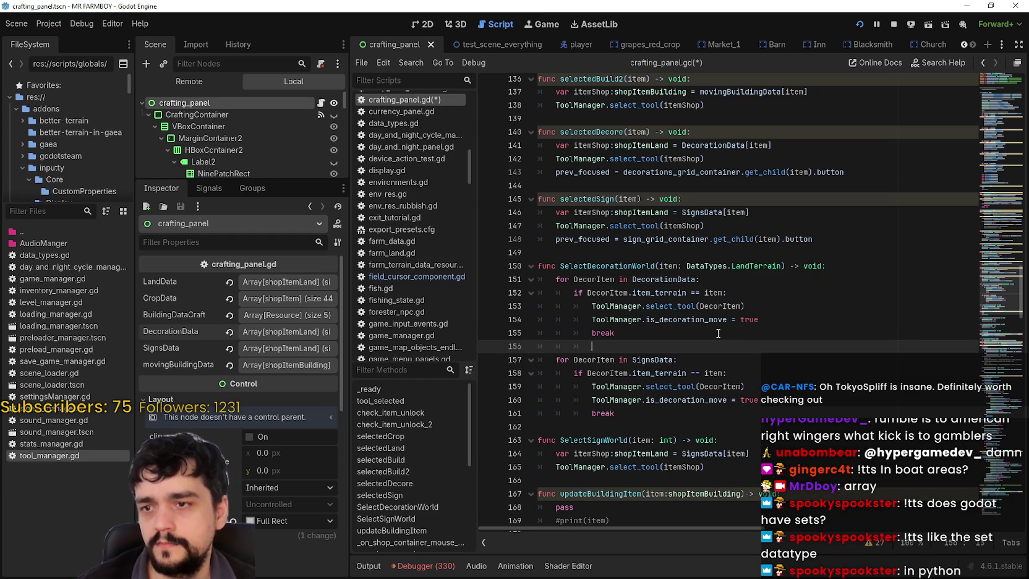
pyautogui.press('BackSpace')
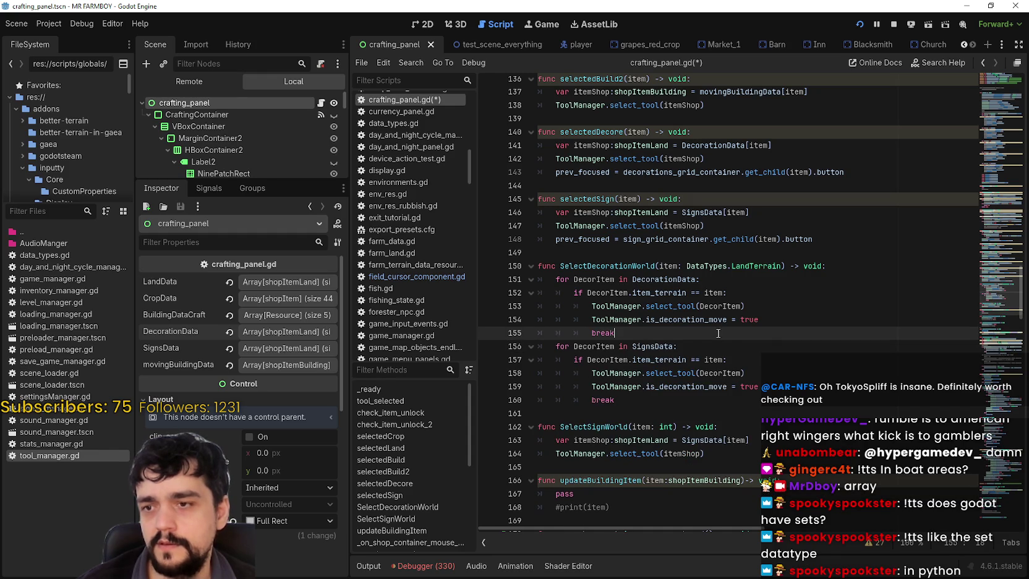
pyautogui.click(694, 411)
pyautogui.hotkey('ctrl', 's')
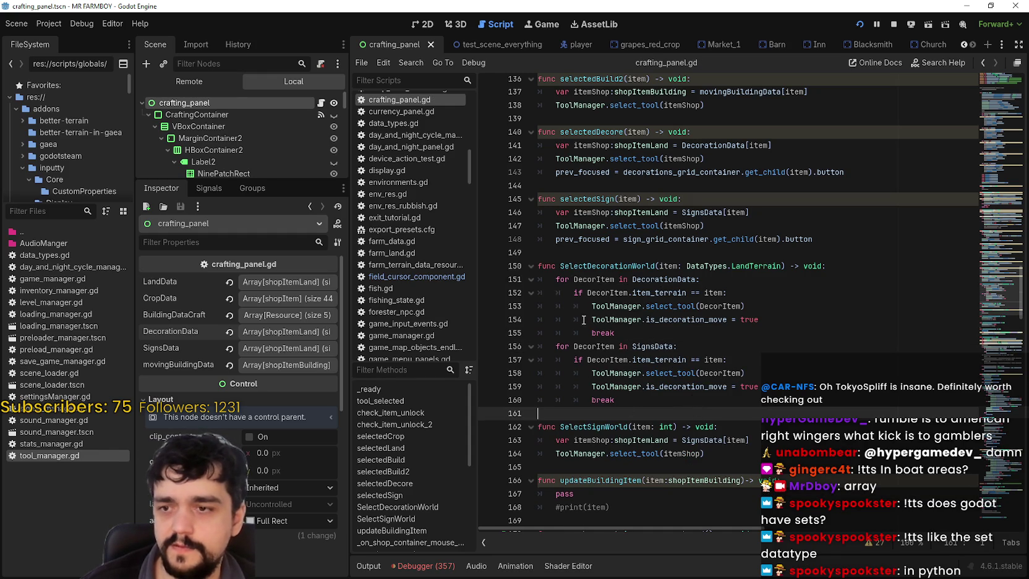
# Step: Replace break with return in both the DecorationData and SignsData loops, then save
pyautogui.moveTo(493, 337); pyautogui.dragTo(478, 334)
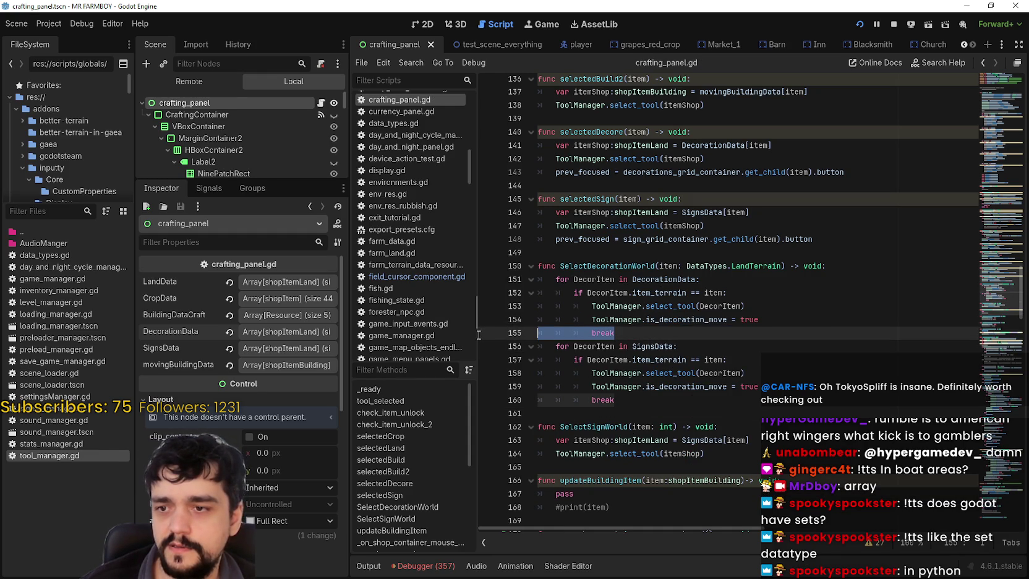
pyautogui.moveTo(683, 347); pyautogui.dragTo(496, 345)
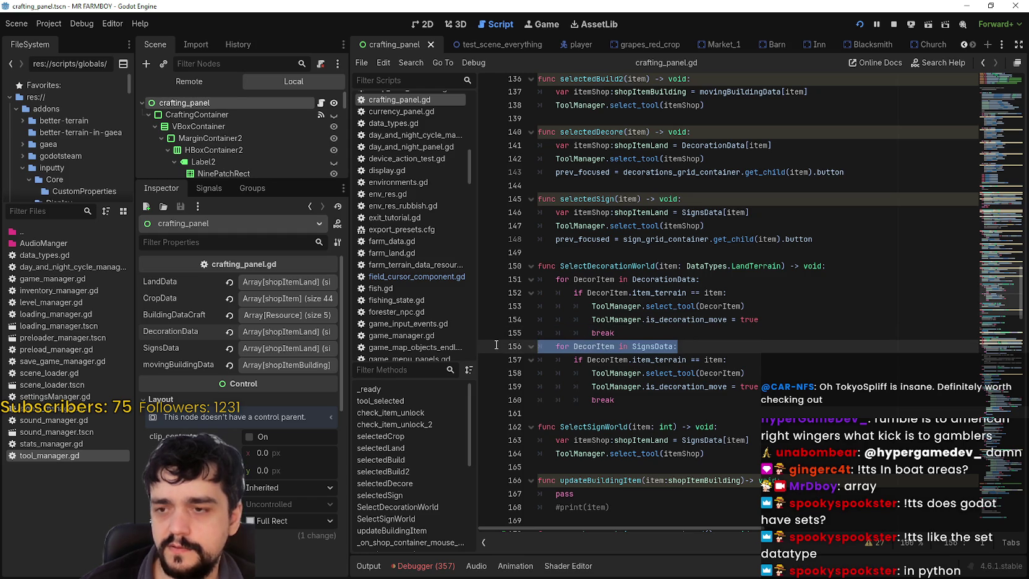
pyautogui.moveTo(615, 333)
pyautogui.mouseDown()
pyautogui.moveTo(556, 306)
pyautogui.moveTo(537, 279)
pyautogui.mouseUp()
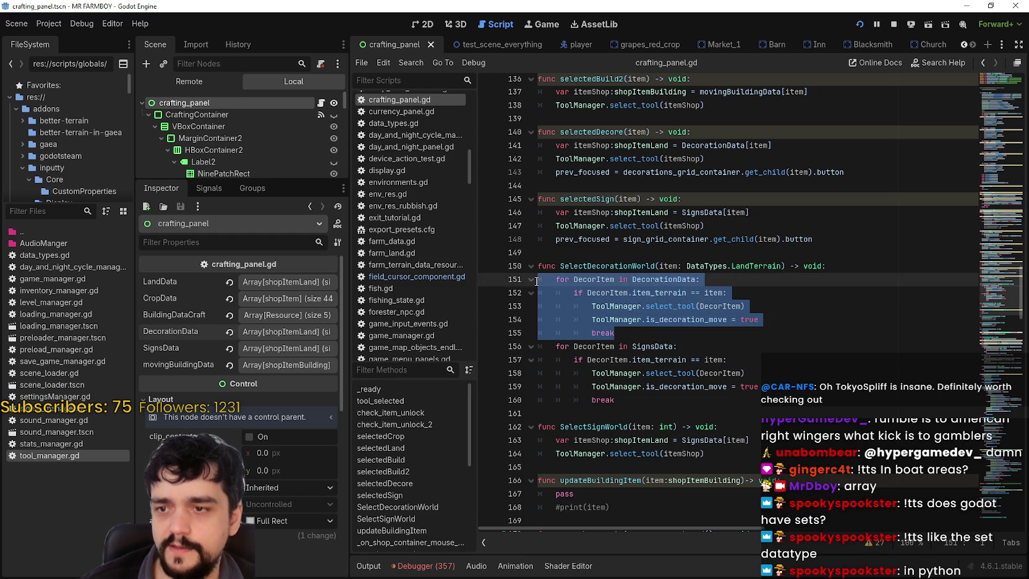
pyautogui.doubleClick(603, 332)
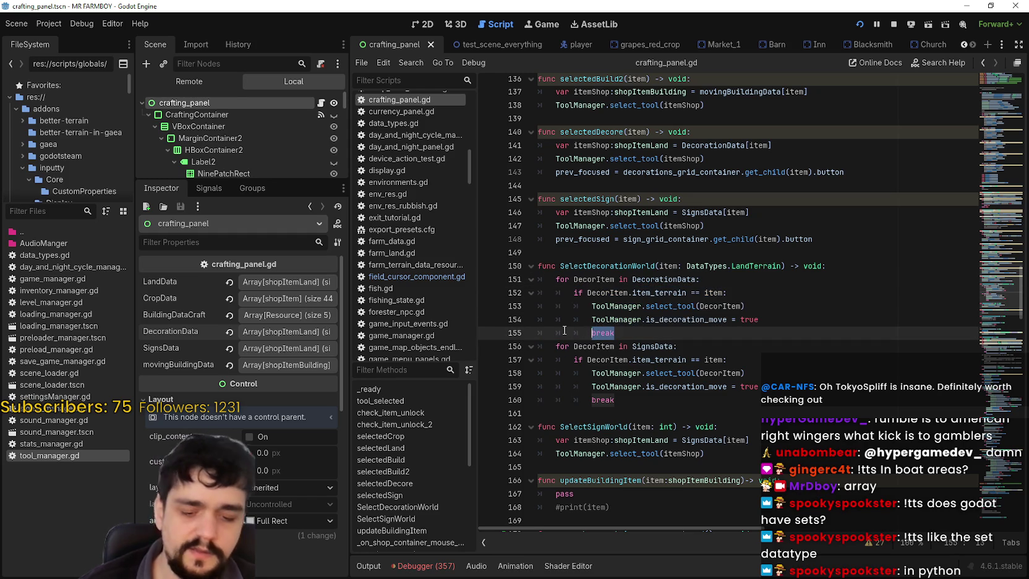
pyautogui.write('return')
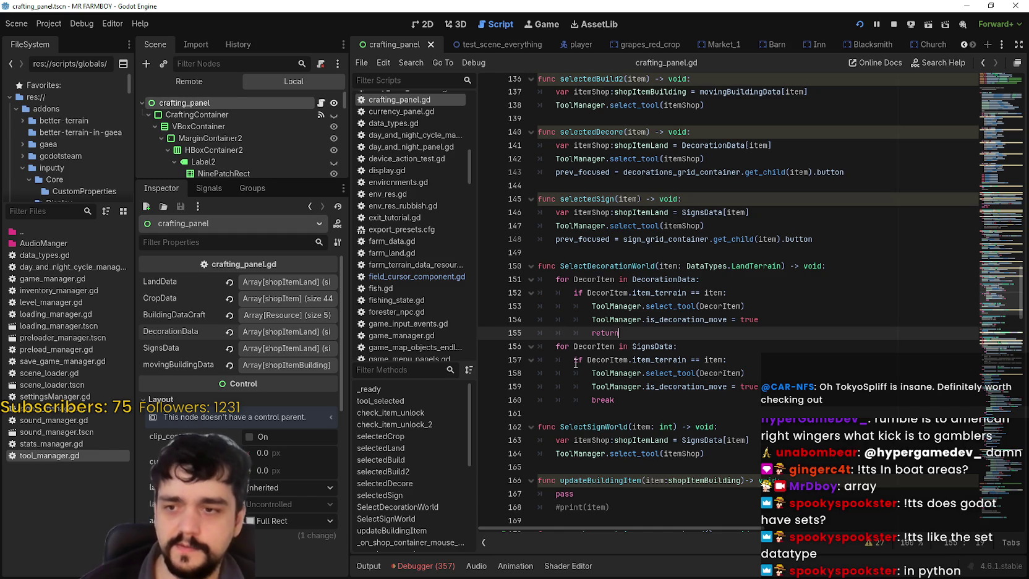
pyautogui.doubleClick(603, 400)
pyautogui.write('ret')
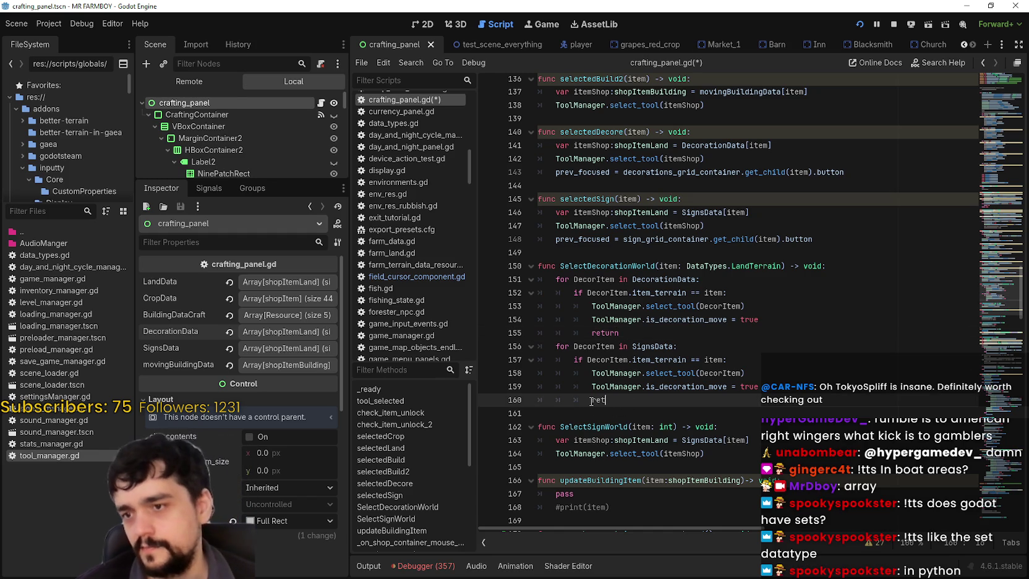
pyautogui.write('urn')
pyautogui.hotkey('ctrl', 's')
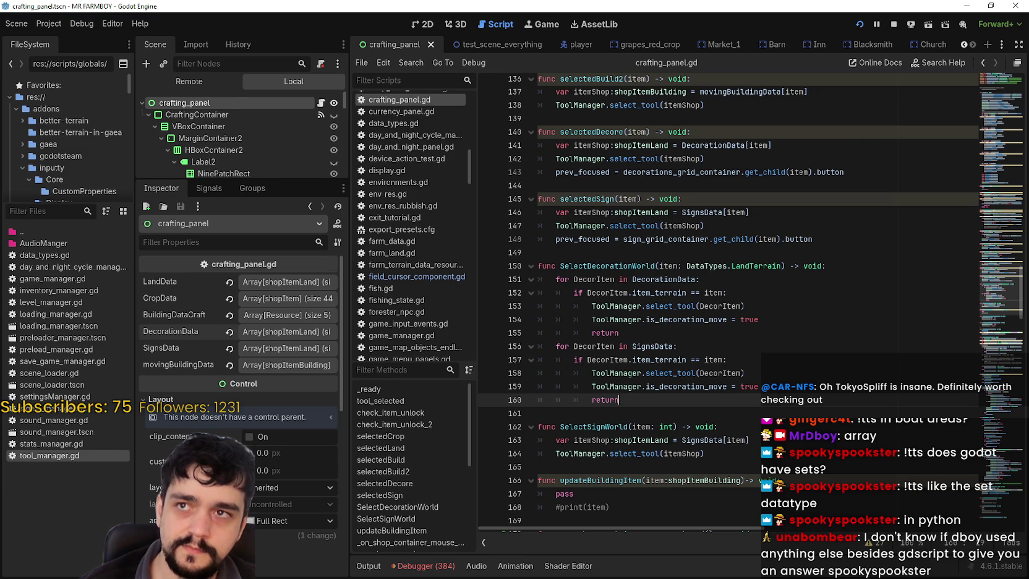
# Step: Add breakpoints on the two return lines, 155 and 160
pyautogui.click(709, 324)
pyautogui.click(873, 272)
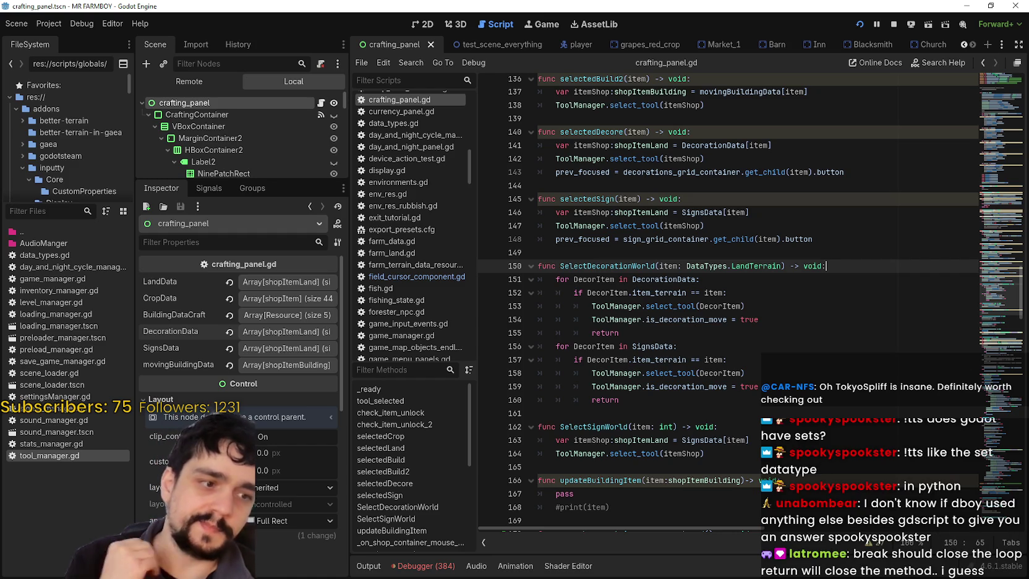
pyautogui.click(579, 337)
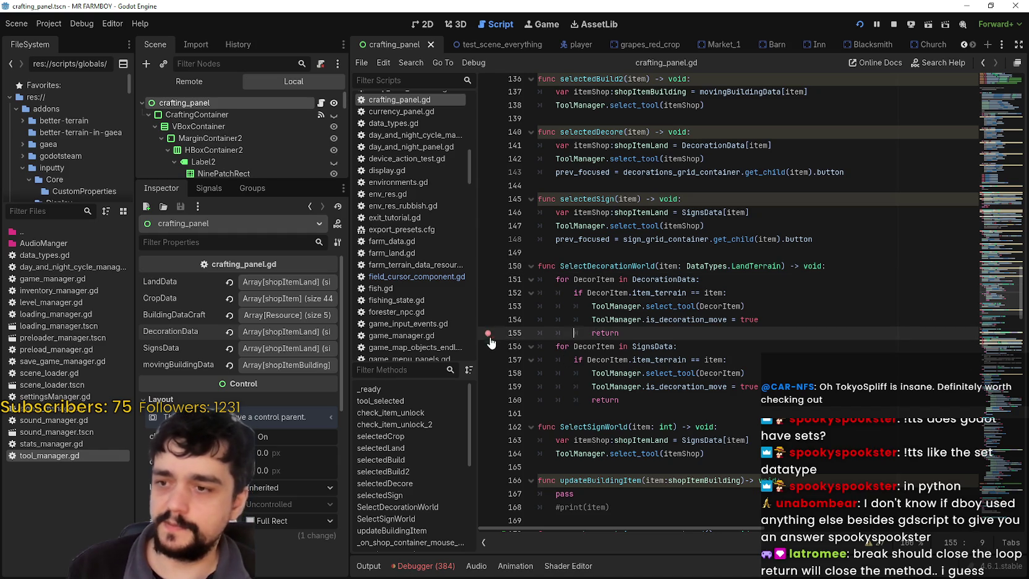
pyautogui.click(711, 398)
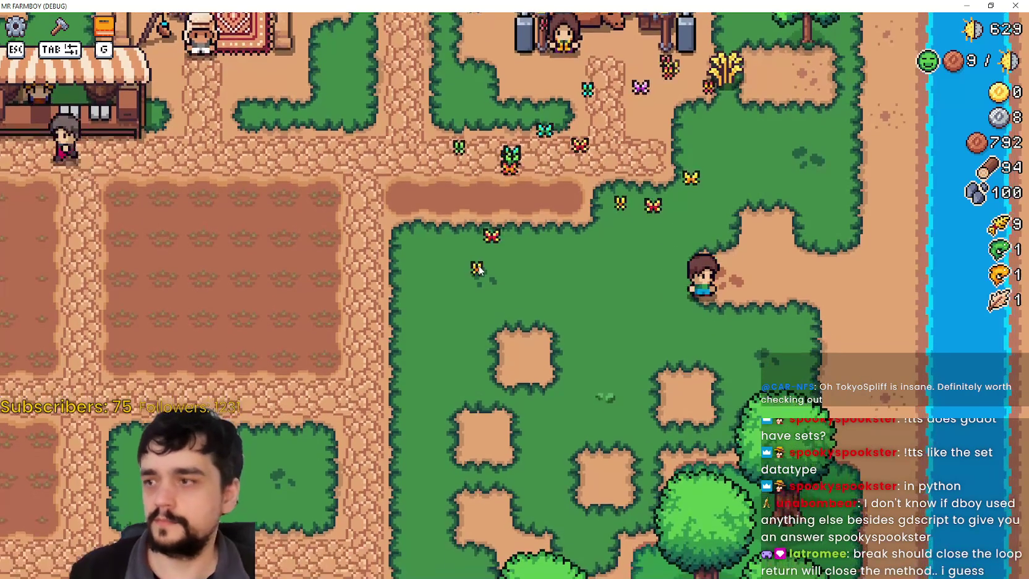
# Step: Build two Carrot Signs and a Carrot decoration on the grass, then leave build mode
pyautogui.press('Tab')
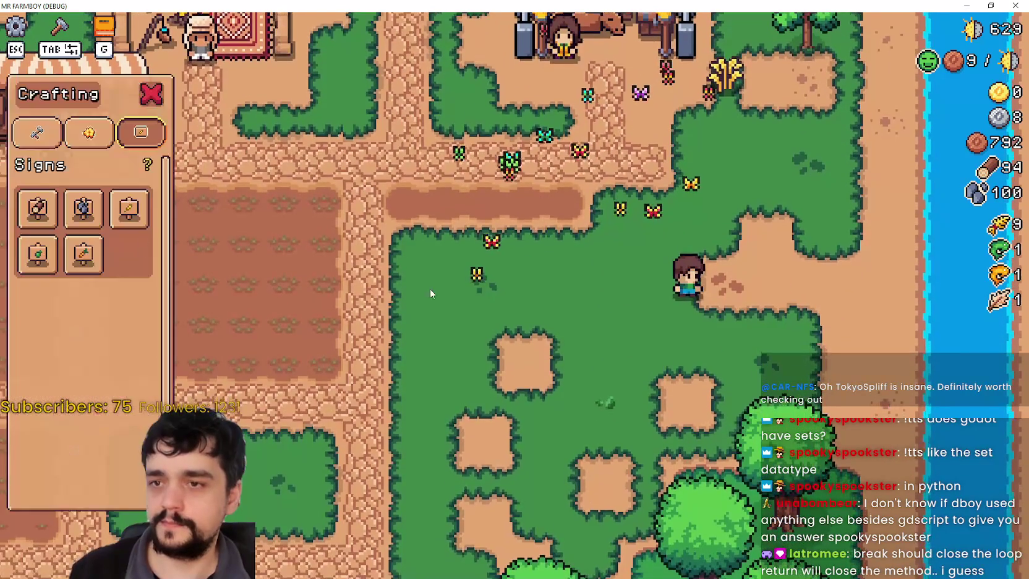
pyautogui.click(81, 248)
pyautogui.click(684, 234)
pyautogui.press('a')
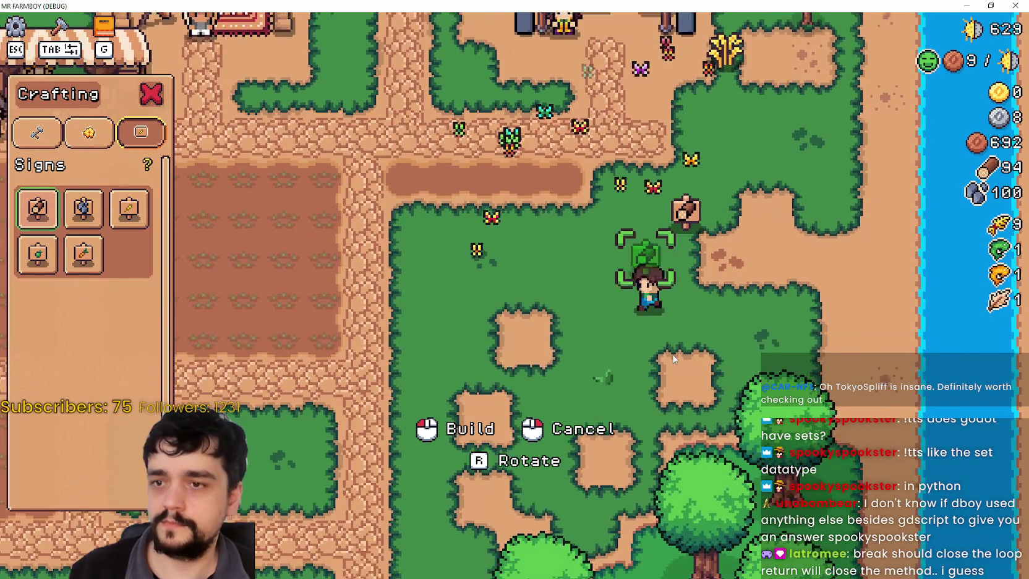
pyautogui.click(55, 232)
pyautogui.click(89, 132)
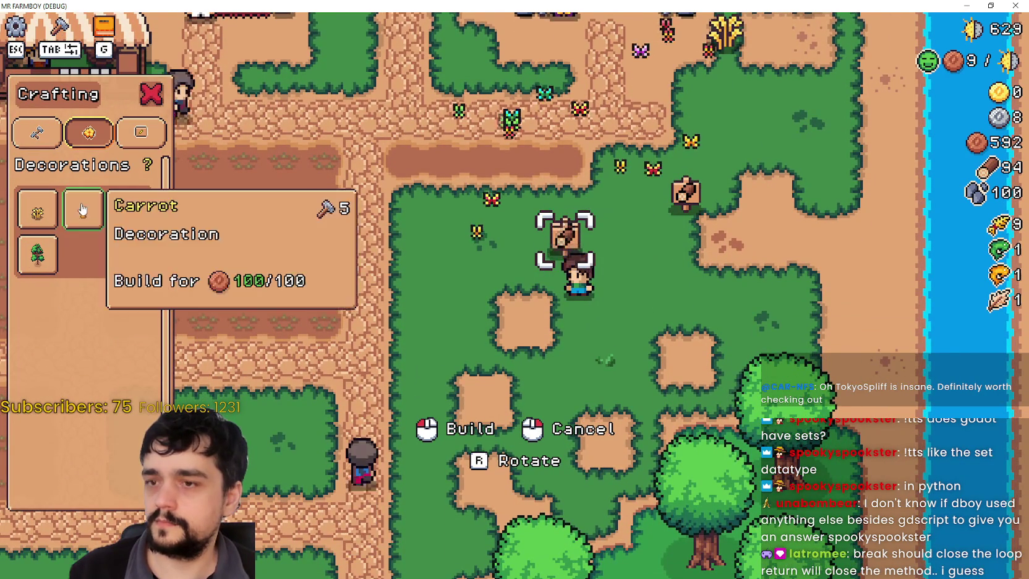
pyautogui.click(83, 208)
pyautogui.press('d')
pyautogui.click(743, 364)
pyautogui.rightClick(730, 359)
# Step: Walk up to a placed sign and press M to move it, hitting the line-155 breakpoint, then resume with F12
pyautogui.press('a')
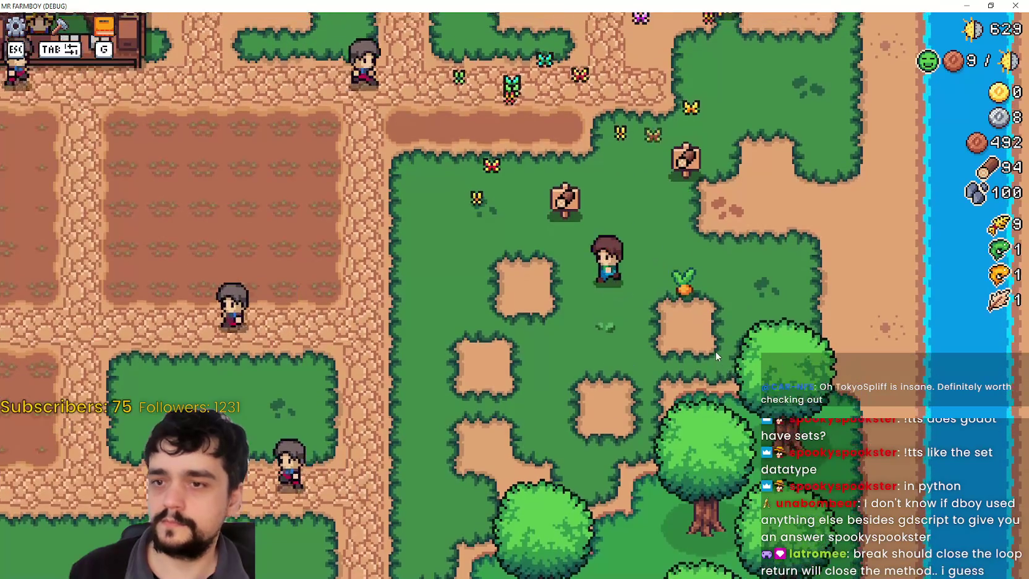
pyautogui.press('w')
pyautogui.press('s')
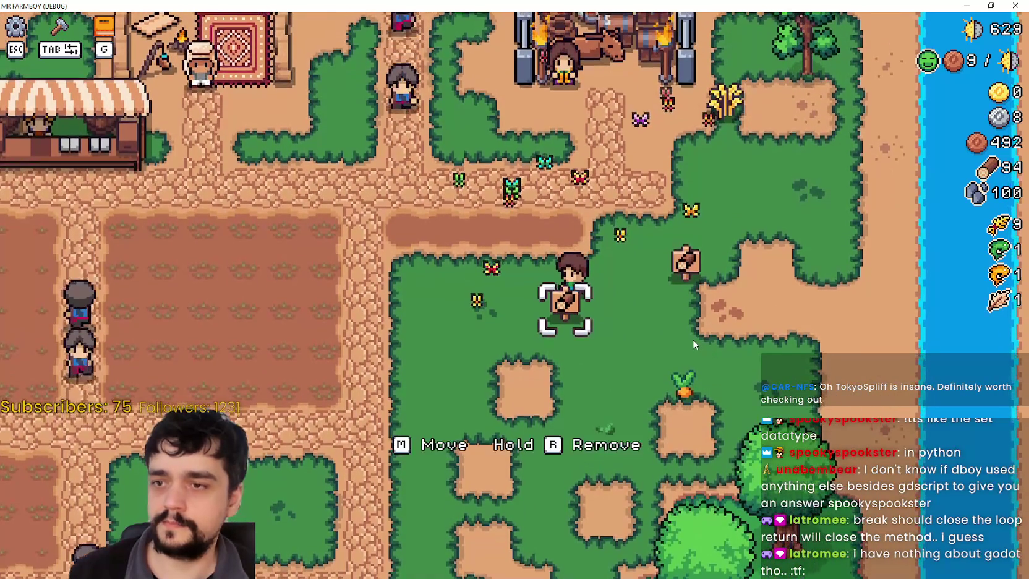
pyautogui.press('m')
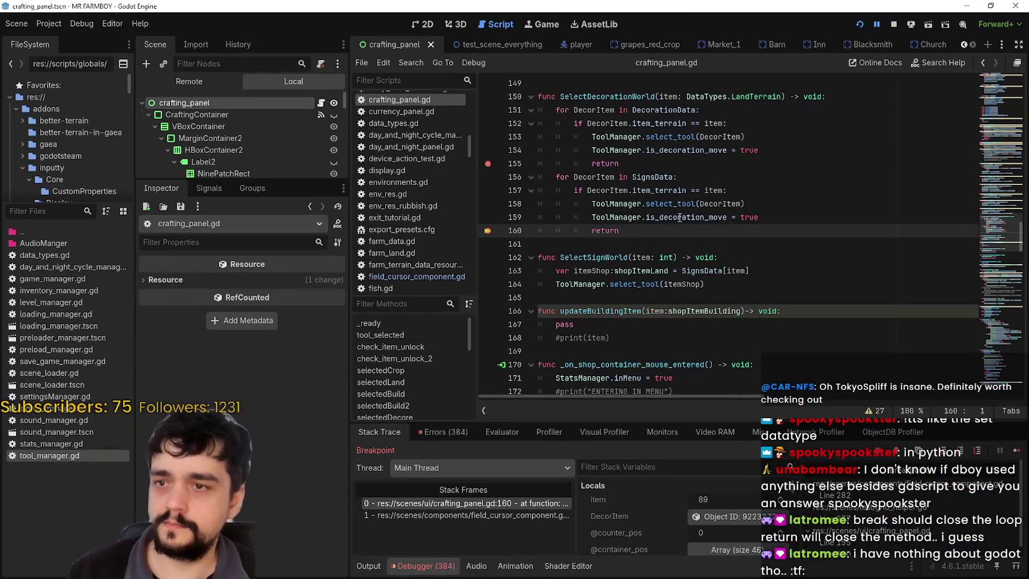
pyautogui.moveTo(680, 217)
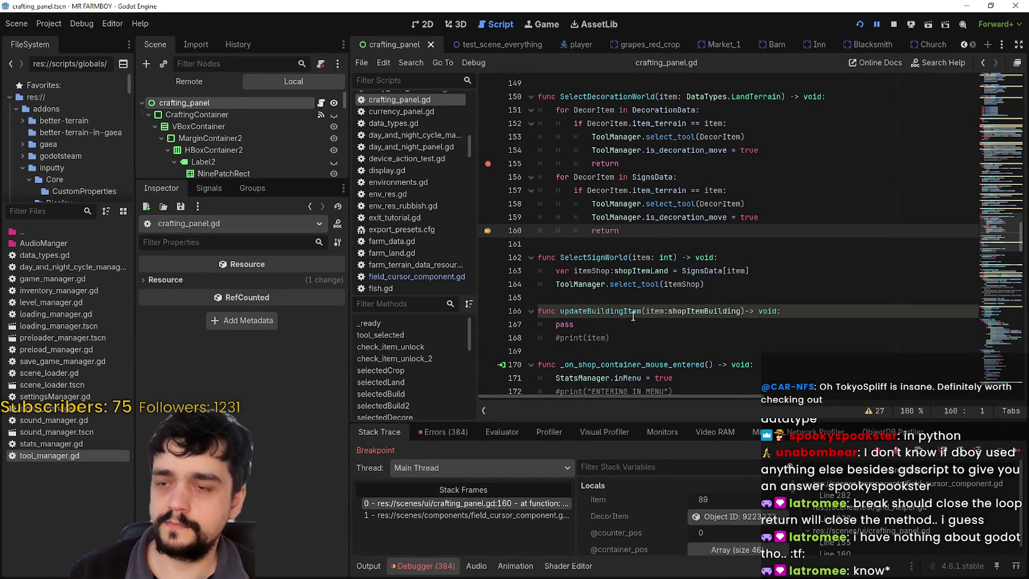
pyautogui.press('F12')
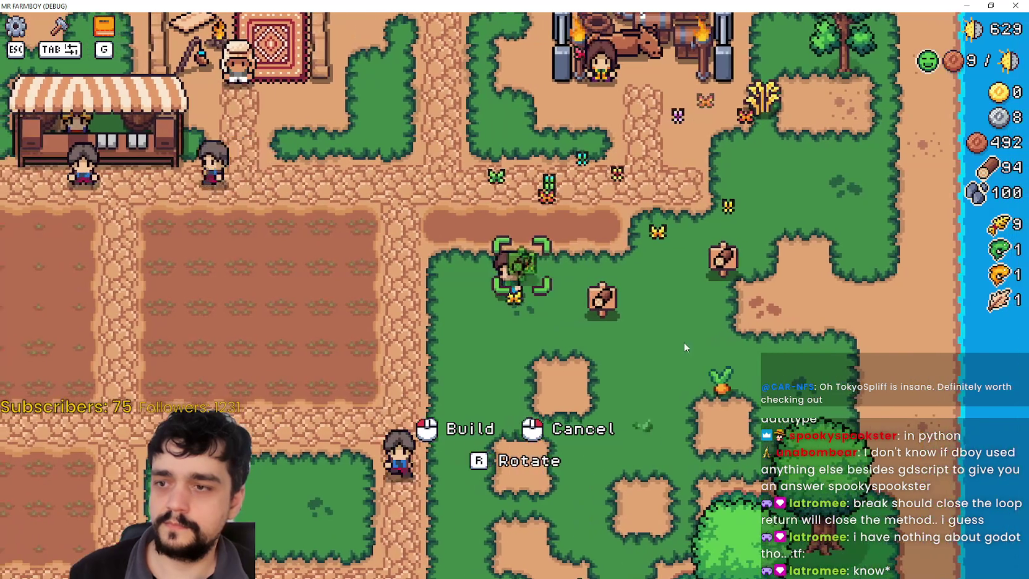
# Step: Cancel the held decoration, press M on another decoration, continue past the breakpoint, and cancel the bush
pyautogui.rightClick(688, 343)
pyautogui.press('d')
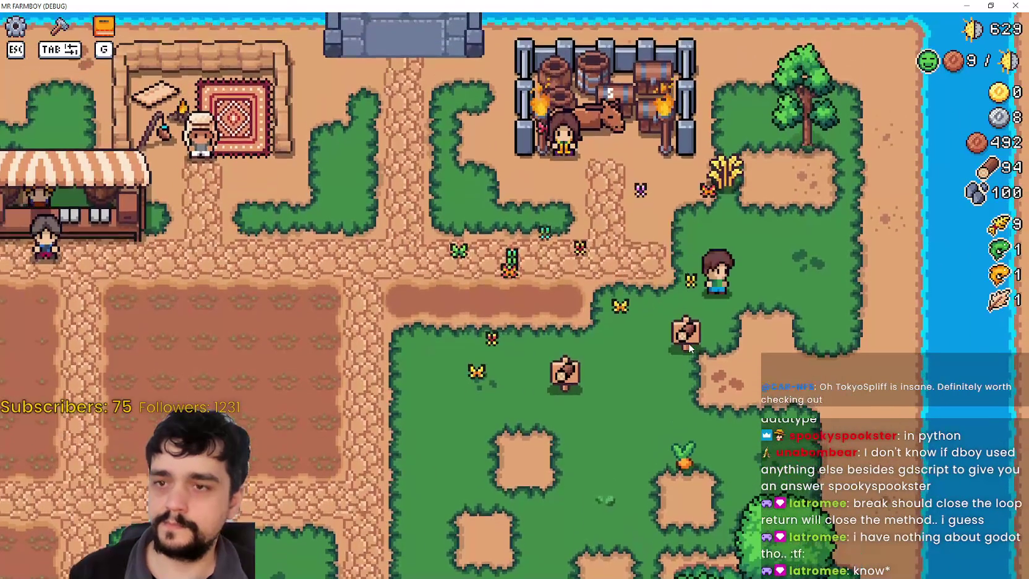
pyautogui.hotkey('alt', 'Tab')
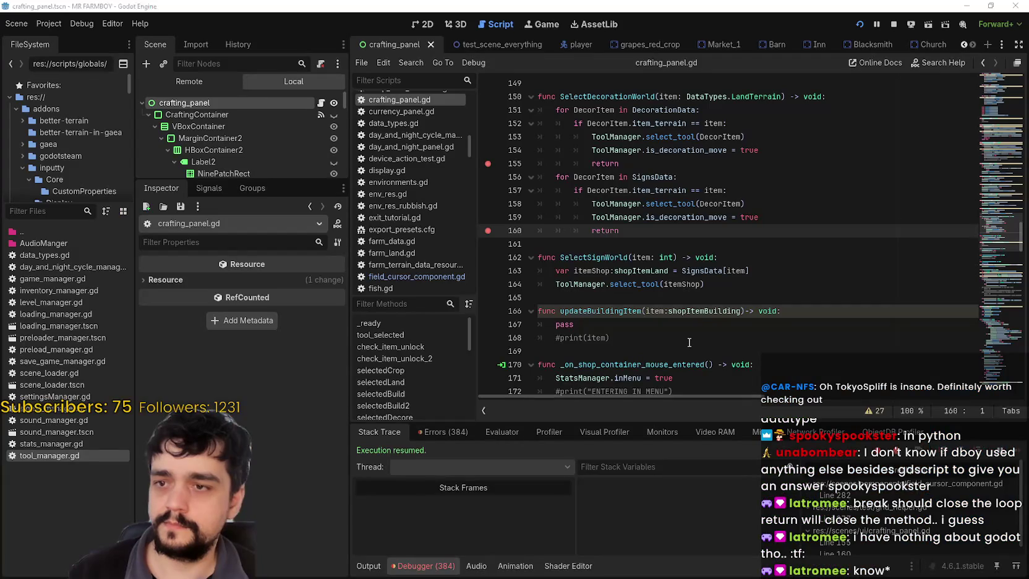
pyautogui.hotkey('alt', 'Tab')
pyautogui.press('m')
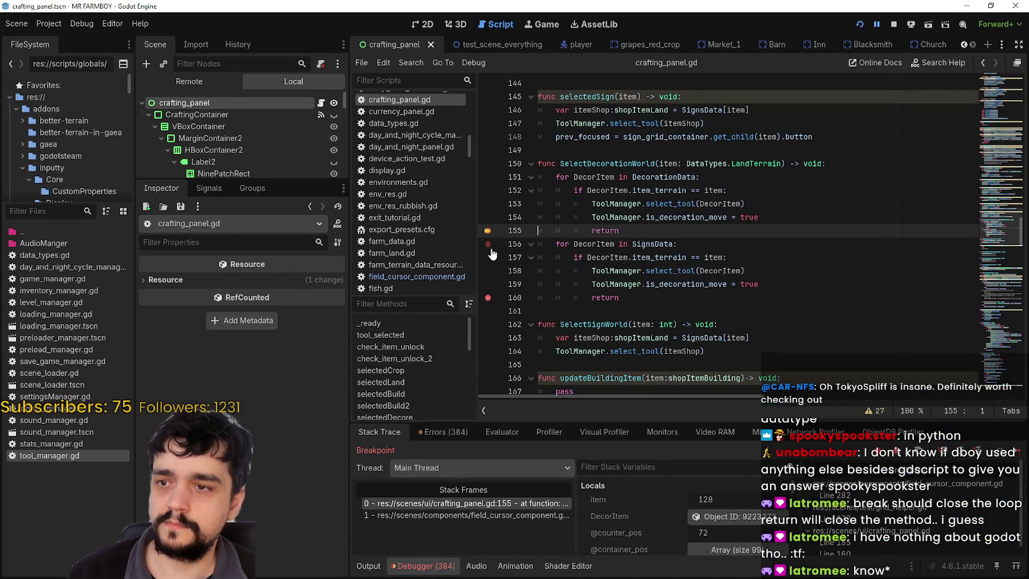
pyautogui.click(1019, 450)
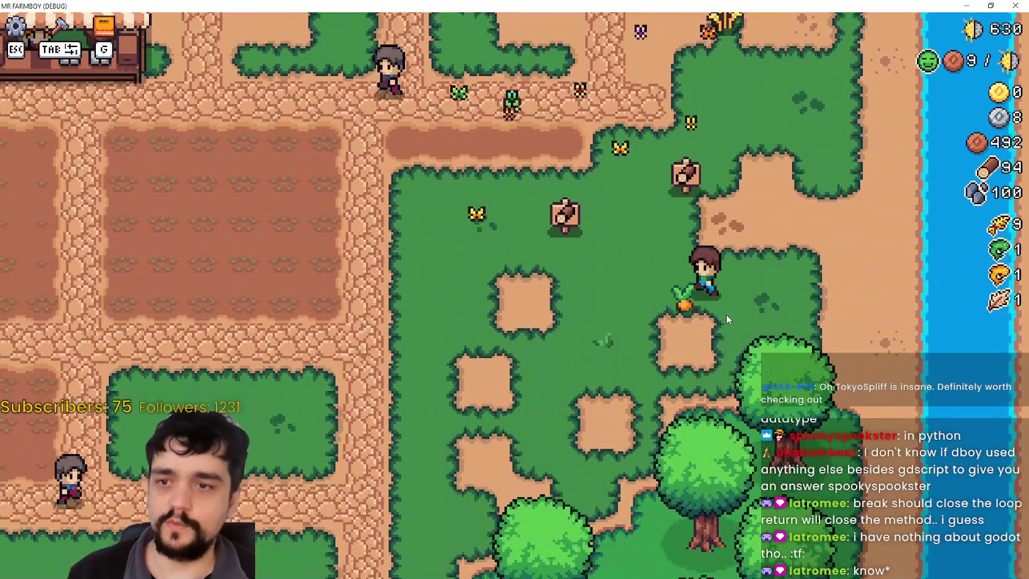
pyautogui.rightClick(726, 313)
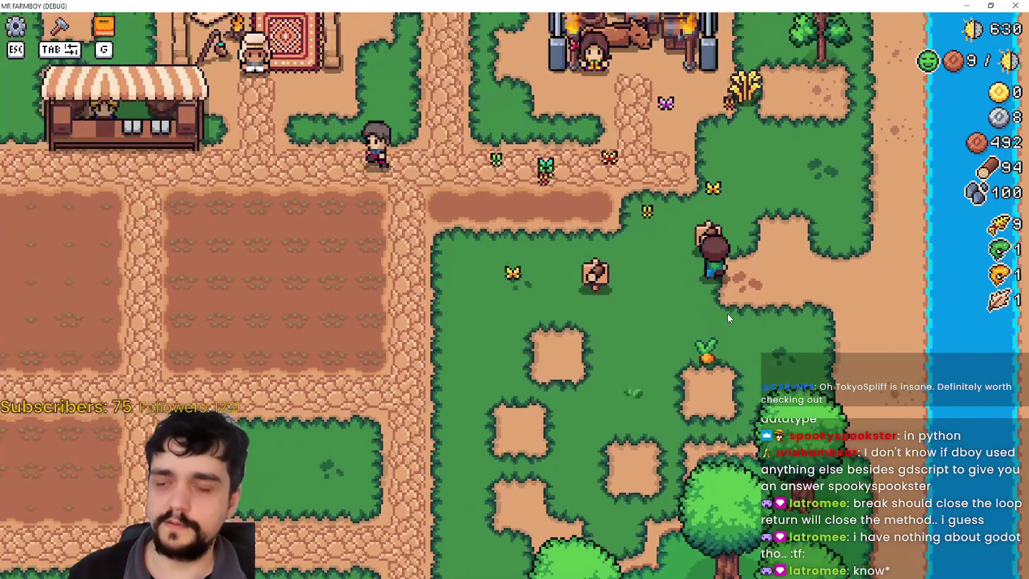
pyautogui.press('w')
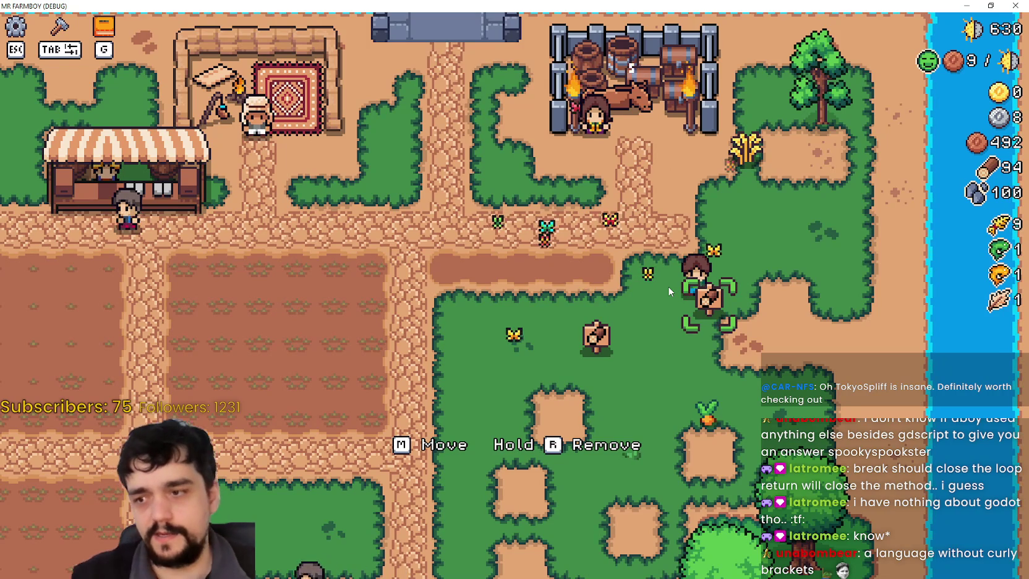
# Step: Start moving the marked sign, then remove the breakpoints on lines 155 and 160
pyautogui.press('m')
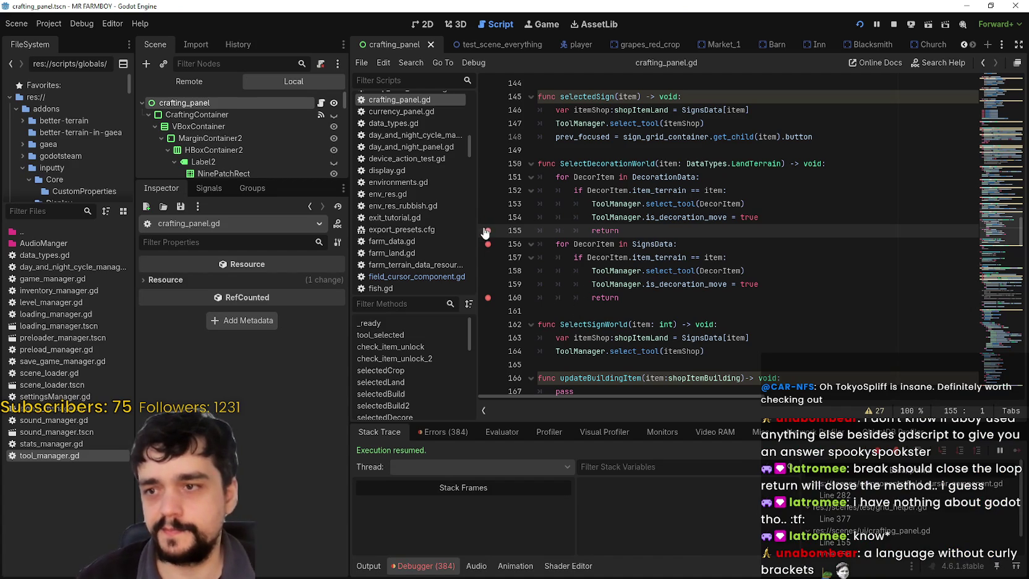
pyautogui.click(489, 232)
pyautogui.click(487, 298)
pyautogui.click(682, 302)
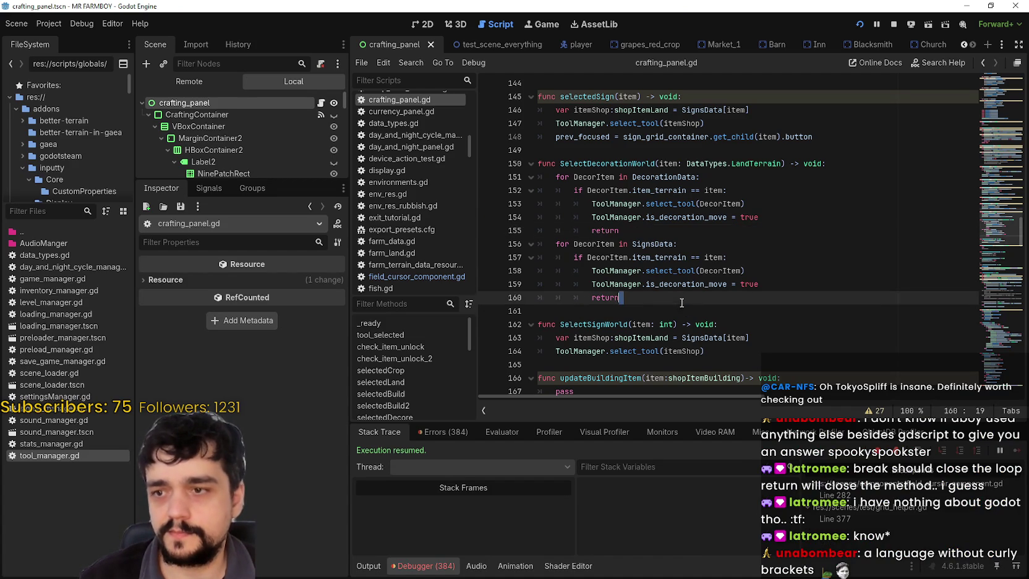
pyautogui.click(667, 308)
# Step: Select the DecorationData loop (lines 151–155) and SignsData loop (156–160) to review them
pyautogui.moveTo(623, 232)
pyautogui.mouseDown()
pyautogui.moveTo(556, 204)
pyautogui.moveTo(532, 180)
pyautogui.mouseUp()
pyautogui.moveTo(620, 297); pyautogui.dragTo(538, 244)
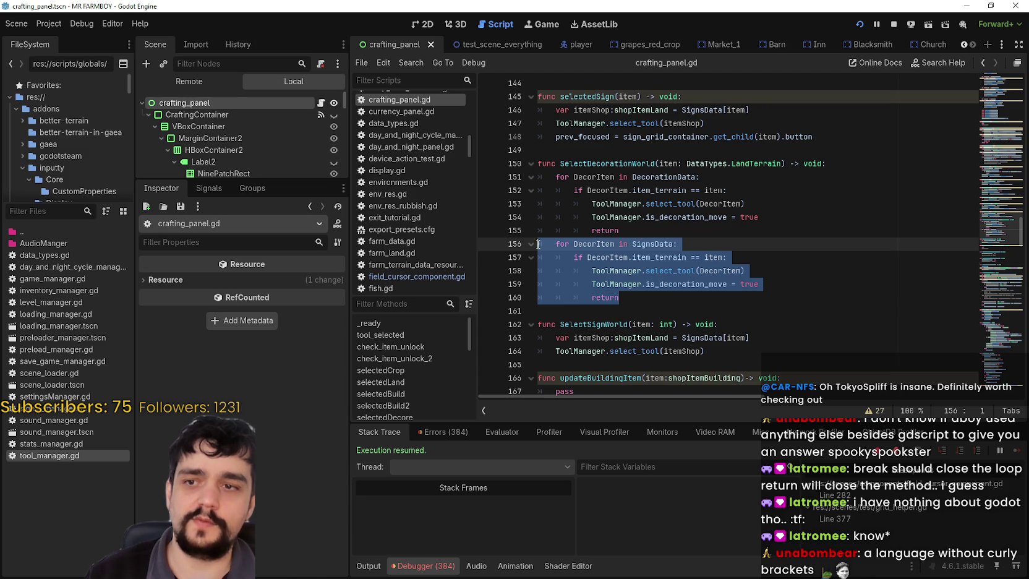
pyautogui.click(652, 228)
pyautogui.moveTo(636, 230); pyautogui.dragTo(547, 178)
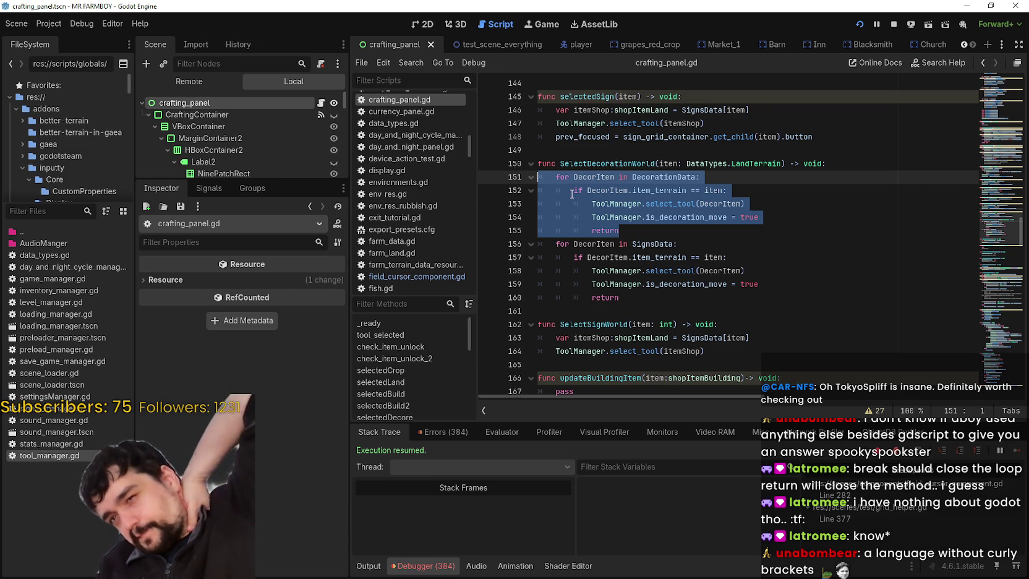
pyautogui.hotkey('alt', 'Tab')
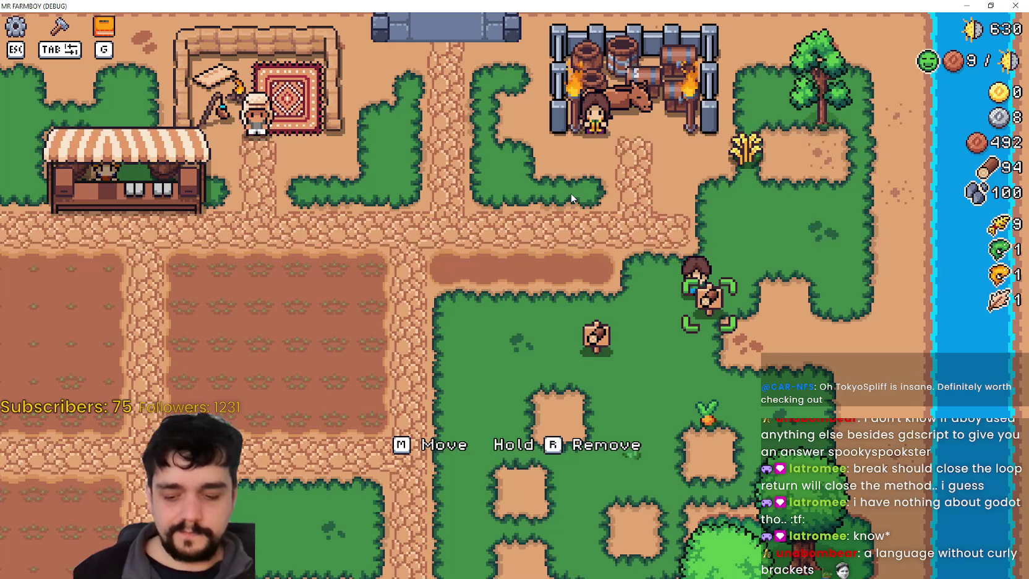
# Step: Set the held sign down, then build two more signs from the Signs crafting category on the grass
pyautogui.click(699, 316)
pyautogui.press('a')
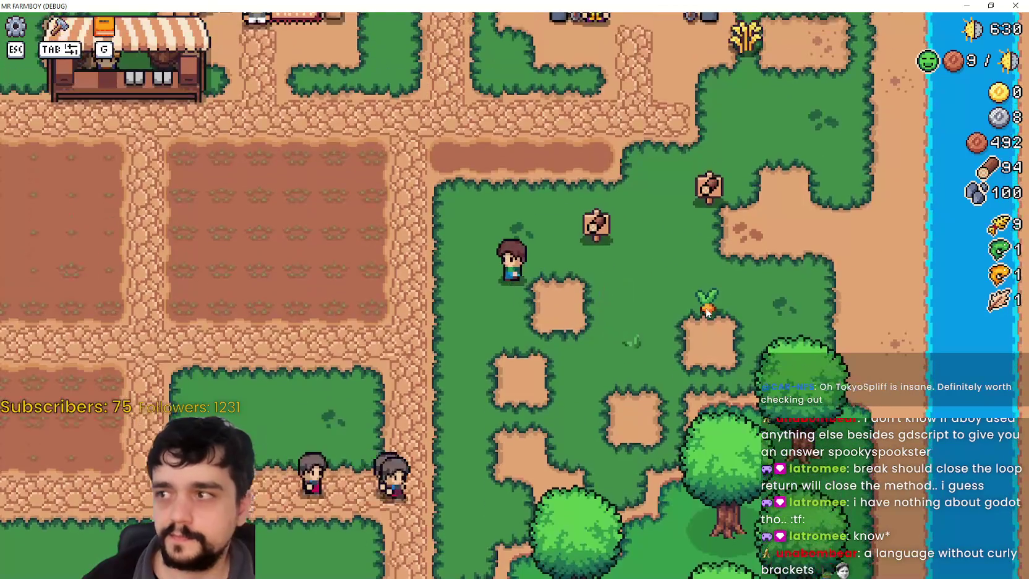
pyautogui.press('Tab')
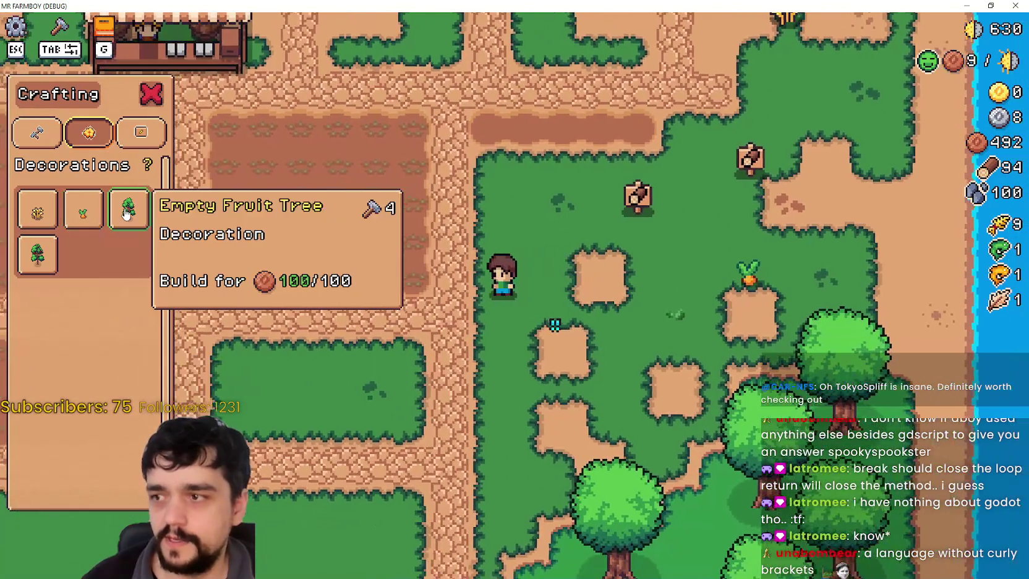
pyautogui.press('d')
pyautogui.click(141, 132)
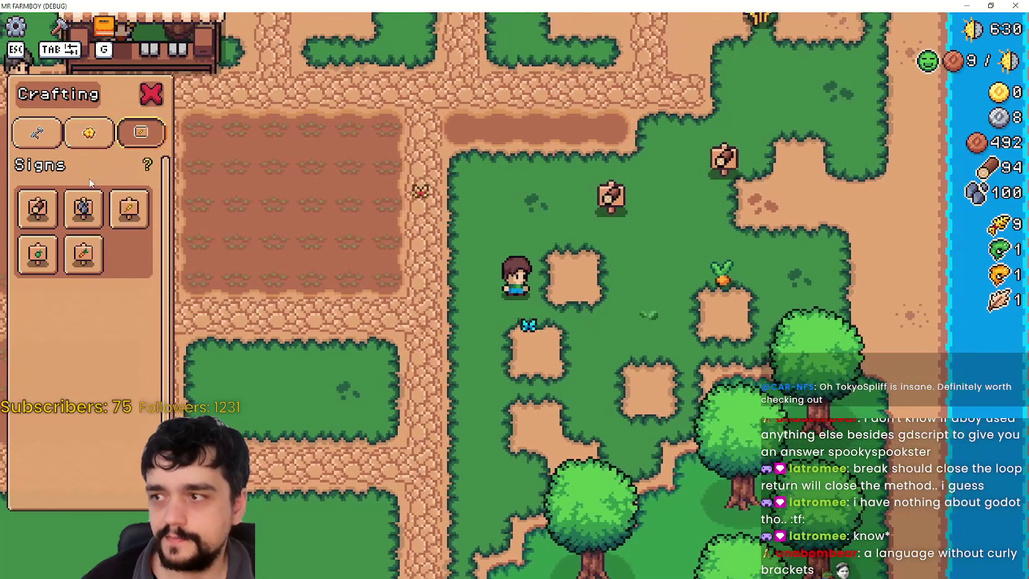
pyautogui.click(83, 208)
pyautogui.press('d')
pyautogui.press('w')
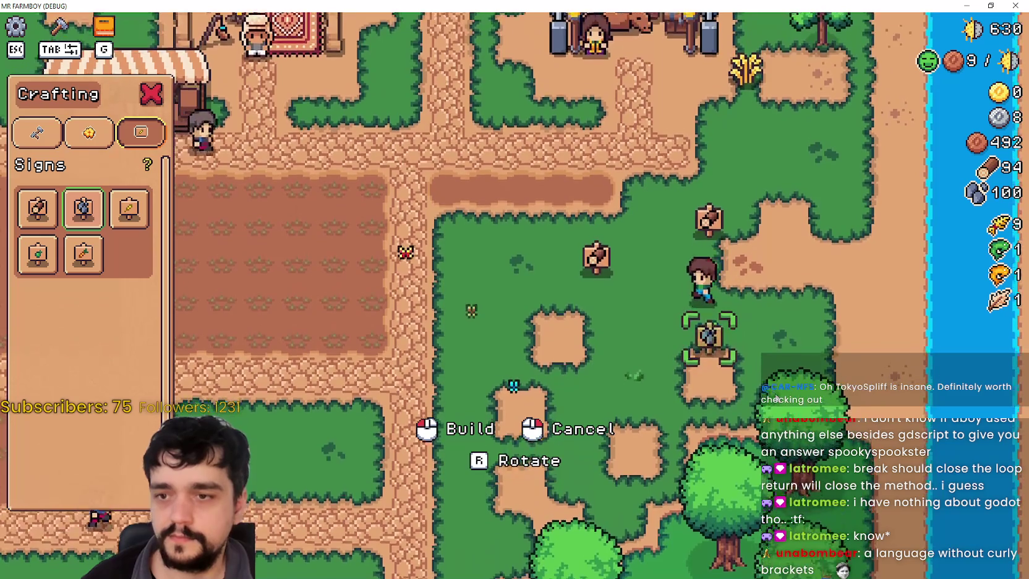
pyautogui.press('s')
pyautogui.press('a')
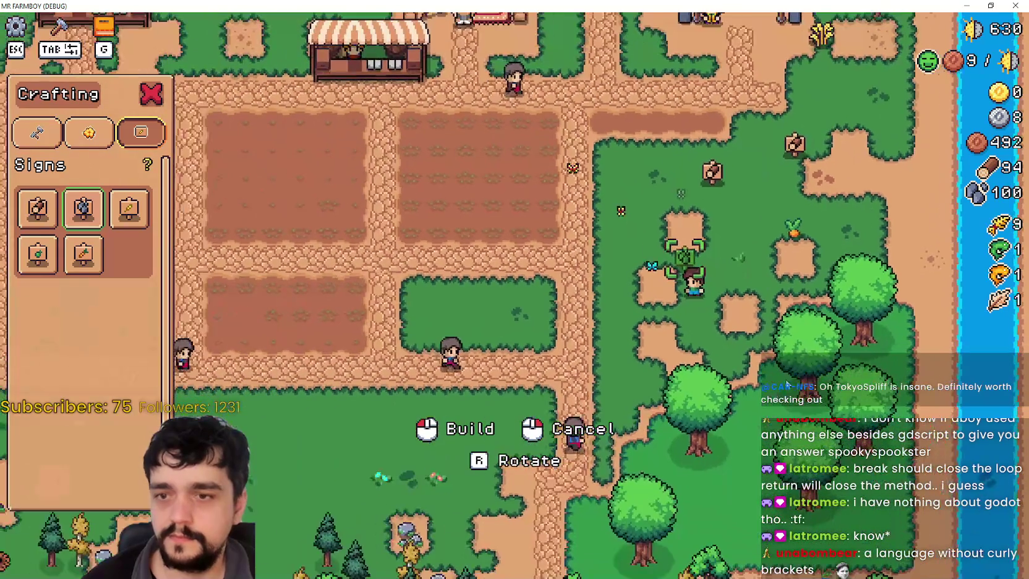
pyautogui.press('w')
pyautogui.click(822, 381)
pyautogui.press('d')
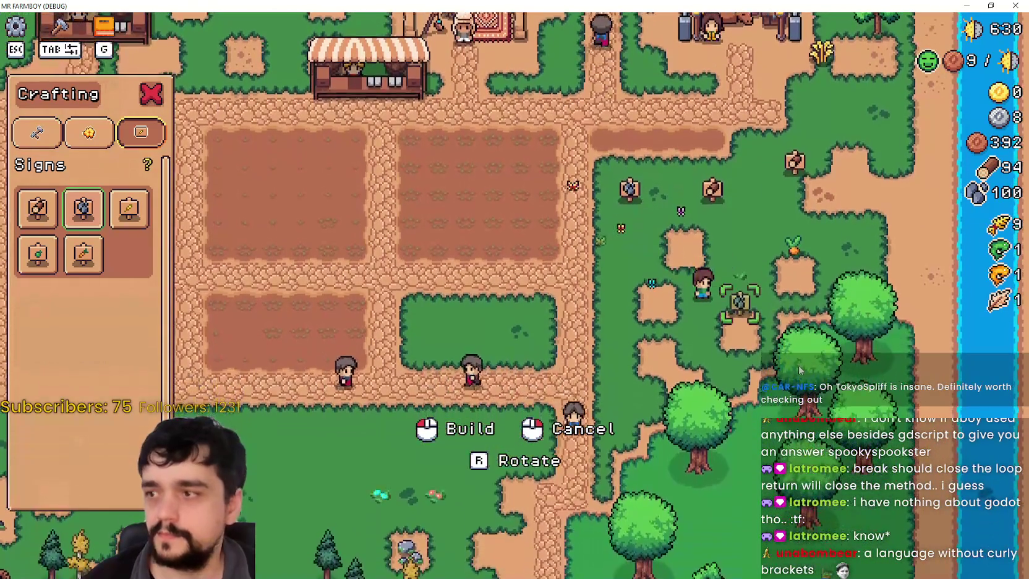
pyautogui.click(799, 370)
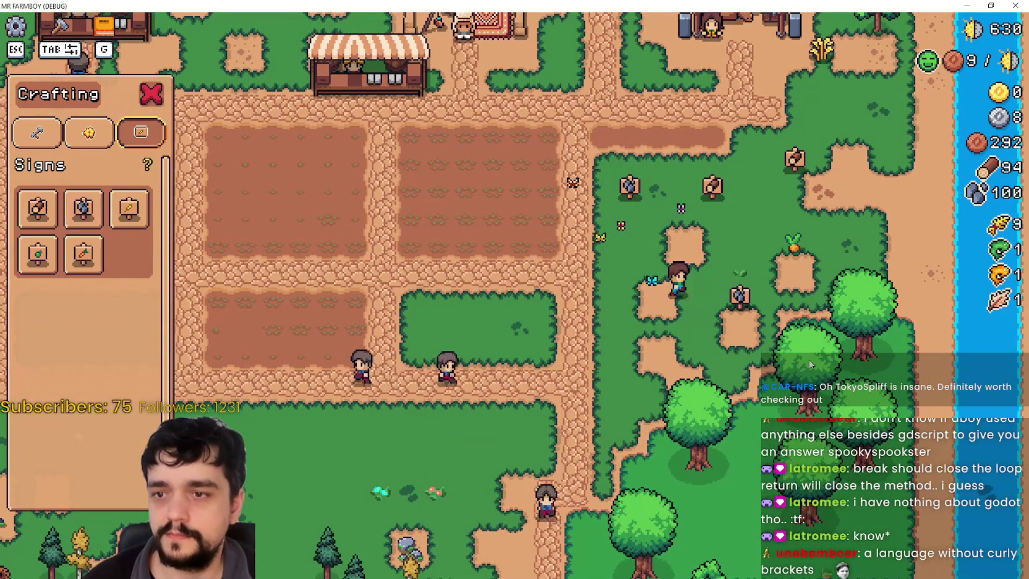
# Step: Pick up a nearby sign with M and cancel, then move another sign slightly upward
pyautogui.press('d')
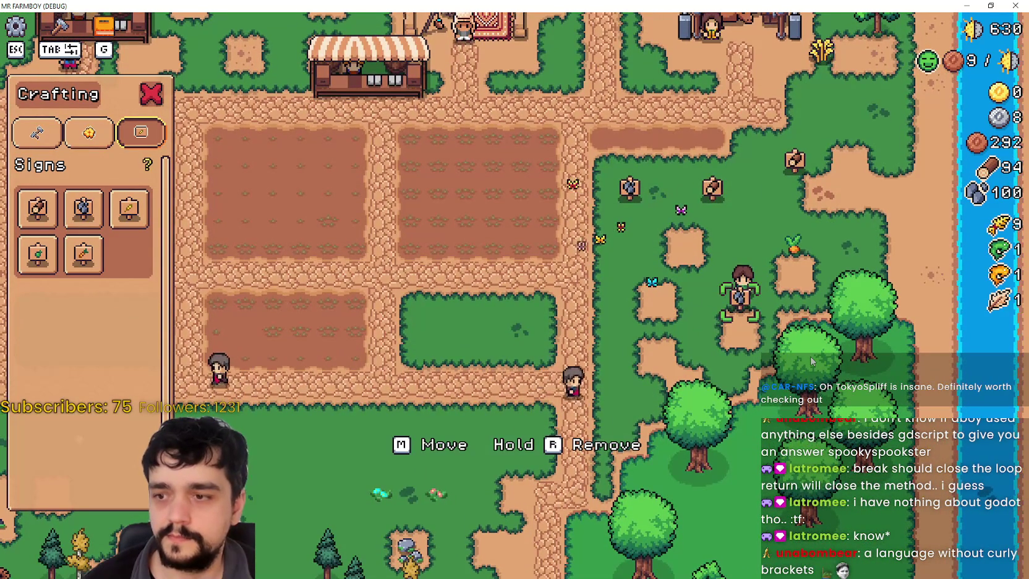
pyautogui.press('m')
pyautogui.press('w')
pyautogui.press('a')
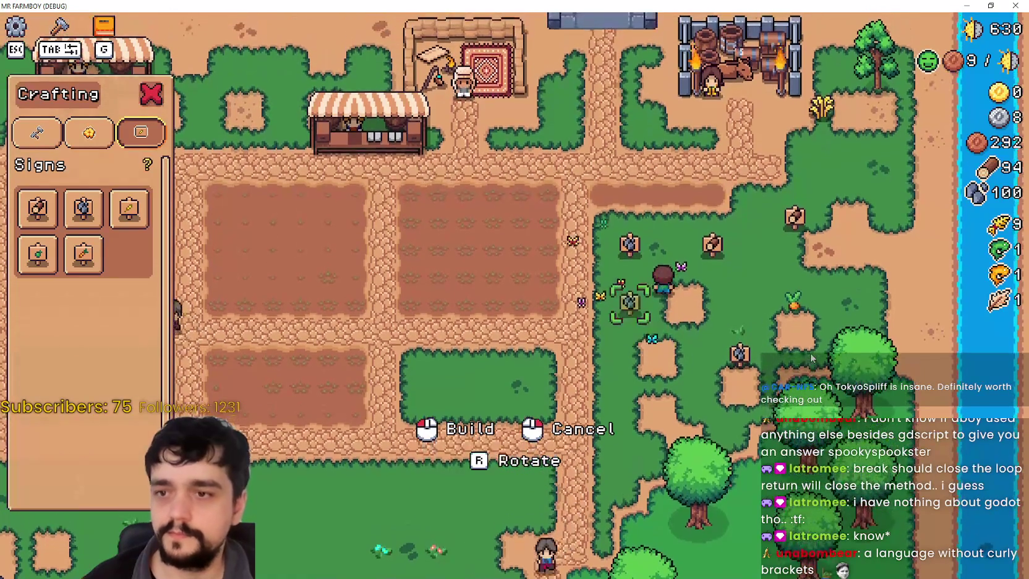
pyautogui.rightClick(812, 357)
pyautogui.press('w')
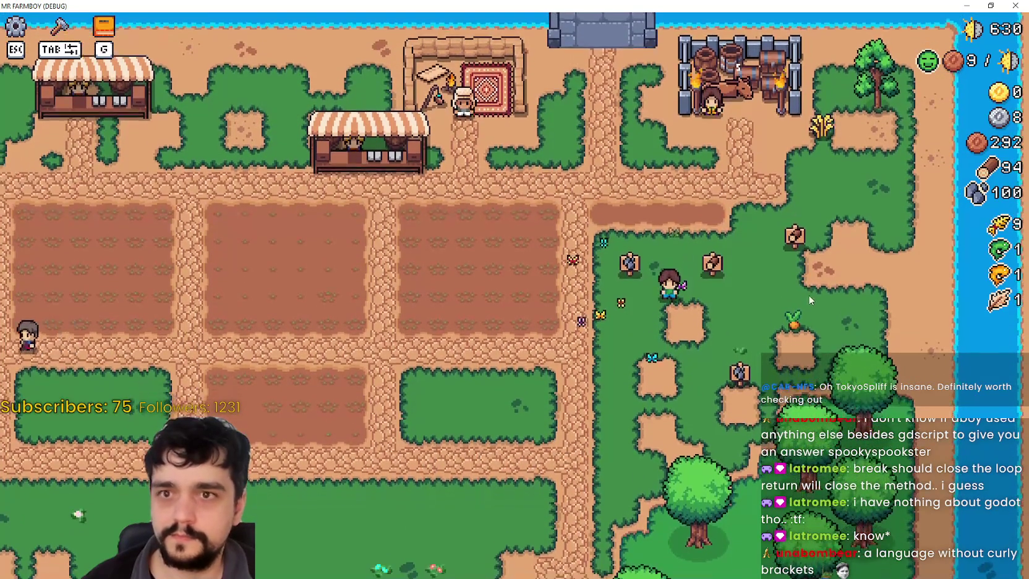
pyautogui.press('d')
pyautogui.scroll(2, 795, 281)
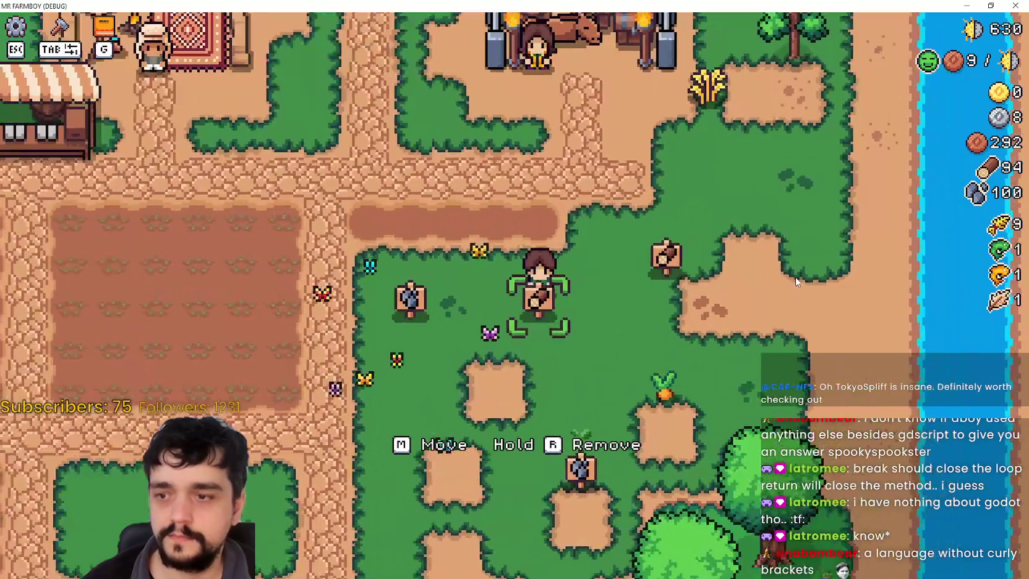
pyautogui.press('d')
pyautogui.press('w')
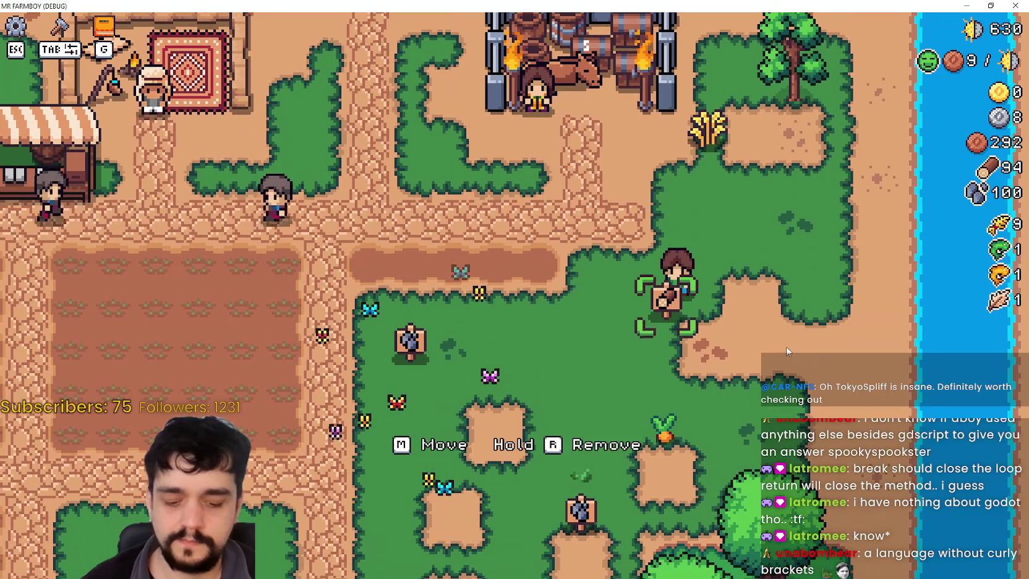
pyautogui.press('m')
pyautogui.press('d')
pyautogui.press('w')
pyautogui.click(787, 338)
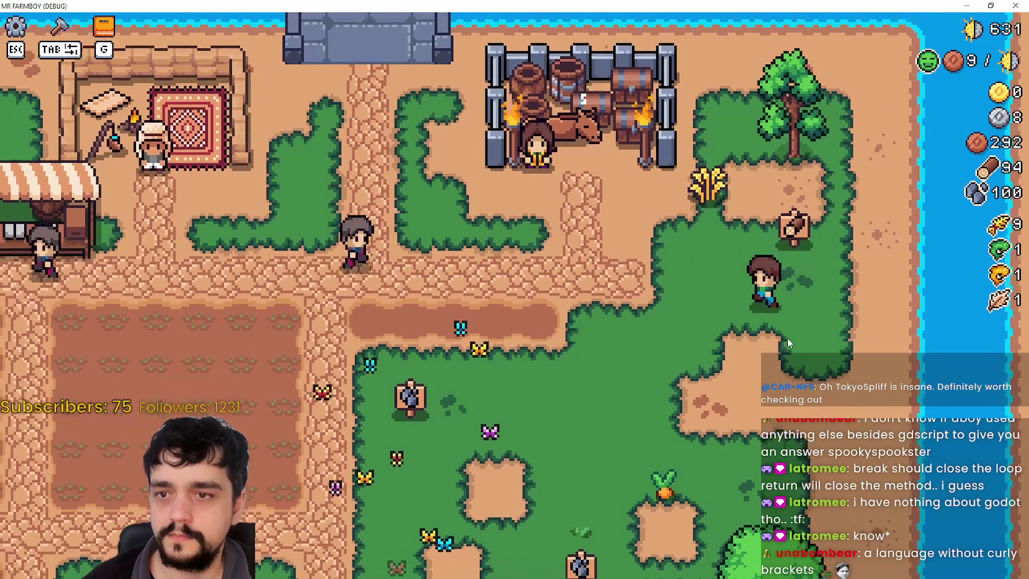
# Step: Pick the sign up again and put it down at the grass edge
pyautogui.press('w')
pyautogui.press('m')
pyautogui.press('a')
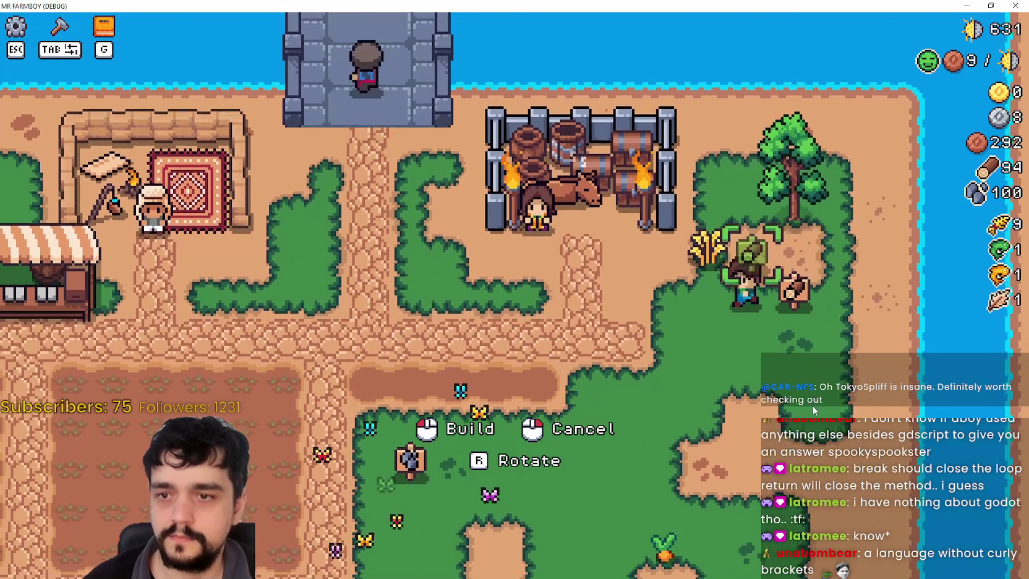
pyautogui.scroll(-2, 813, 404)
pyautogui.press('s')
pyautogui.press('s')
pyautogui.press('a')
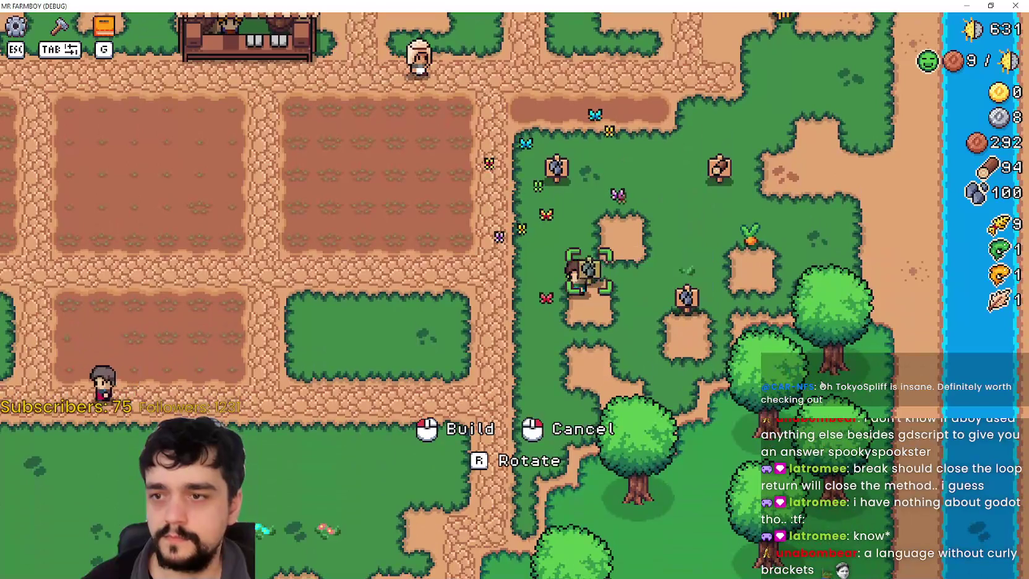
pyautogui.click(822, 386)
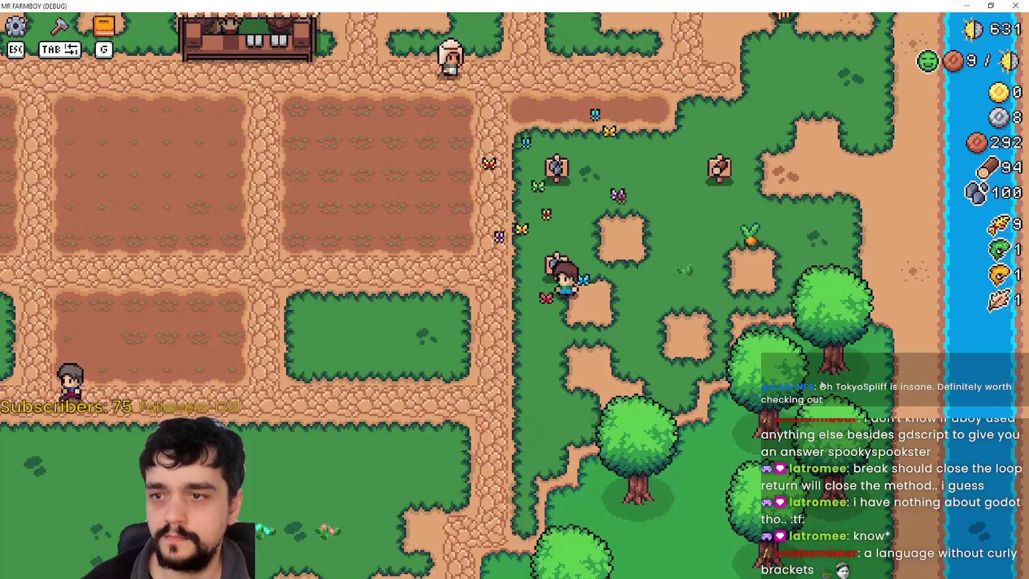
# Step: Place a carried sign at the grass edge, then pick it back up with E and replace it on the grass
pyautogui.press('w')
pyautogui.press('w')
pyautogui.press('a')
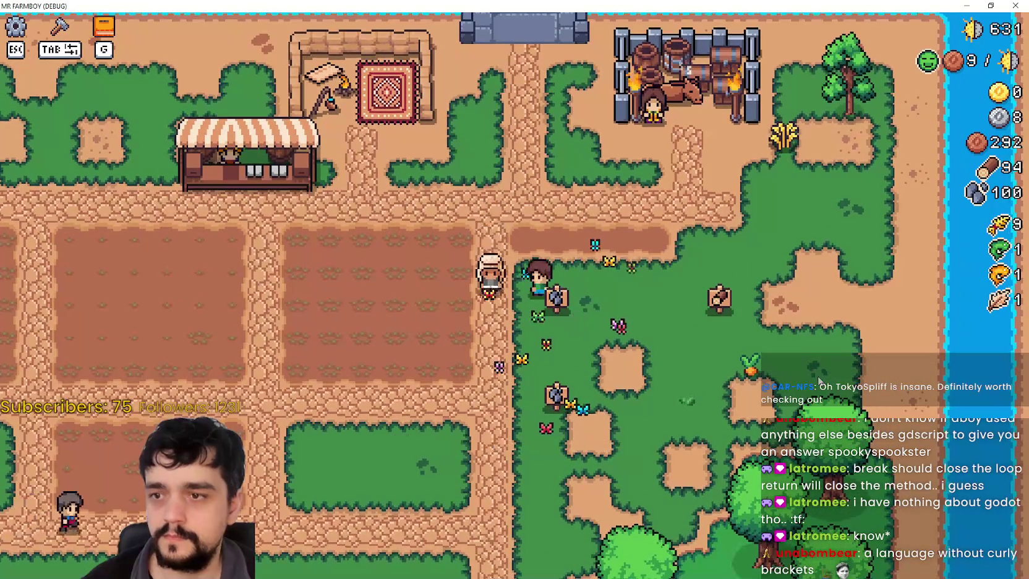
pyautogui.press('w')
pyautogui.press('d')
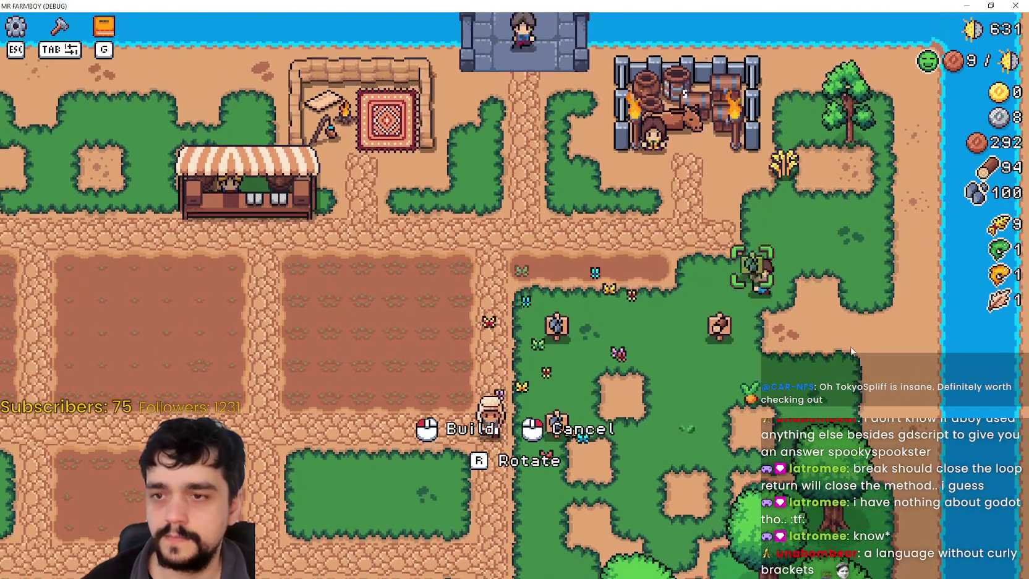
pyautogui.click(847, 386)
pyautogui.press('a')
pyautogui.press('d')
pyautogui.press('e')
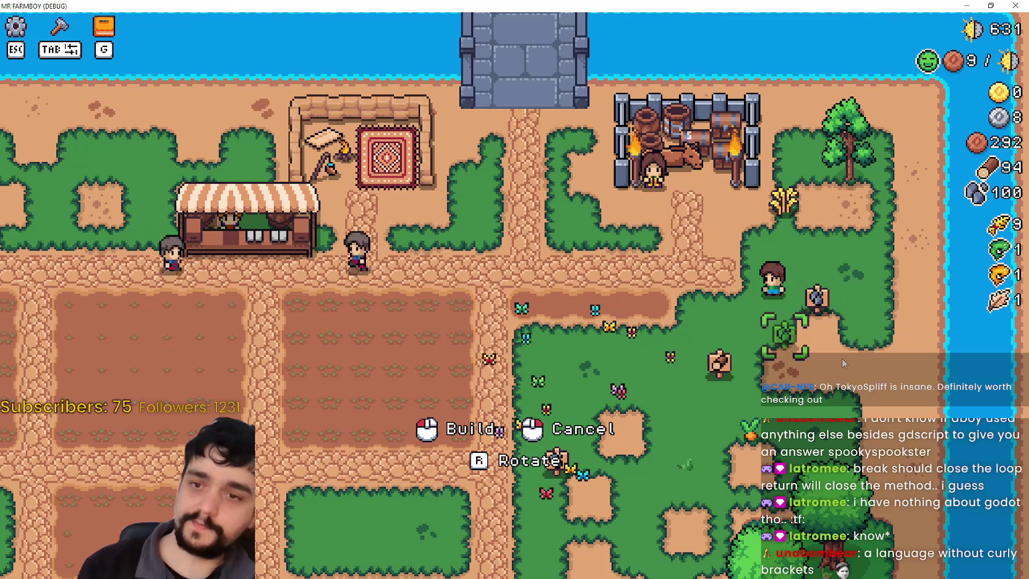
pyautogui.click(785, 336)
# Step: Move the sign once more to a new spot, then pause the game with Escape
pyautogui.press('s')
pyautogui.press('a')
pyautogui.press('w')
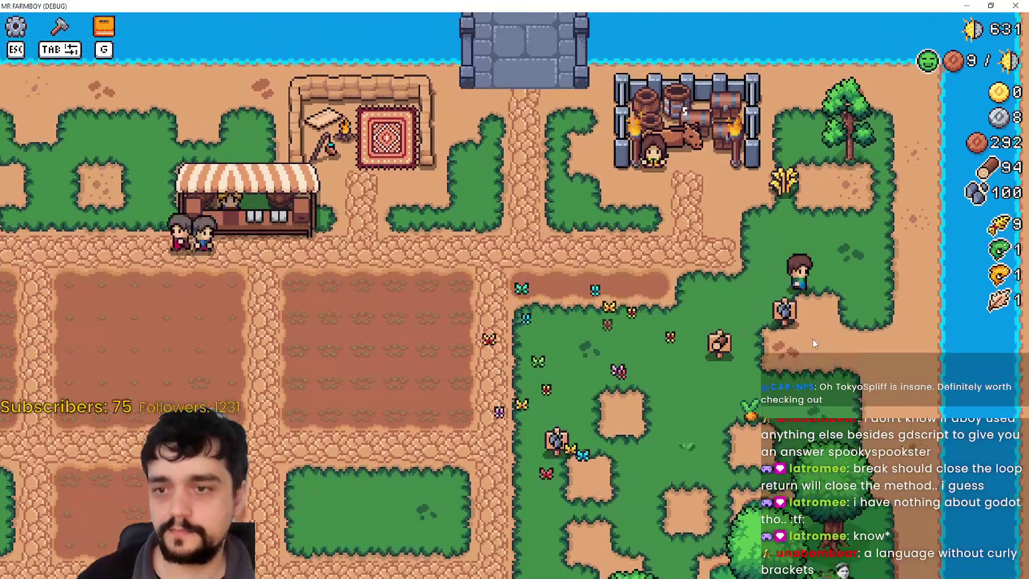
pyautogui.press('d')
pyautogui.press('e')
pyautogui.click(865, 355)
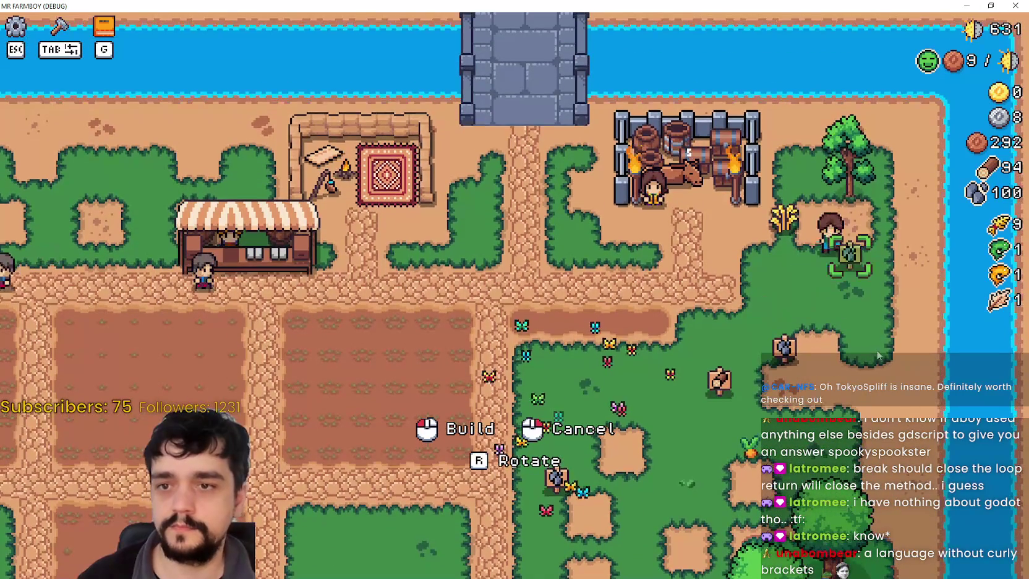
pyautogui.press('s')
pyautogui.press('a')
pyautogui.press('Escape')
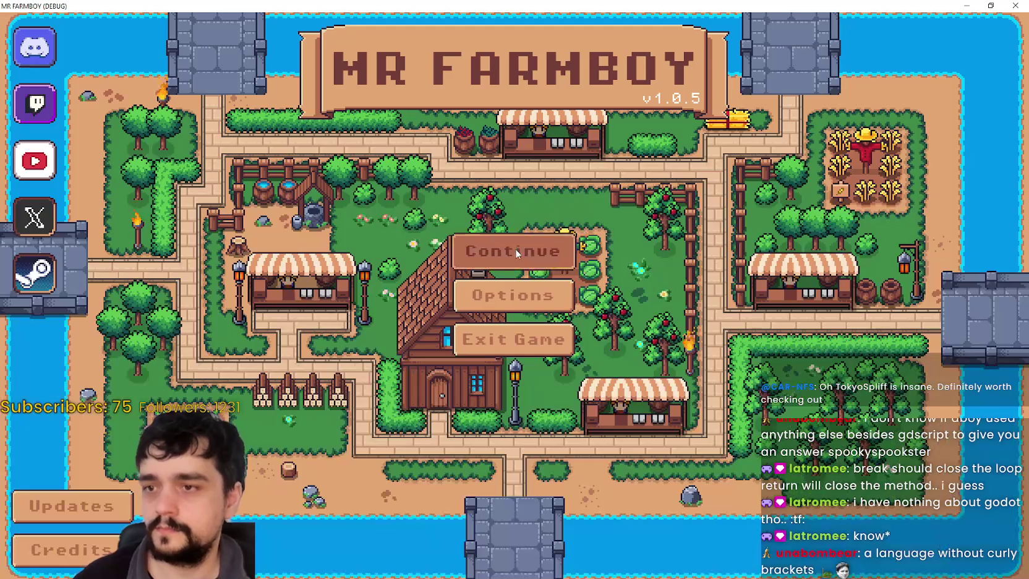
# Step: Load the first save game from Continue and walk the player to a nearby crop tile
pyautogui.click(477, 258)
pyautogui.scroll(-2, 610, 324)
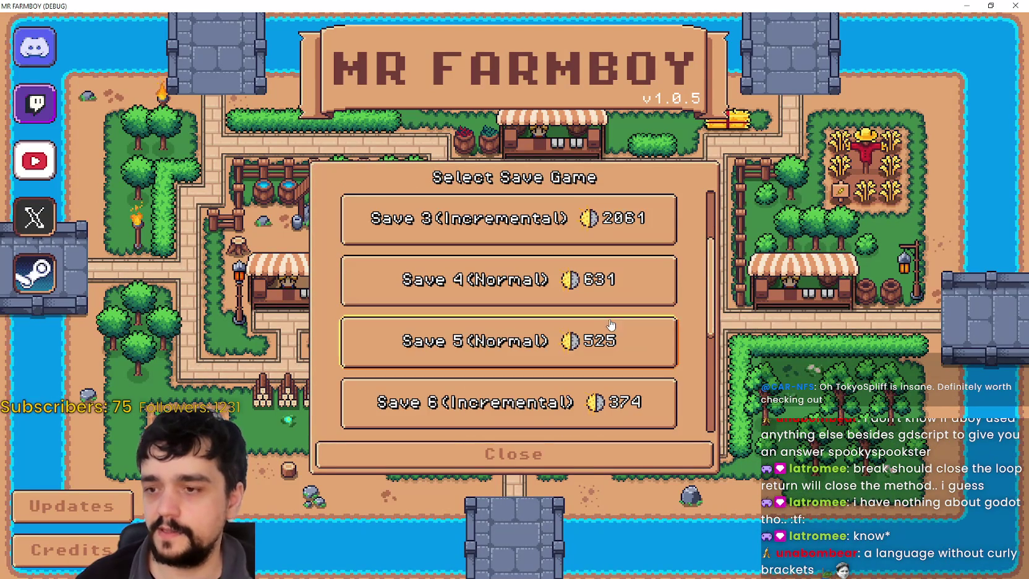
pyautogui.scroll(-2, 610, 316)
pyautogui.scroll(5, 443, 267)
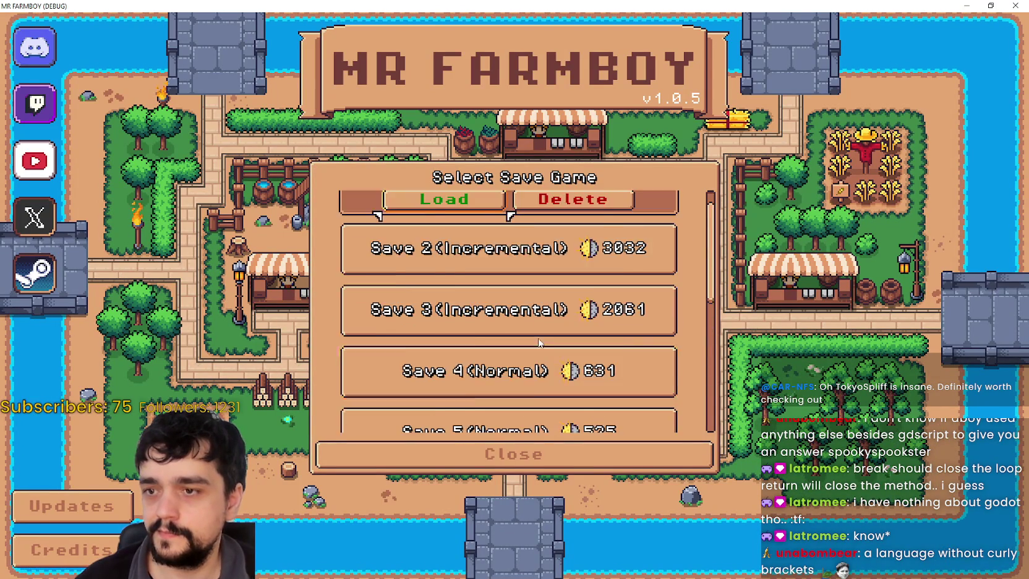
pyautogui.press('Return')
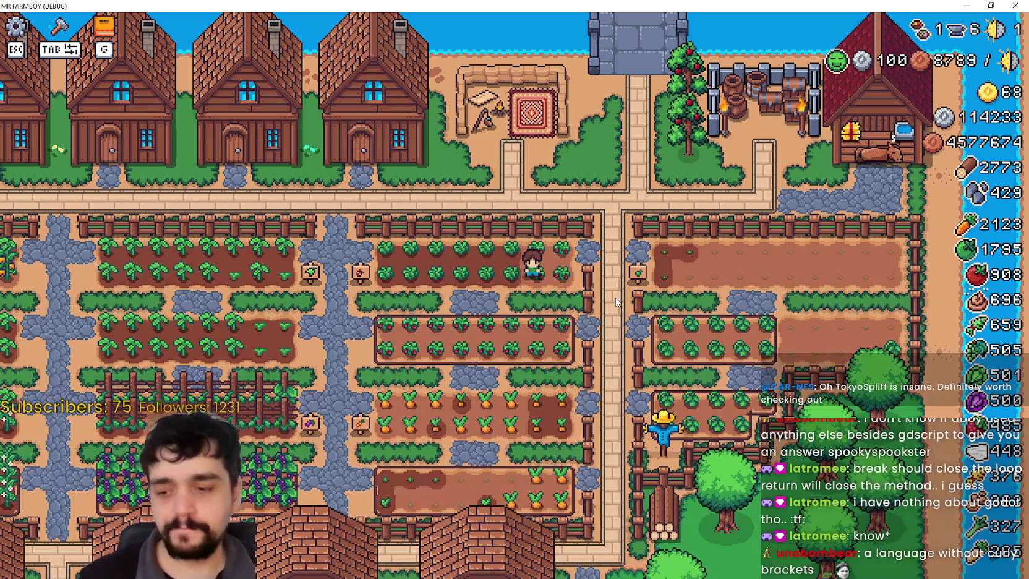
pyautogui.scroll(-3, 628, 257)
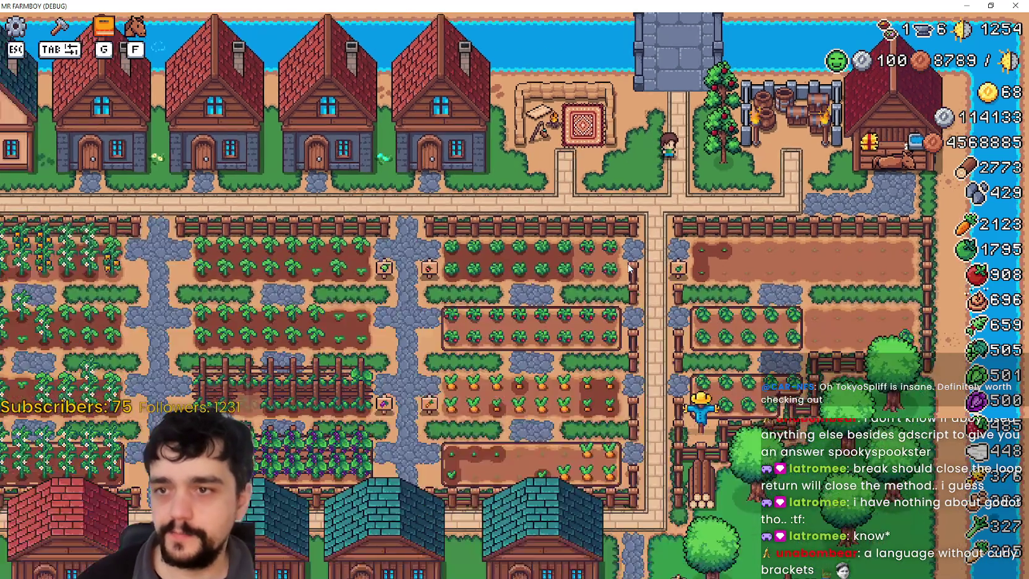
pyautogui.scroll(5, 644, 263)
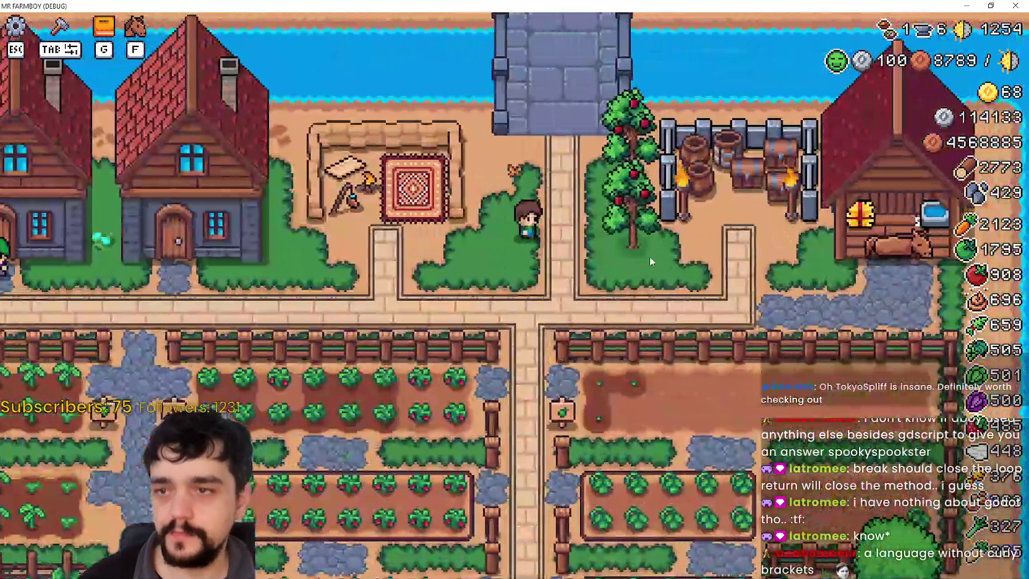
pyautogui.click(649, 255)
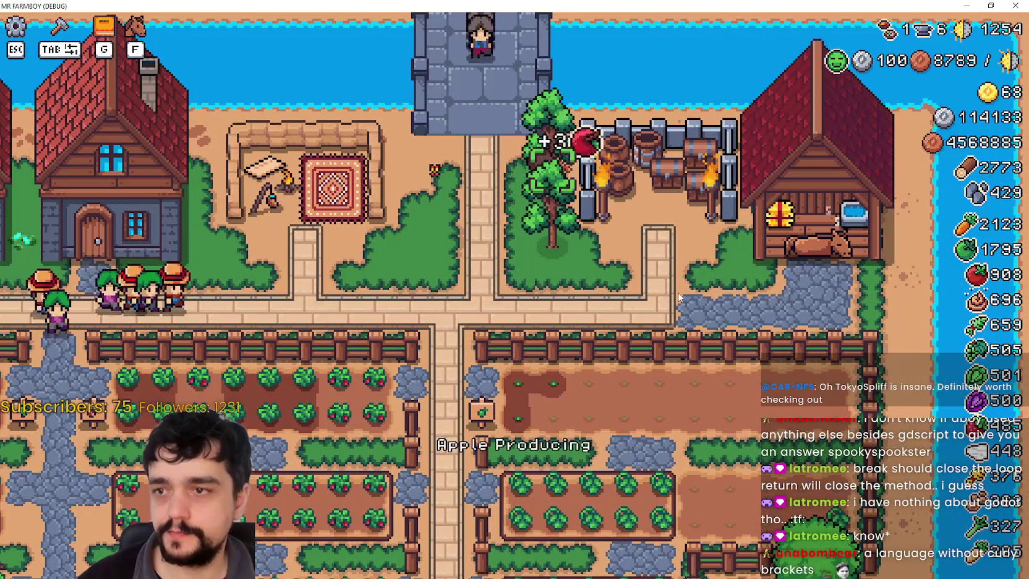
# Step: Ride the horse down and left through the village into the rocky clearing
pyautogui.scroll(-4, 679, 297)
pyautogui.scroll(2, 678, 296)
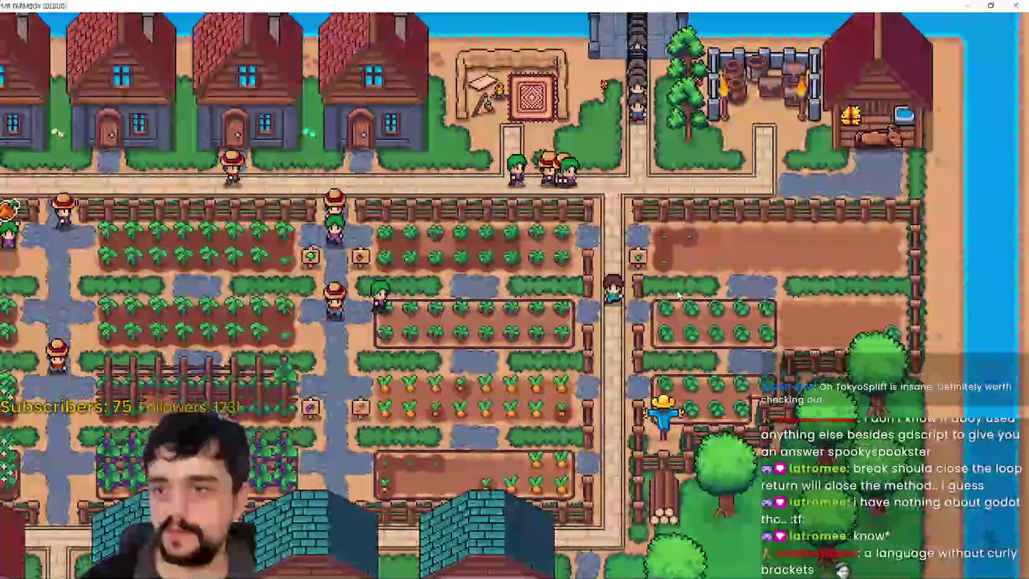
pyautogui.press('s')
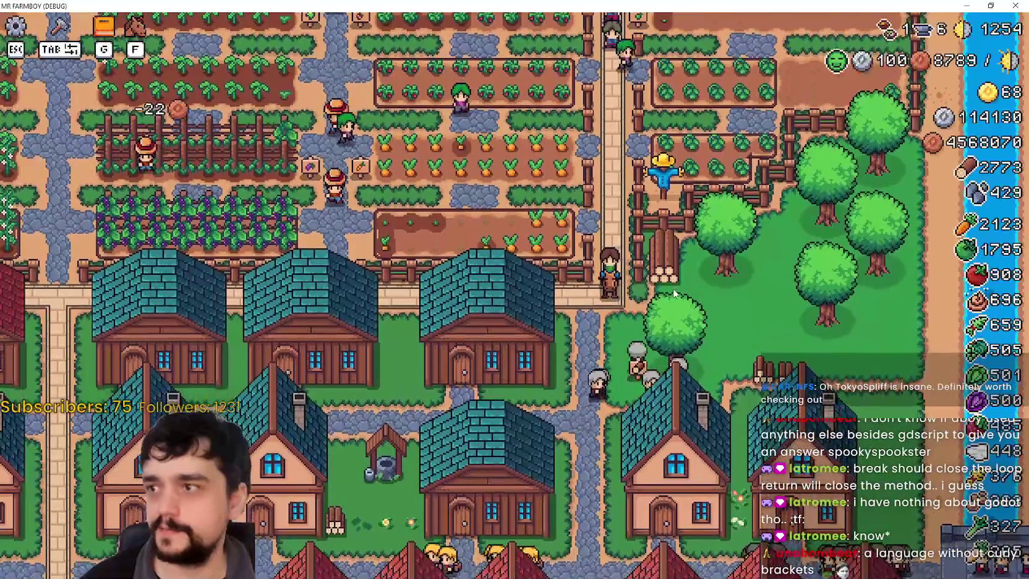
pyautogui.press('s')
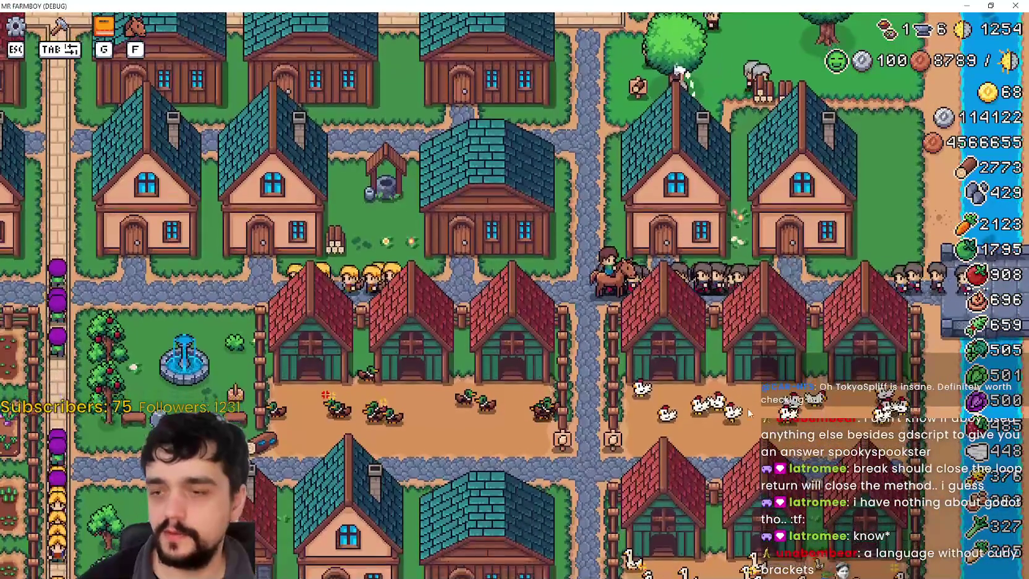
pyautogui.press('s')
pyautogui.press('a')
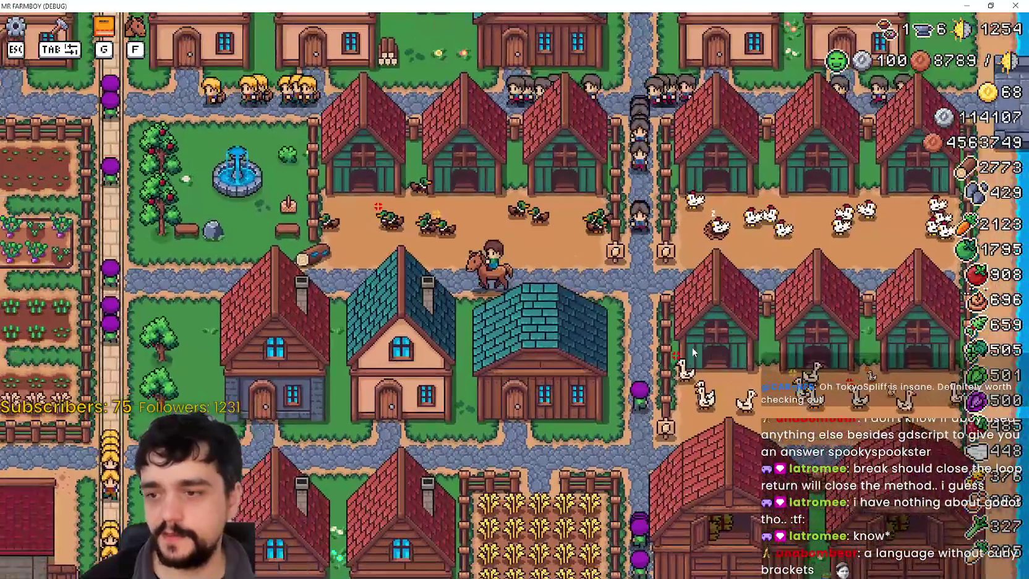
pyautogui.press('a')
pyautogui.press('w')
pyautogui.press('w')
pyautogui.press('a')
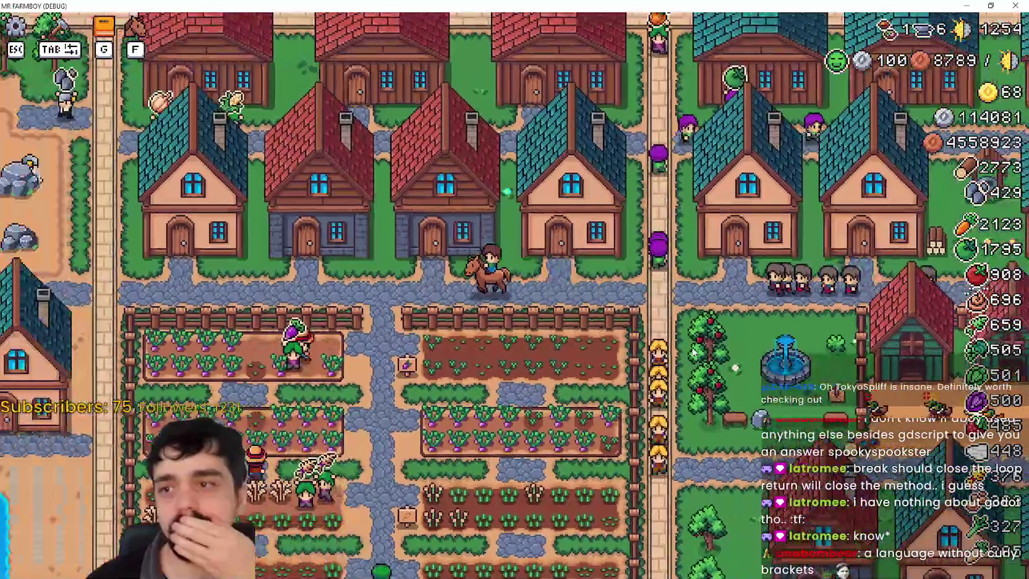
pyautogui.press('a')
pyautogui.press('w')
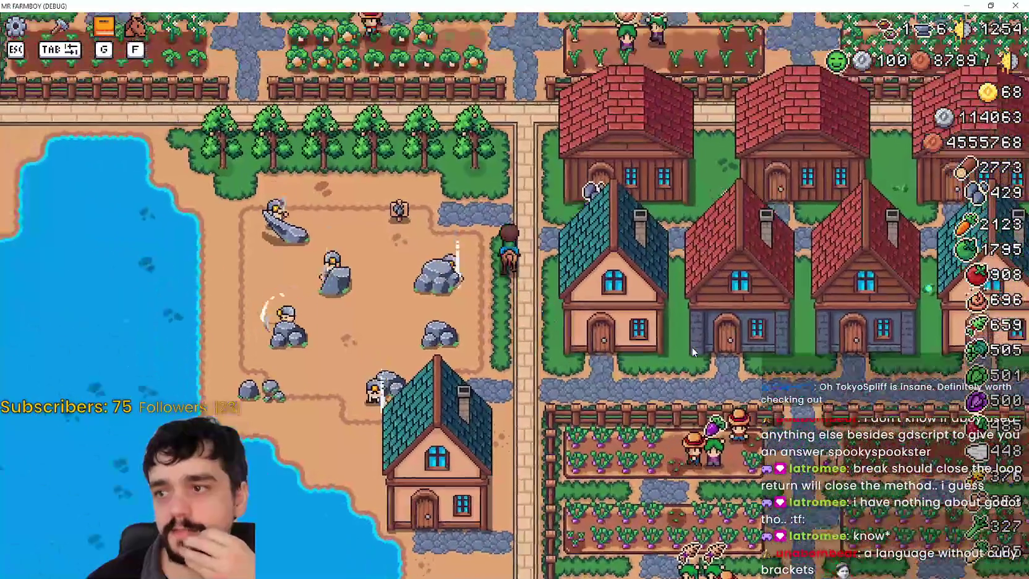
pyautogui.press('a')
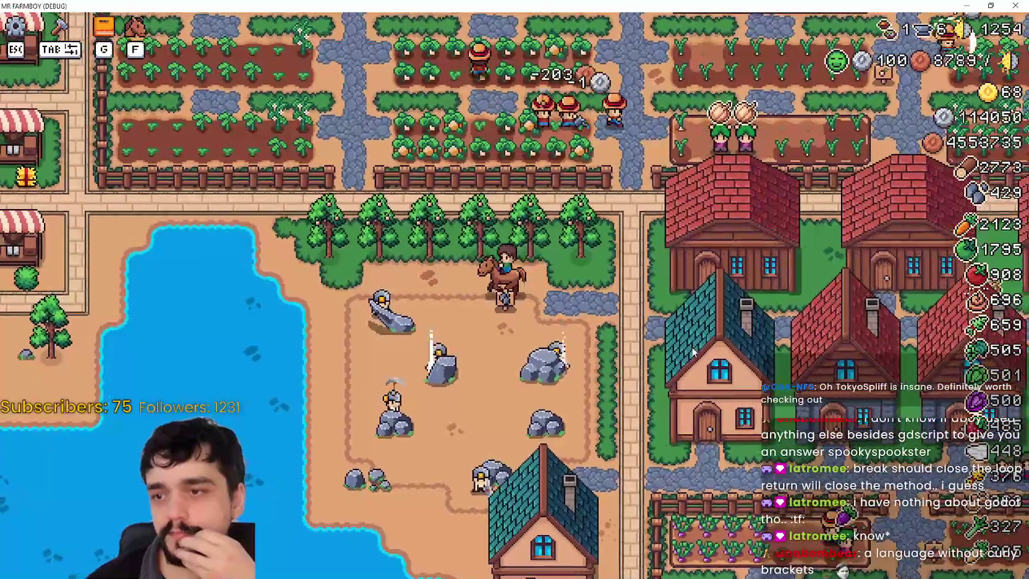
# Step: Ride out of the clearing past the farm and through the village, zooming out over the town
pyautogui.press('d')
pyautogui.press('s')
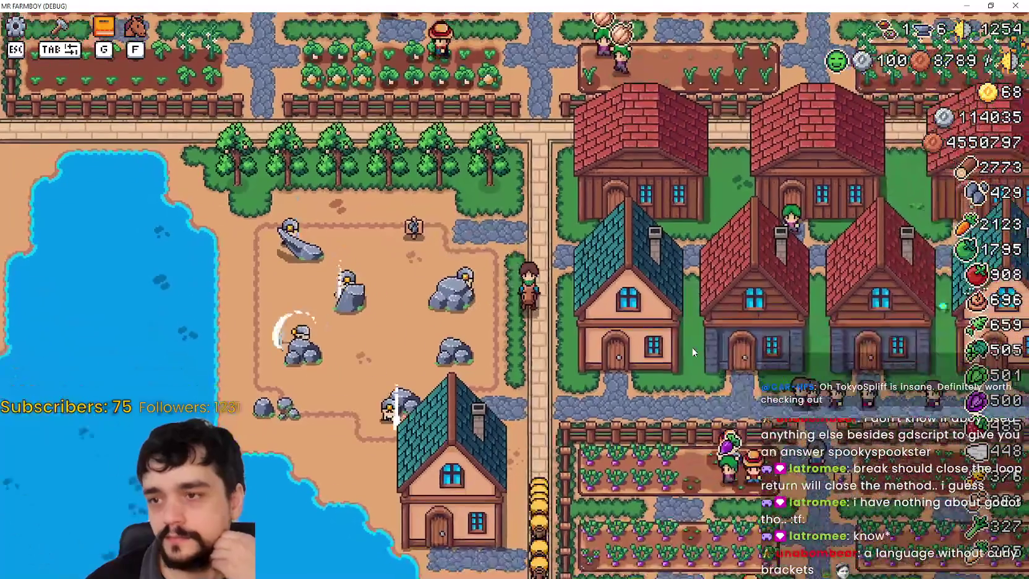
pyautogui.press('s')
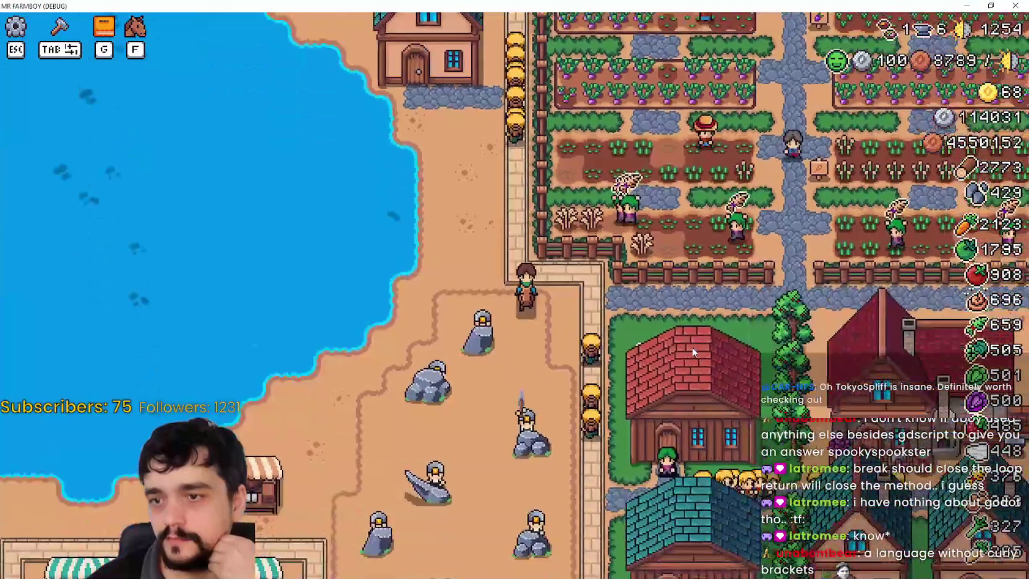
pyautogui.press('d')
pyautogui.press('w')
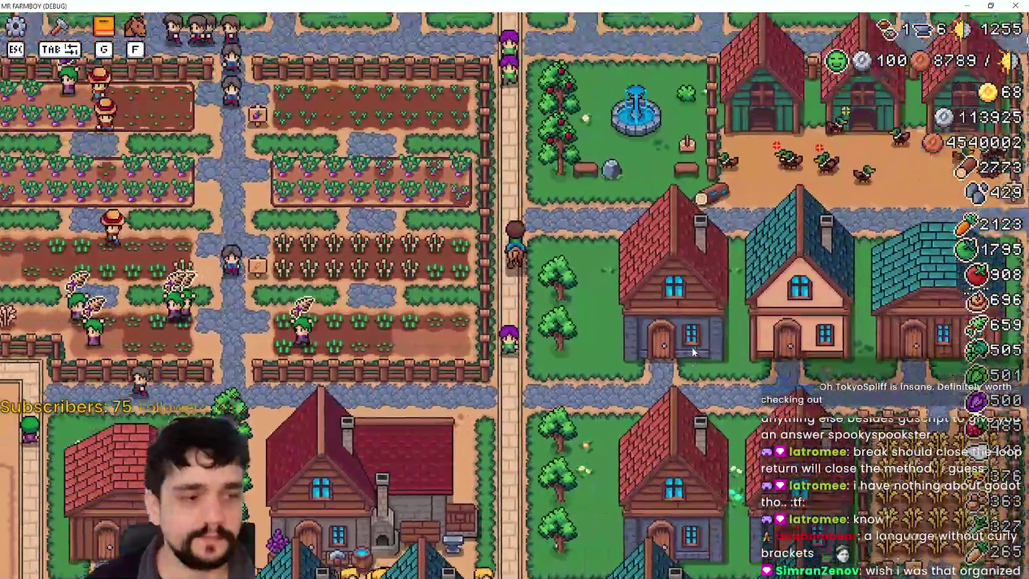
pyautogui.scroll(-5, 687, 343)
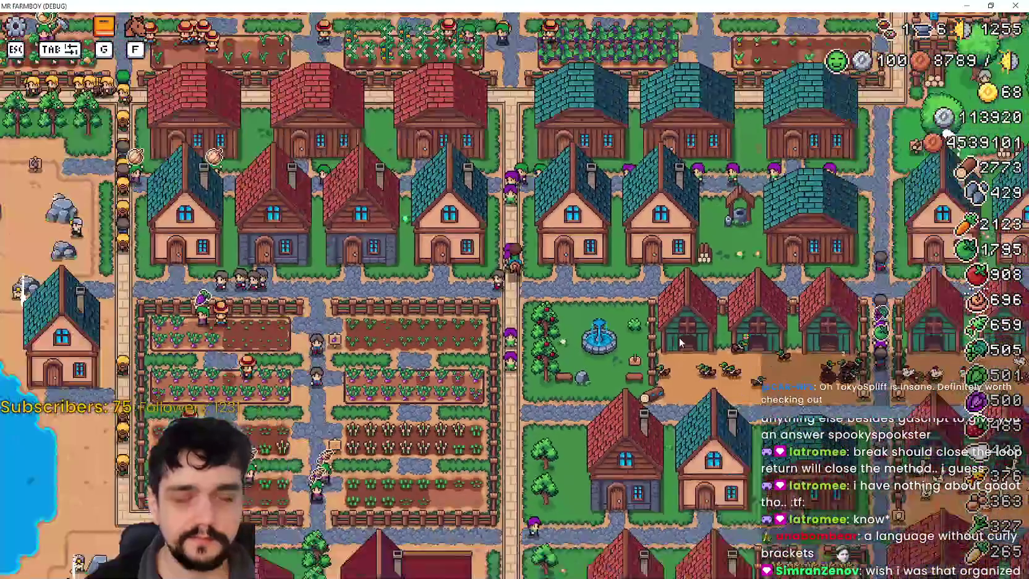
pyautogui.press('w')
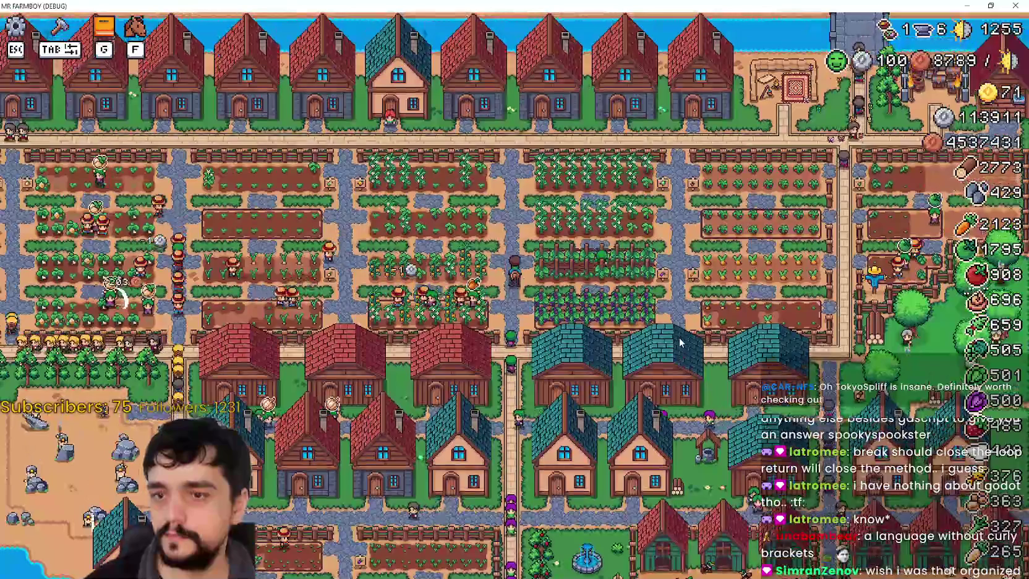
pyautogui.press('s')
pyautogui.scroll(-4, 678, 341)
pyautogui.press('s')
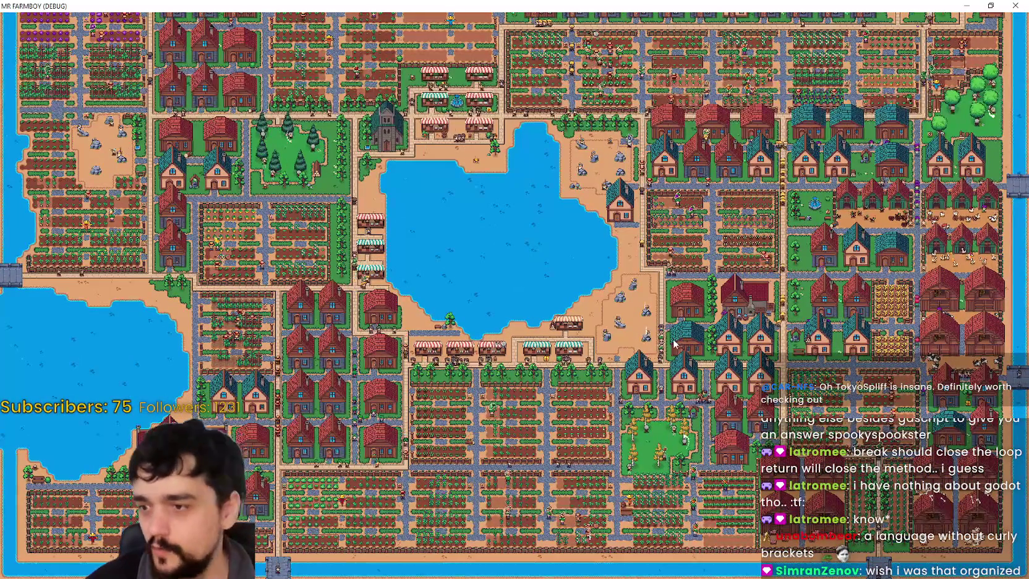
# Step: Ride west along the town and crop field onto the coastal path
pyautogui.scroll(4, 674, 343)
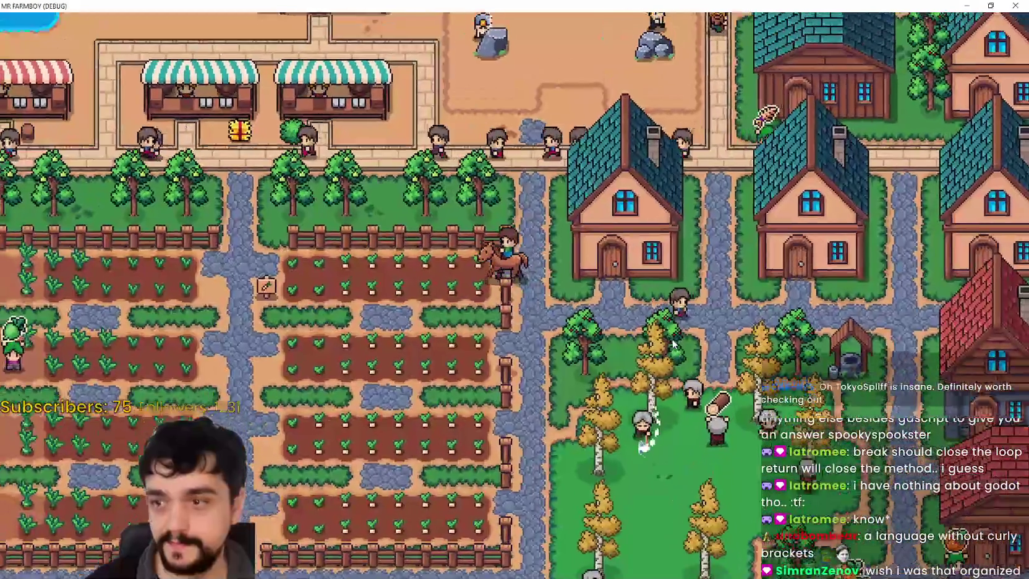
pyautogui.scroll(3, 674, 343)
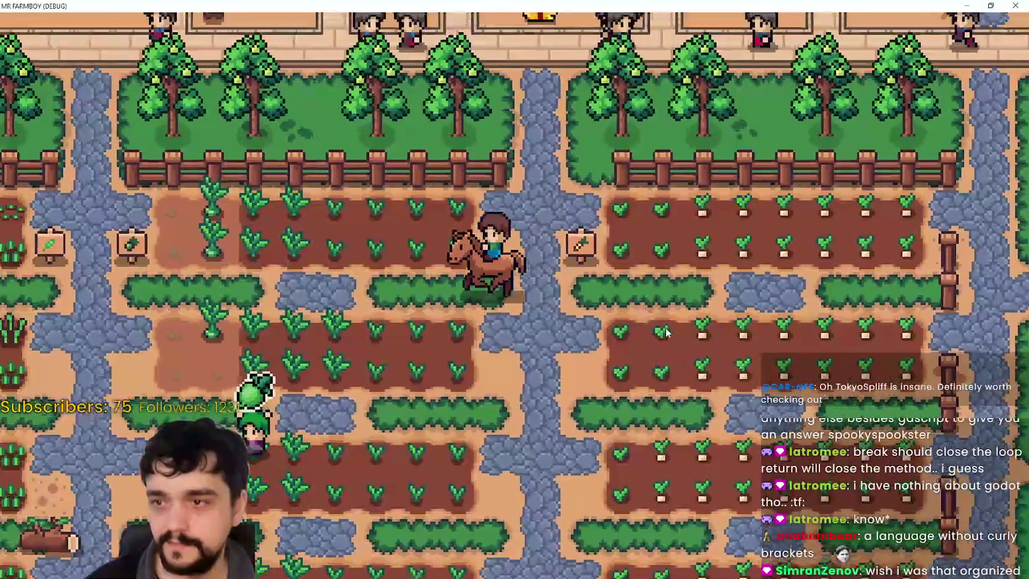
pyautogui.scroll(-3, 665, 332)
pyautogui.scroll(2, 665, 332)
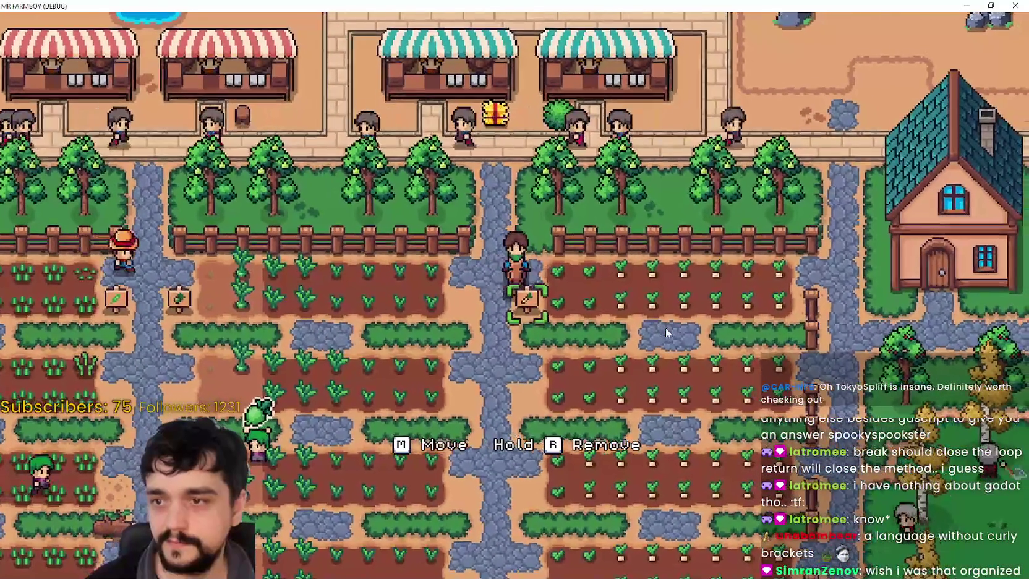
pyautogui.press('a')
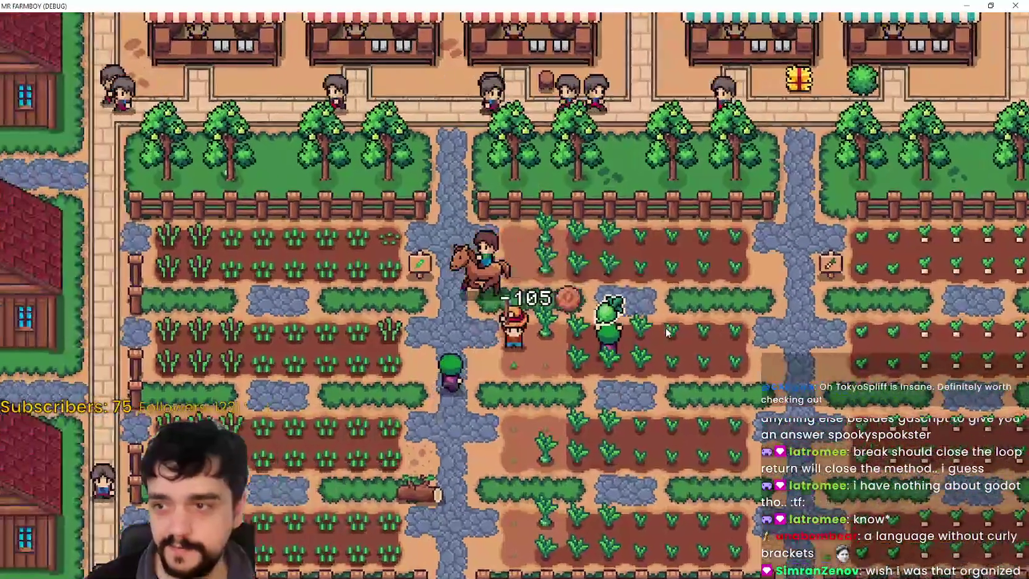
pyautogui.press('a')
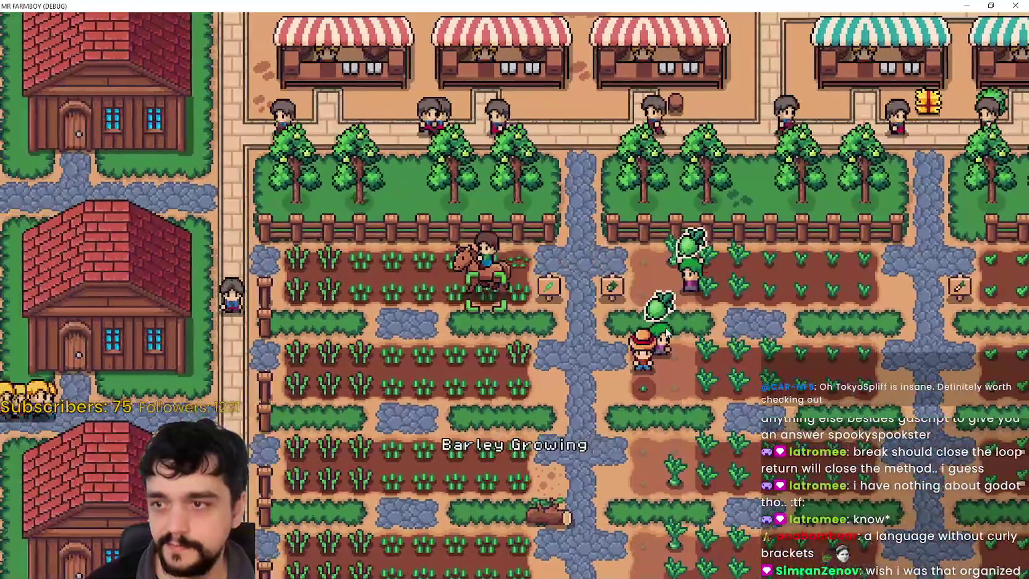
pyautogui.scroll(-3, 666, 333)
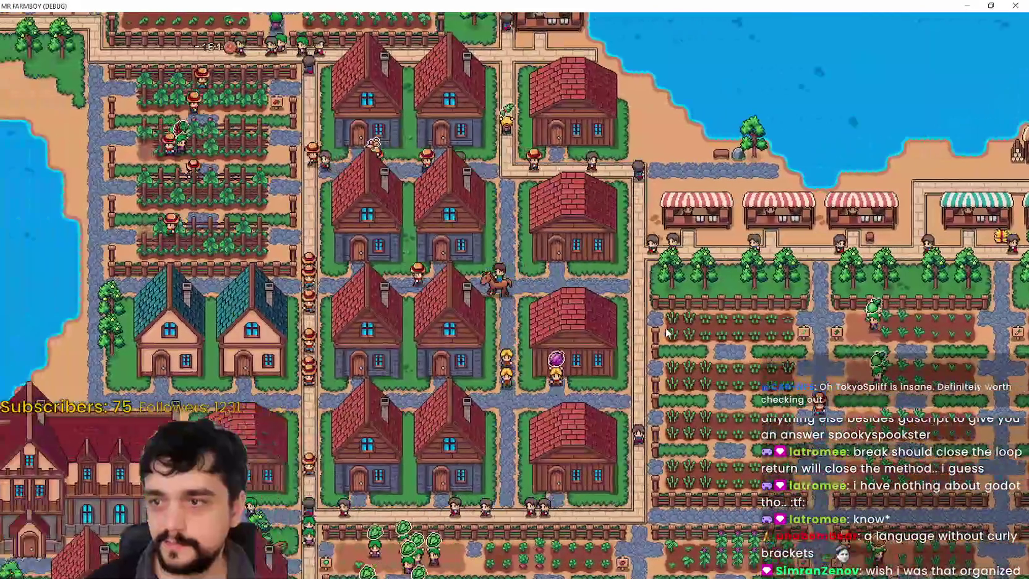
pyautogui.press('a')
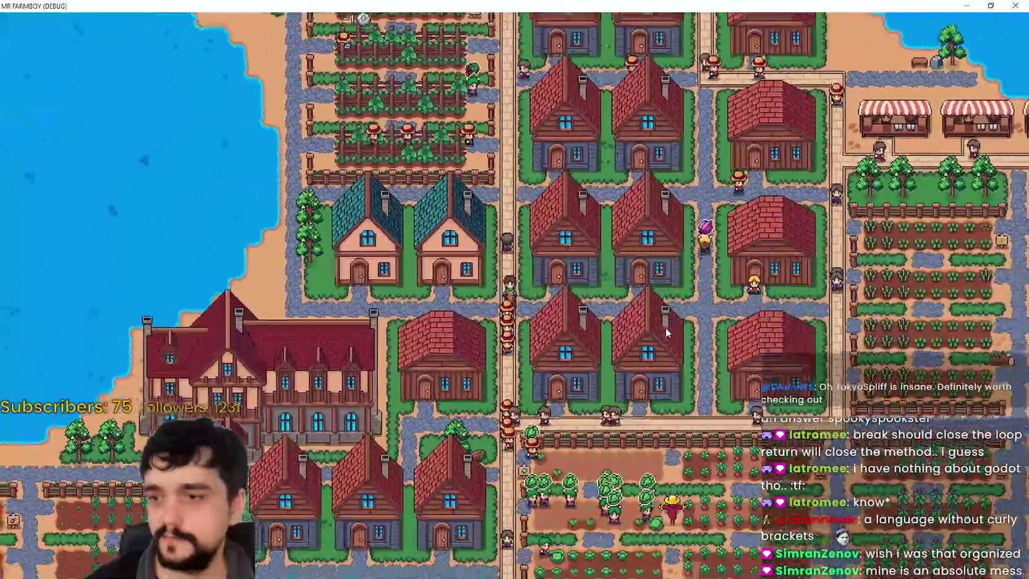
pyautogui.scroll(3, 665, 332)
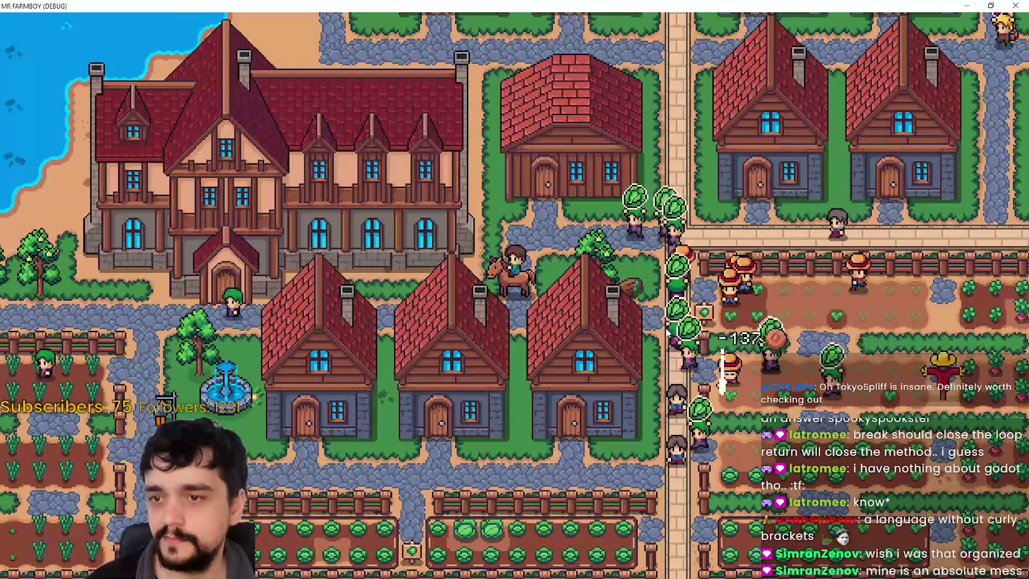
pyautogui.press('a')
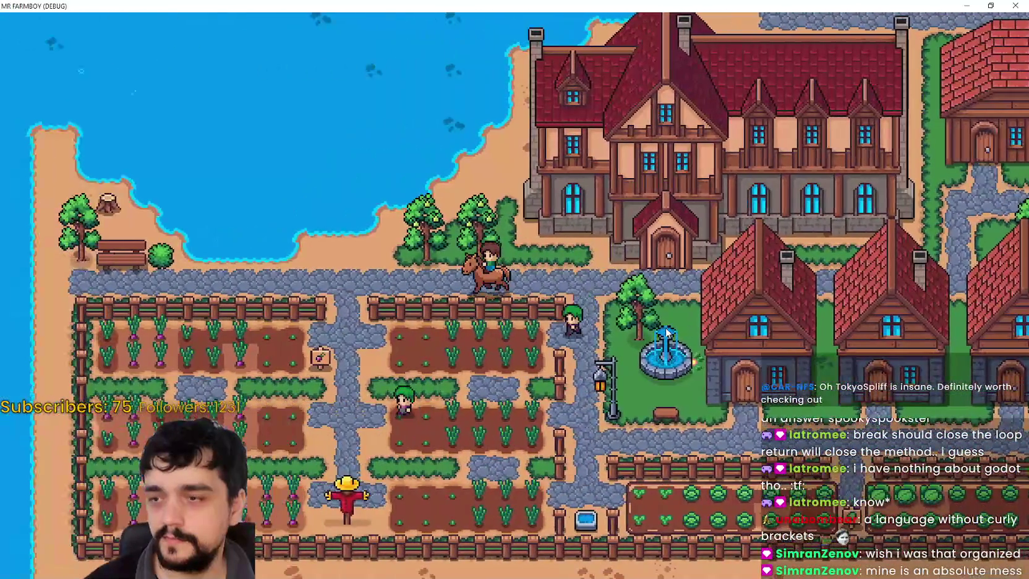
pyautogui.press('a')
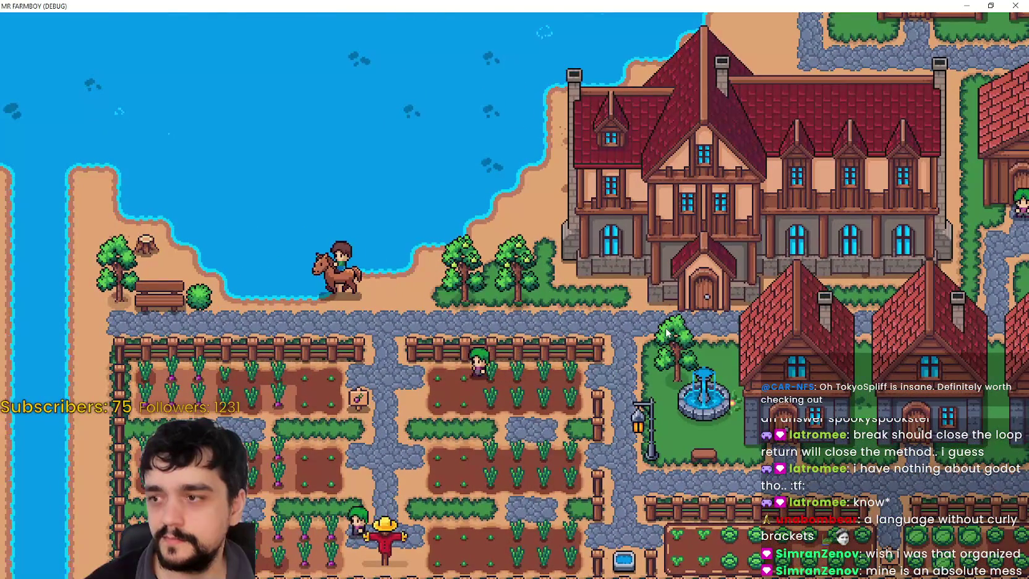
pyautogui.press('a')
pyautogui.press('s')
# Step: From the bench, ride east past the manor and houses, then up the path beside the fields
pyautogui.press('w')
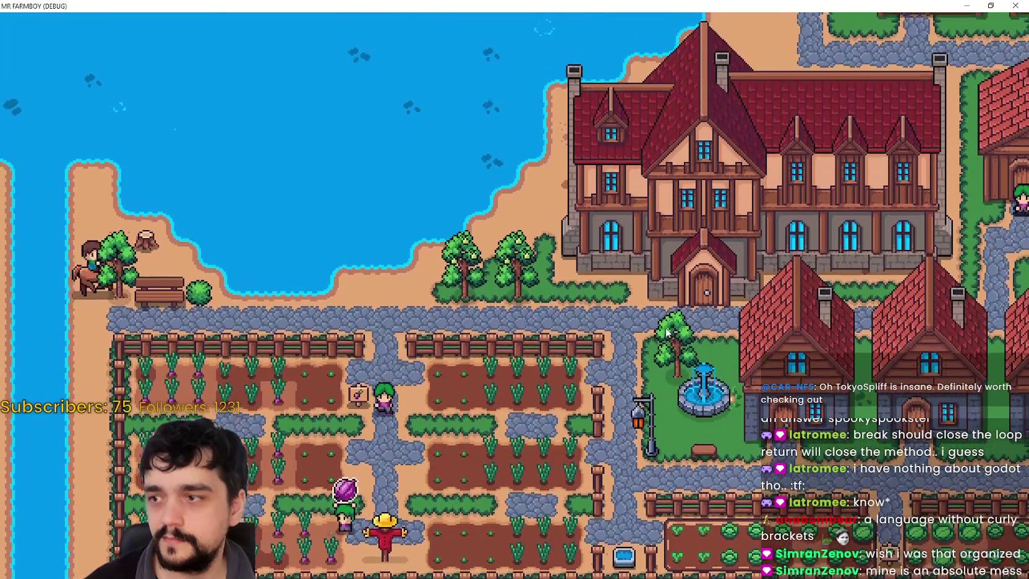
pyautogui.press('s')
pyautogui.press('w')
pyautogui.press('s')
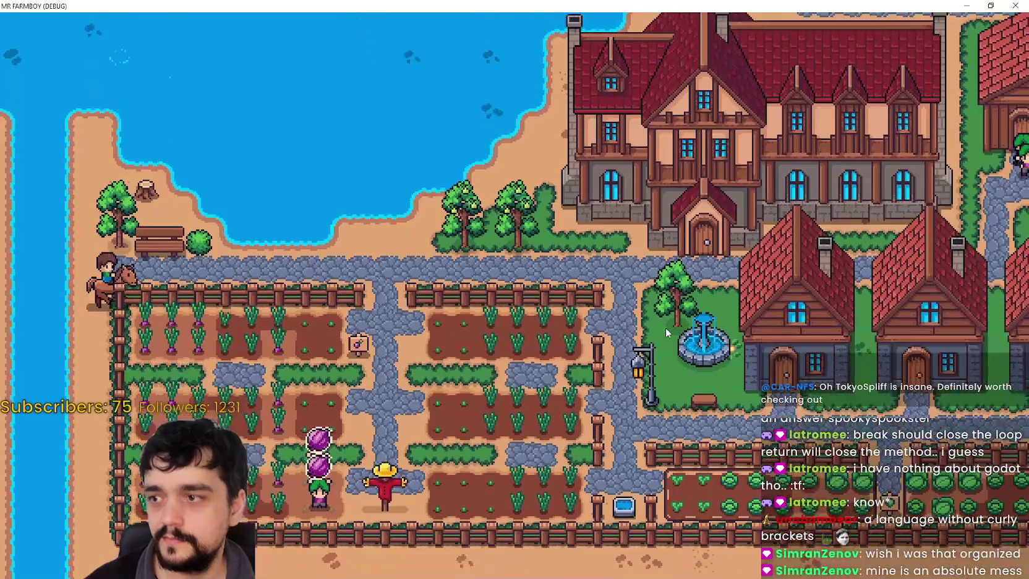
pyautogui.press('d')
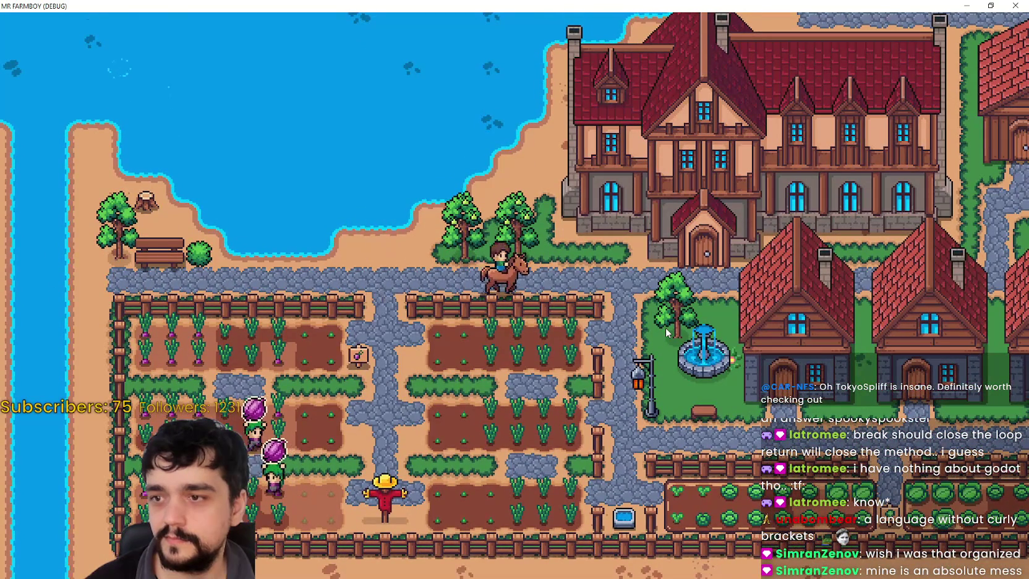
pyautogui.press('w')
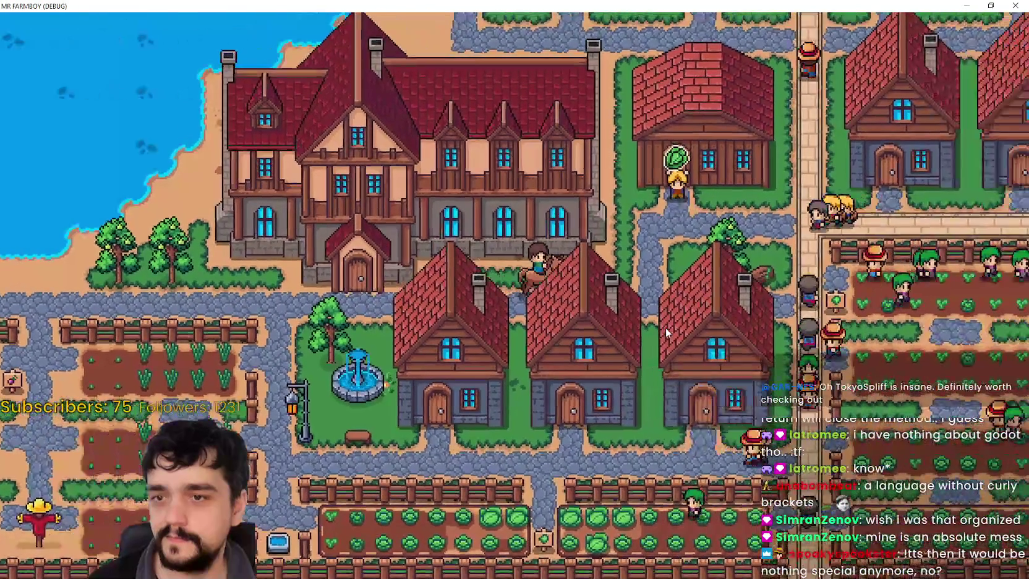
pyautogui.press('w')
pyautogui.press('d')
pyautogui.press('d')
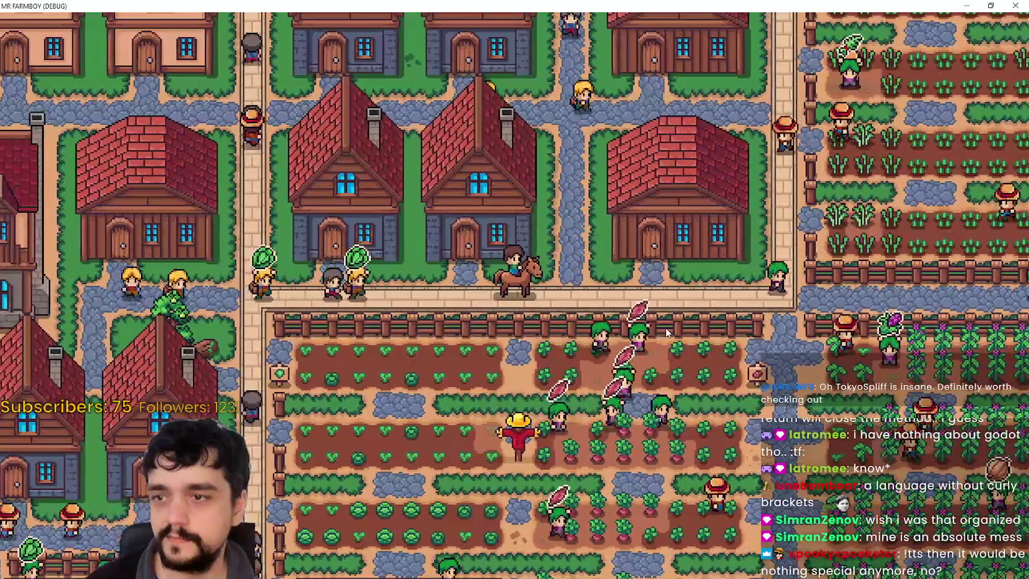
pyautogui.press('d')
pyautogui.press('w')
pyautogui.press('w')
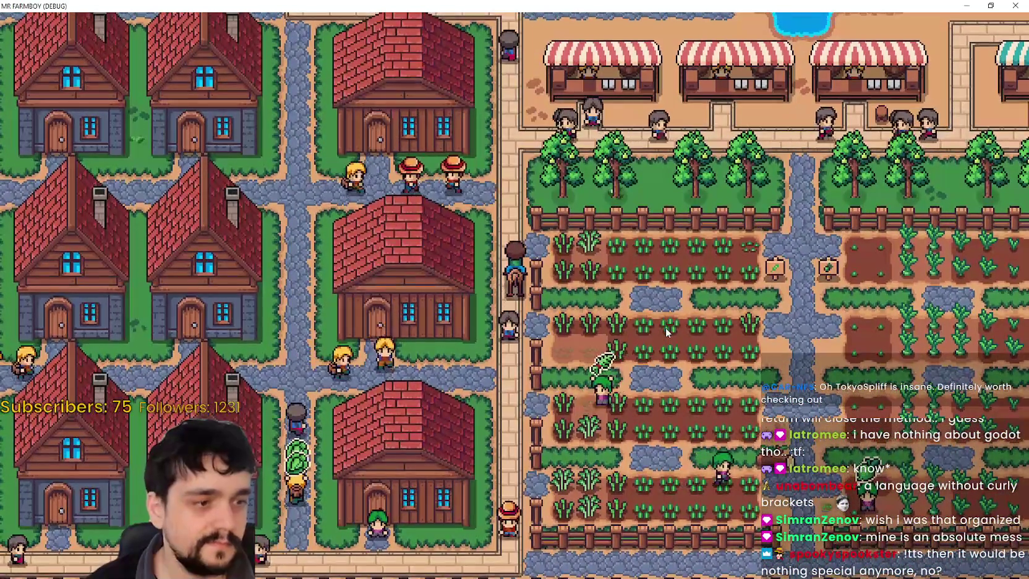
# Step: Pick up the rock with M and set it down further right
pyautogui.press('w')
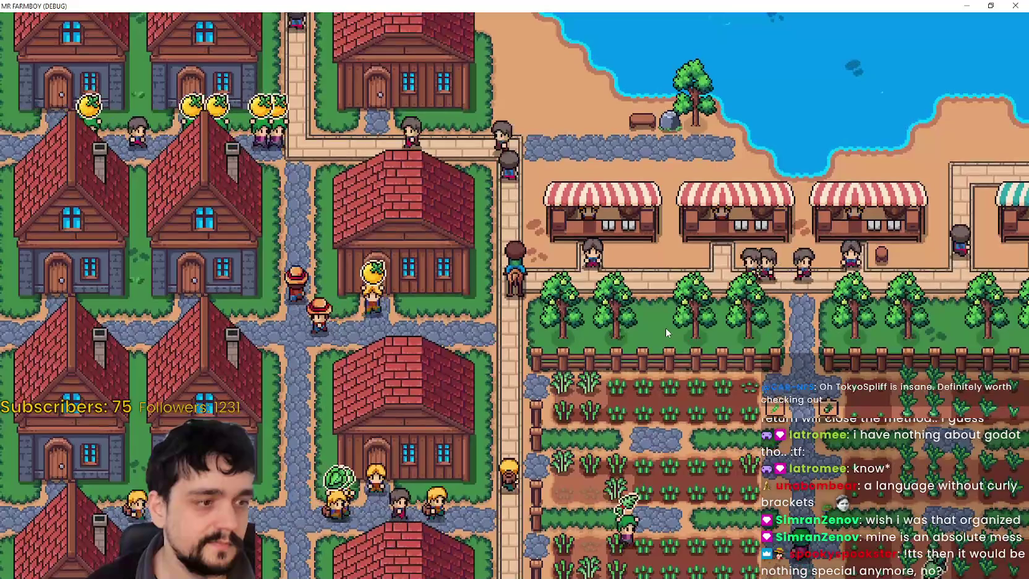
pyautogui.scroll(-5, 665, 327)
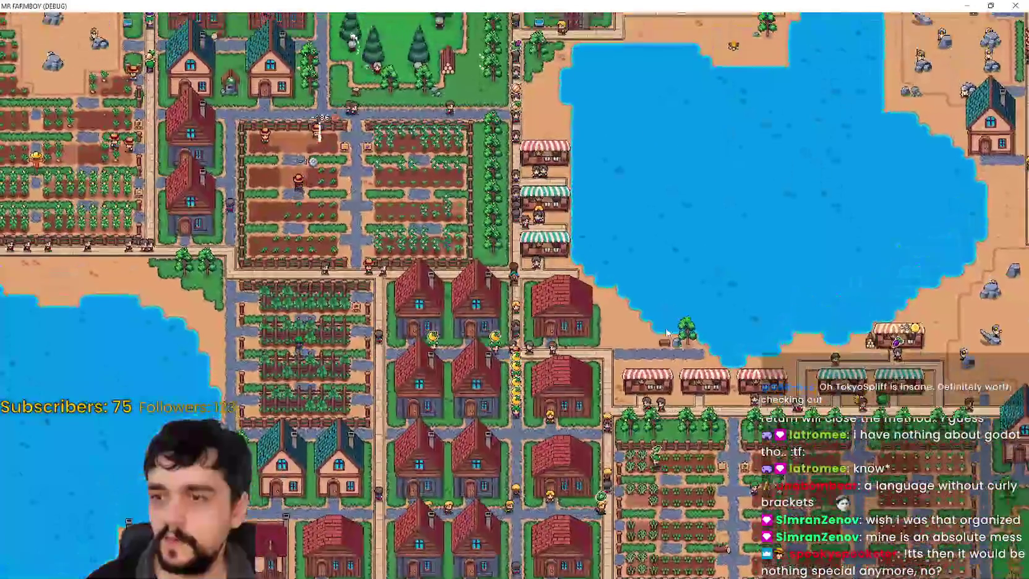
pyautogui.scroll(5, 667, 332)
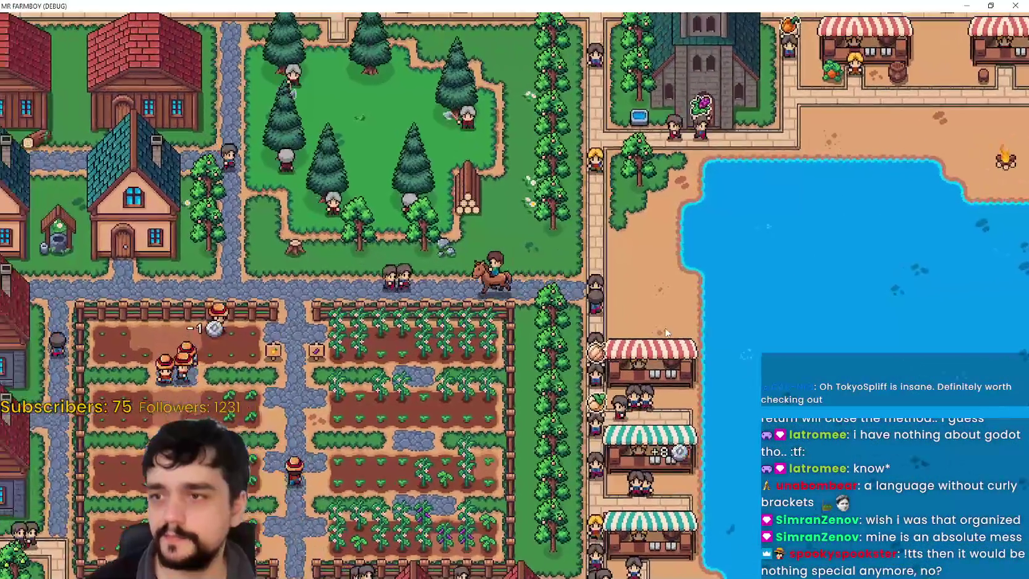
pyautogui.scroll(2, 667, 332)
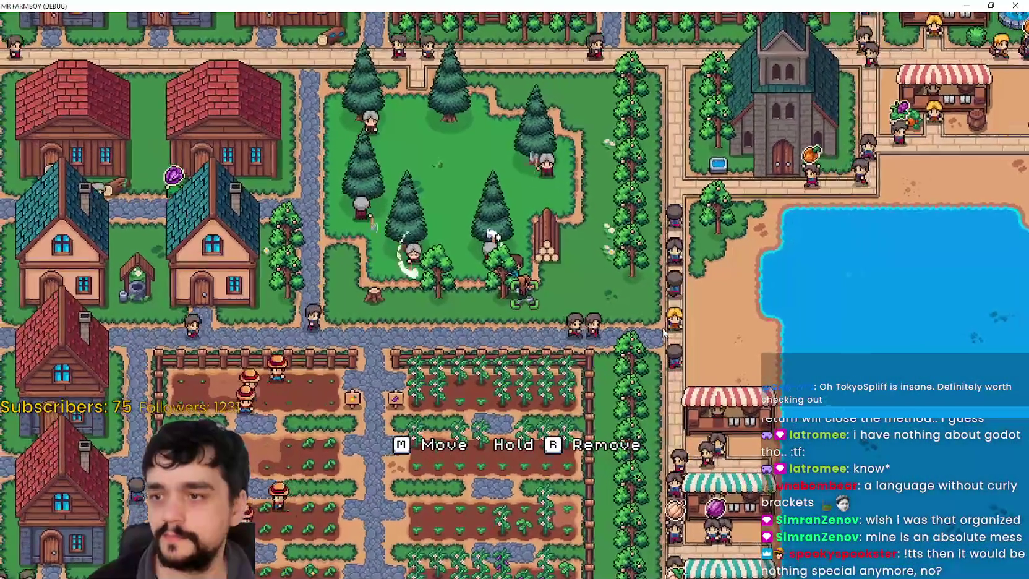
pyautogui.scroll(4, 666, 332)
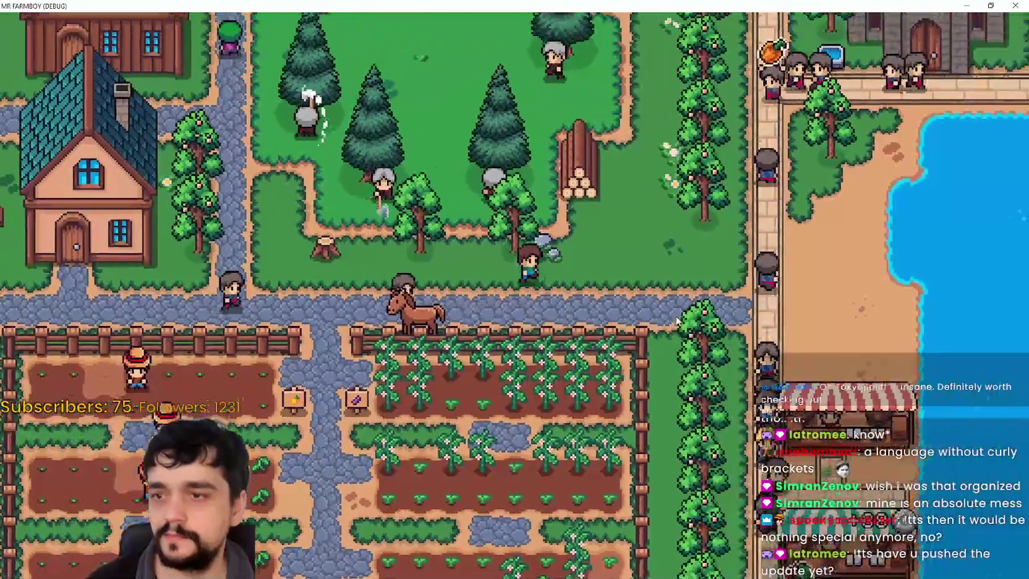
pyautogui.scroll(2, 679, 334)
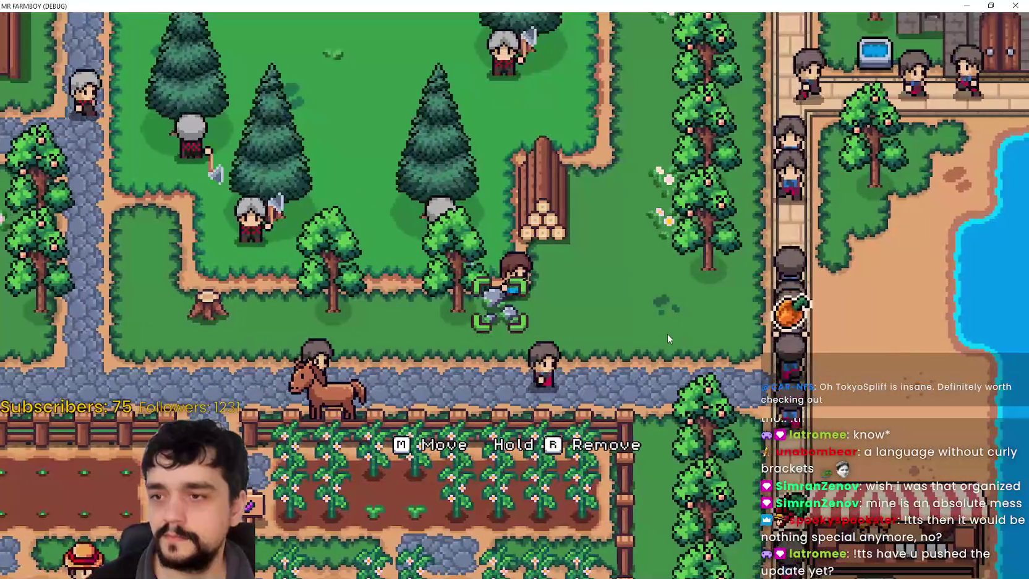
pyautogui.press('m')
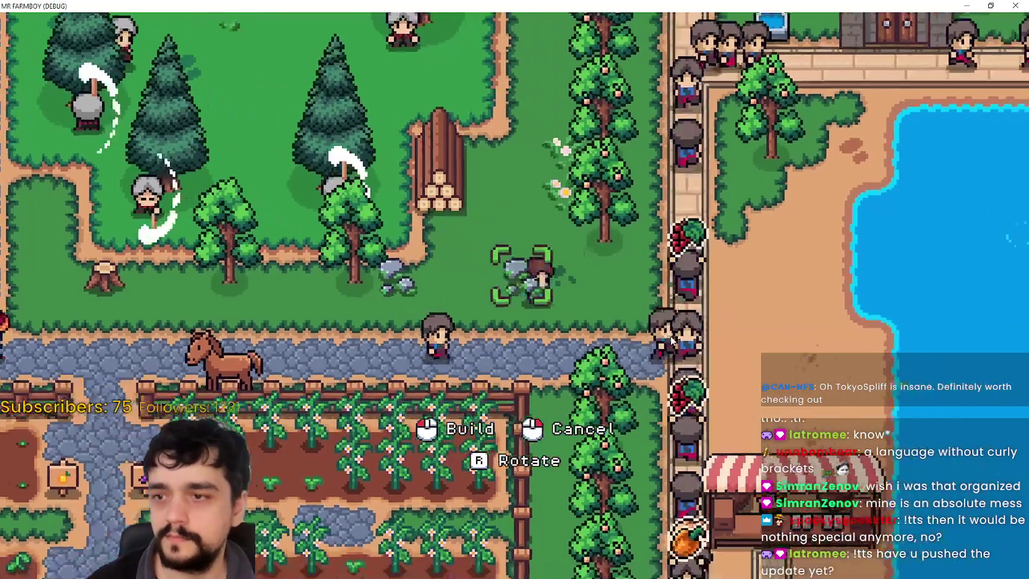
pyautogui.click(665, 334)
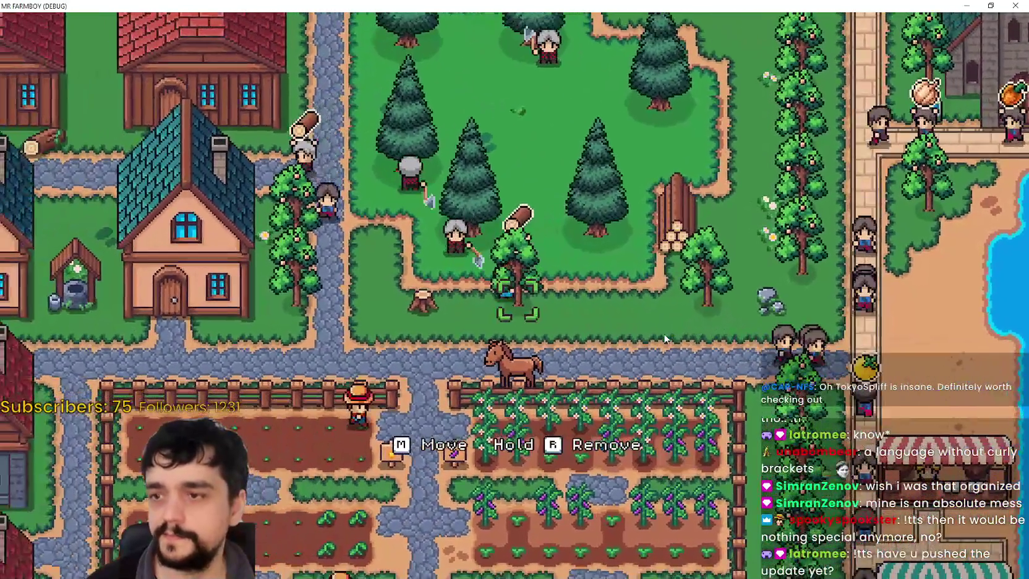
# Step: Move the small tree to a spot beside the log pile
pyautogui.press('m')
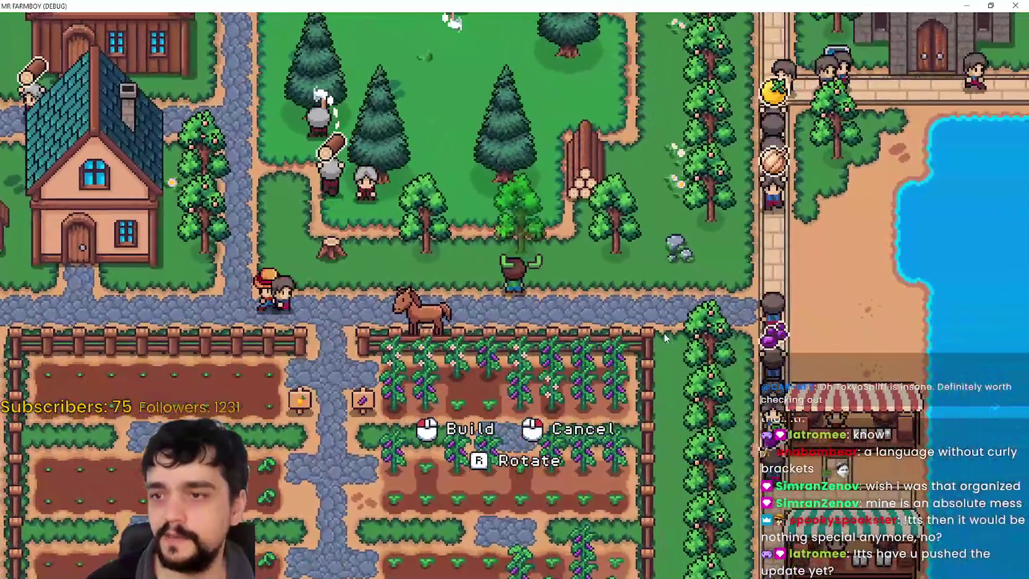
pyautogui.click(665, 337)
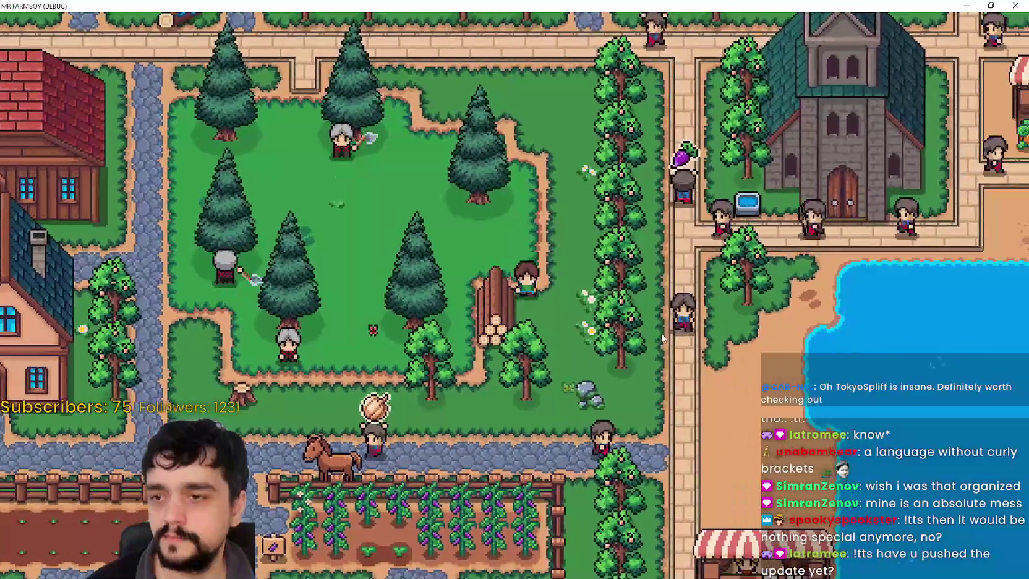
pyautogui.scroll(-5, 563, 374)
pyautogui.scroll(6, 562, 373)
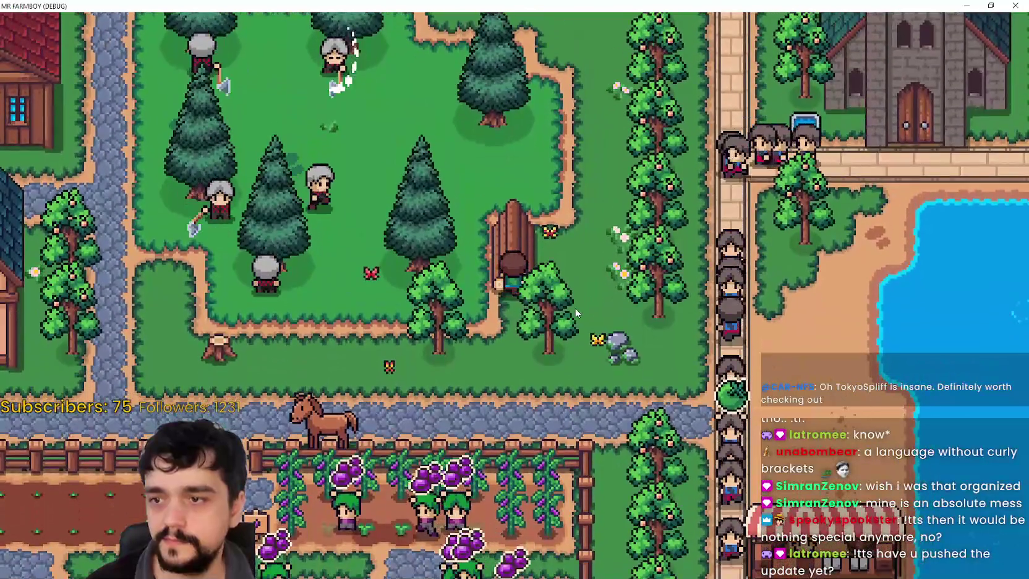
# Step: Carry the log pile right to a new spot, then walk left into town
pyautogui.press('w')
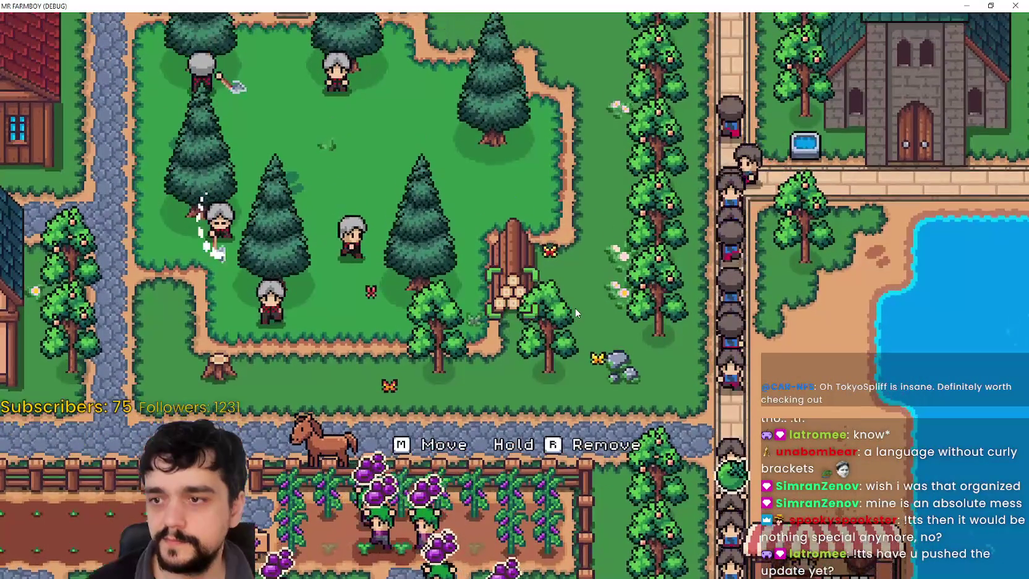
pyautogui.press('m')
pyautogui.press('d')
pyautogui.click(574, 307)
pyautogui.press('a')
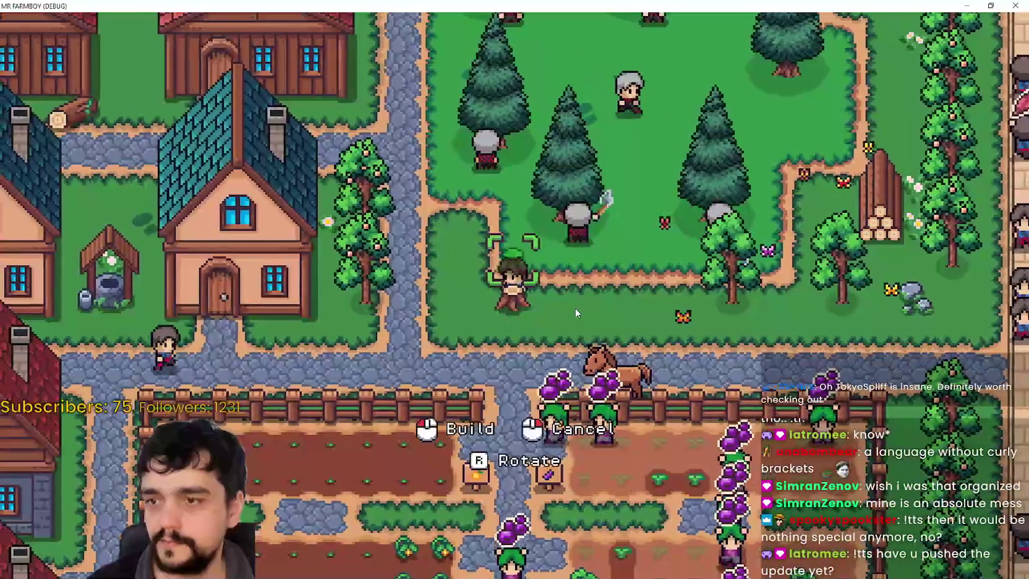
pyautogui.press('d')
pyautogui.press('a')
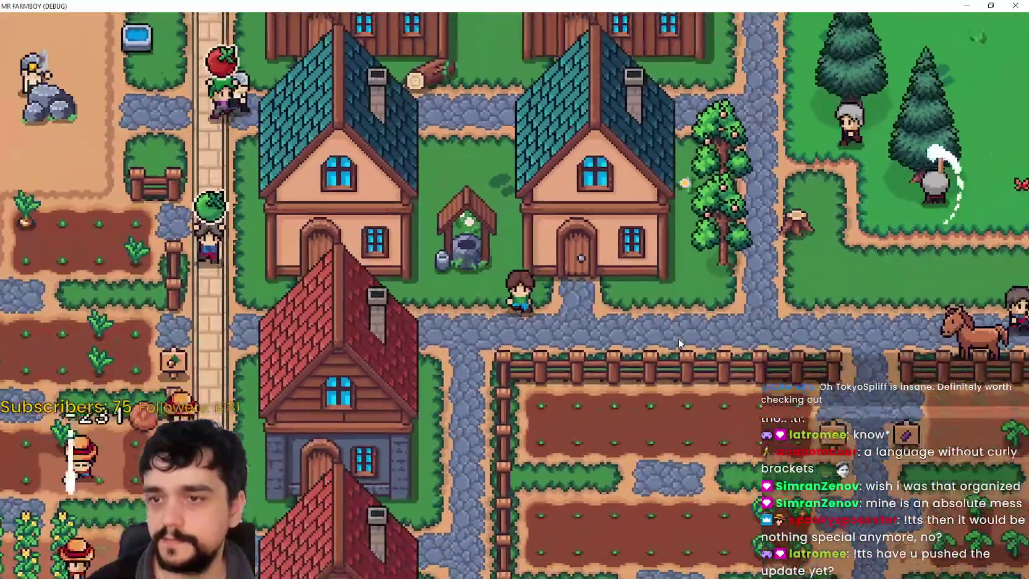
# Step: Move the well further back between the two teal-roofed houses
pyautogui.press('d')
pyautogui.press('a')
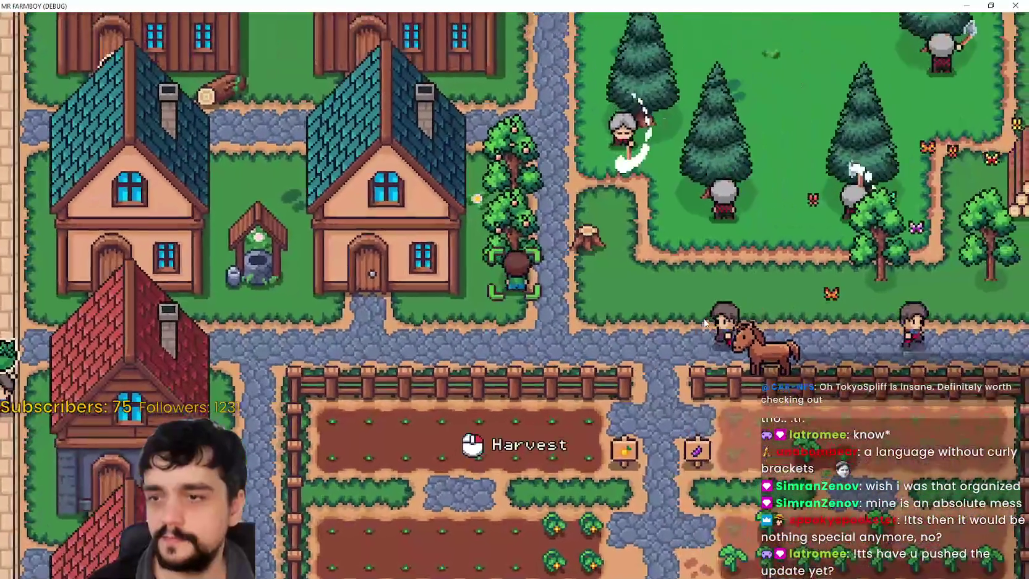
pyautogui.press('a')
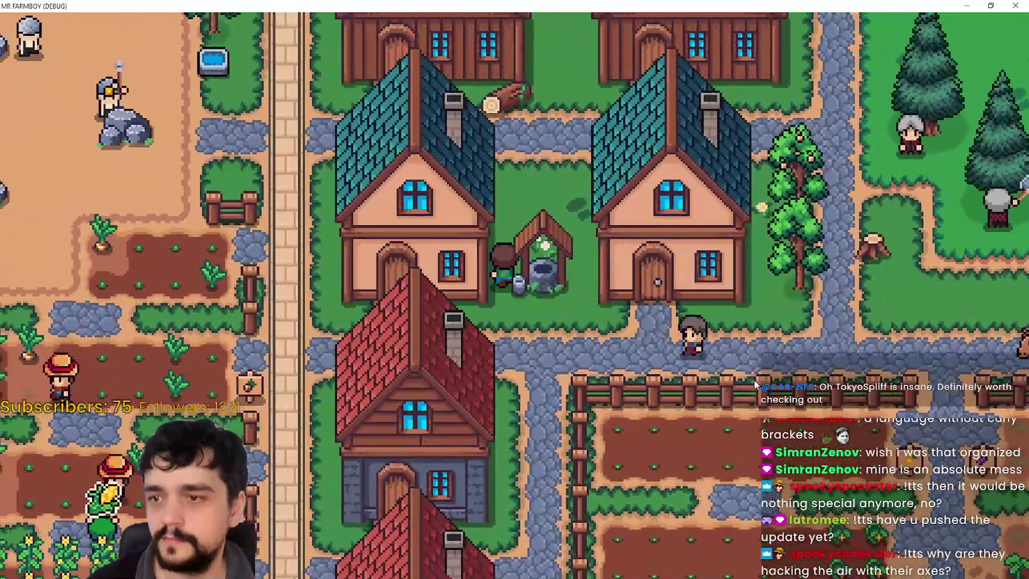
pyautogui.press('a')
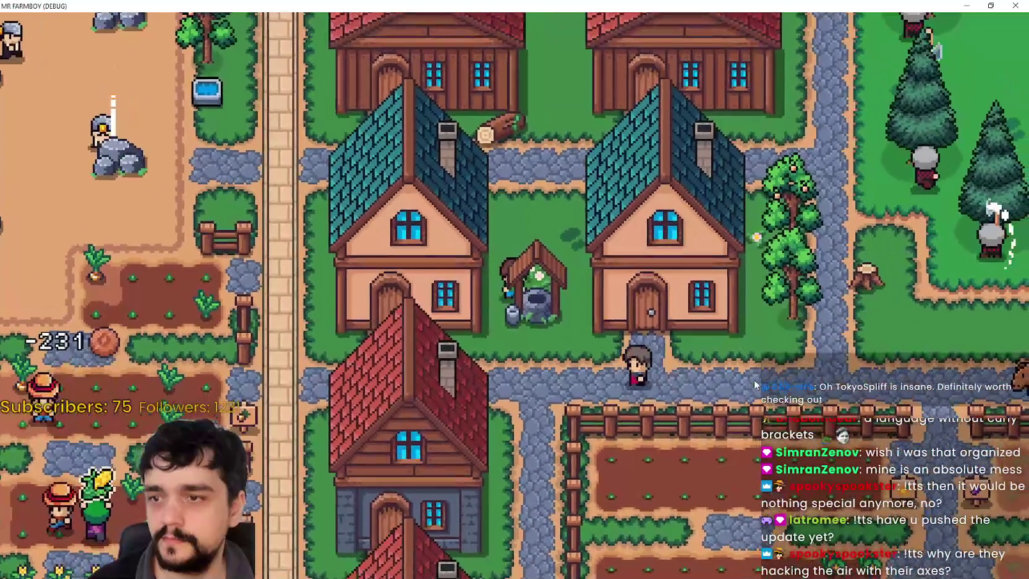
pyautogui.press('m')
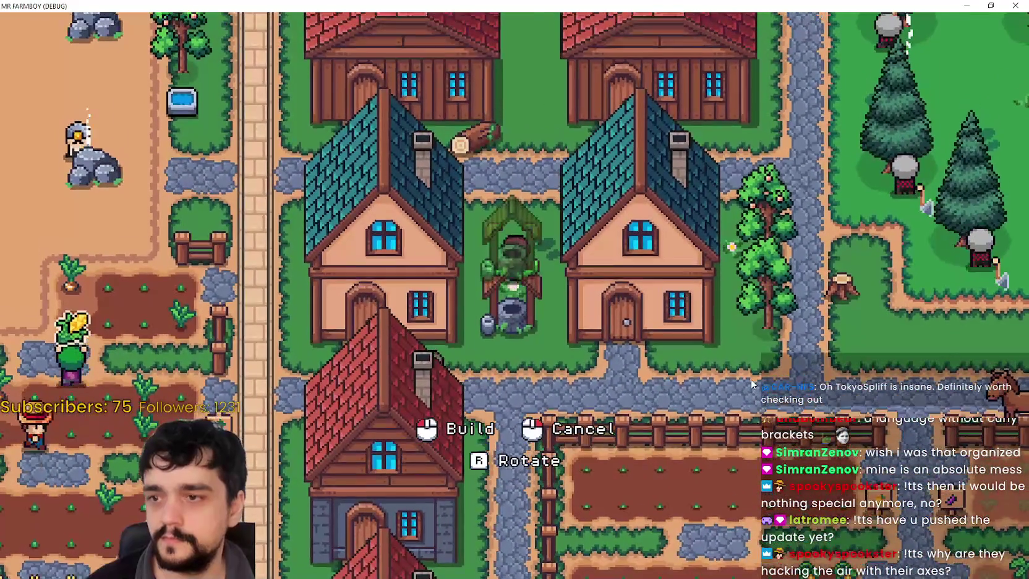
pyautogui.press('a')
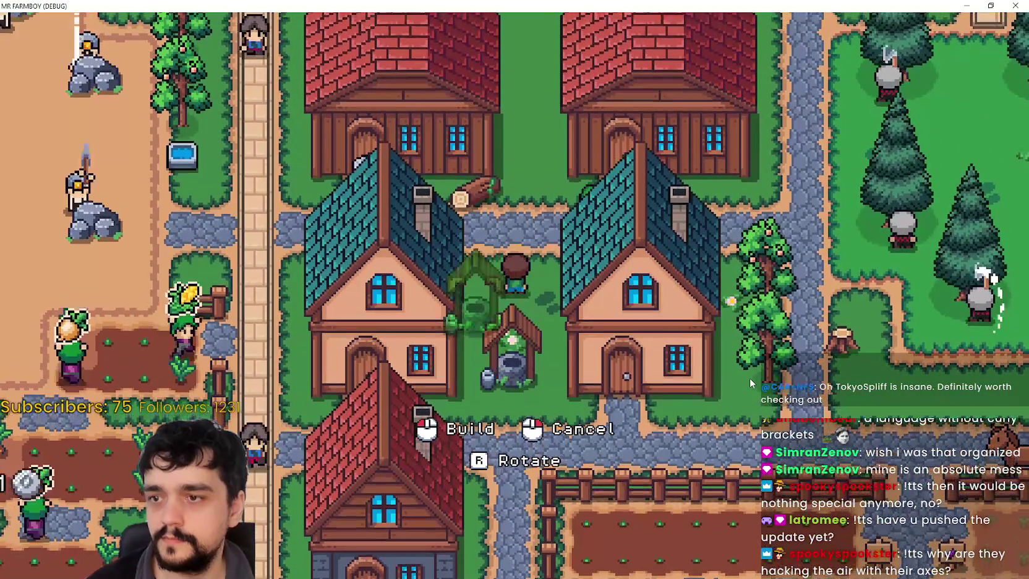
pyautogui.press('d')
pyautogui.press('w')
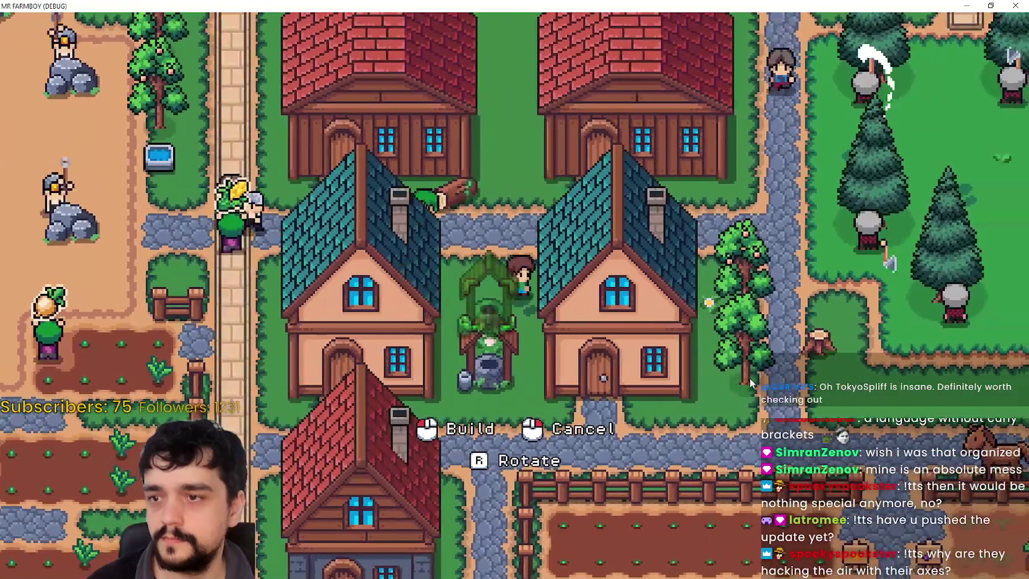
pyautogui.rightClick(749, 383)
pyautogui.press('s')
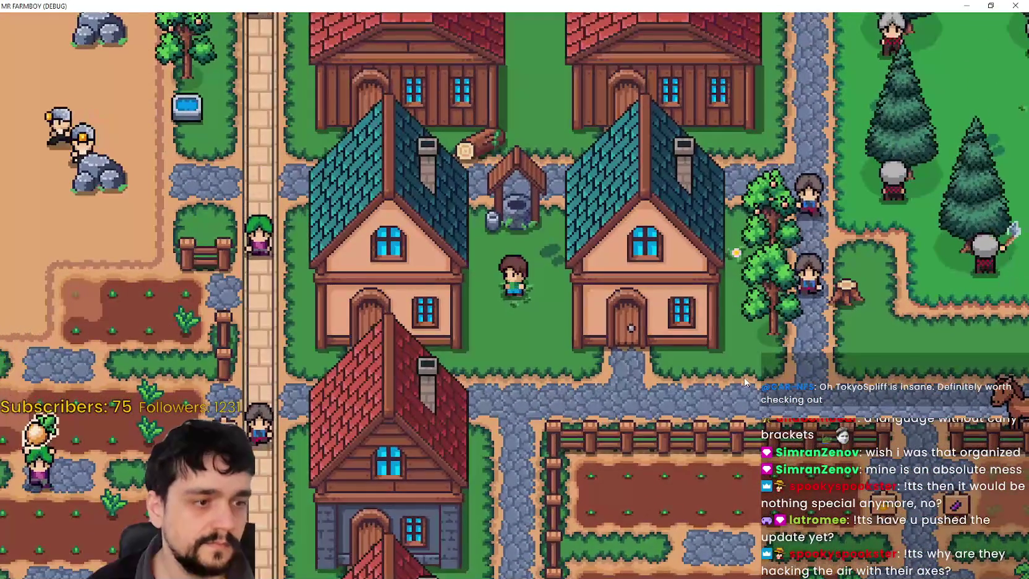
# Step: Walk from the well toward the forest path and zoom in
pyautogui.press('w')
pyautogui.press('s')
pyautogui.press('s')
pyautogui.press('d')
pyautogui.press('w')
pyautogui.scroll(5, 720, 328)
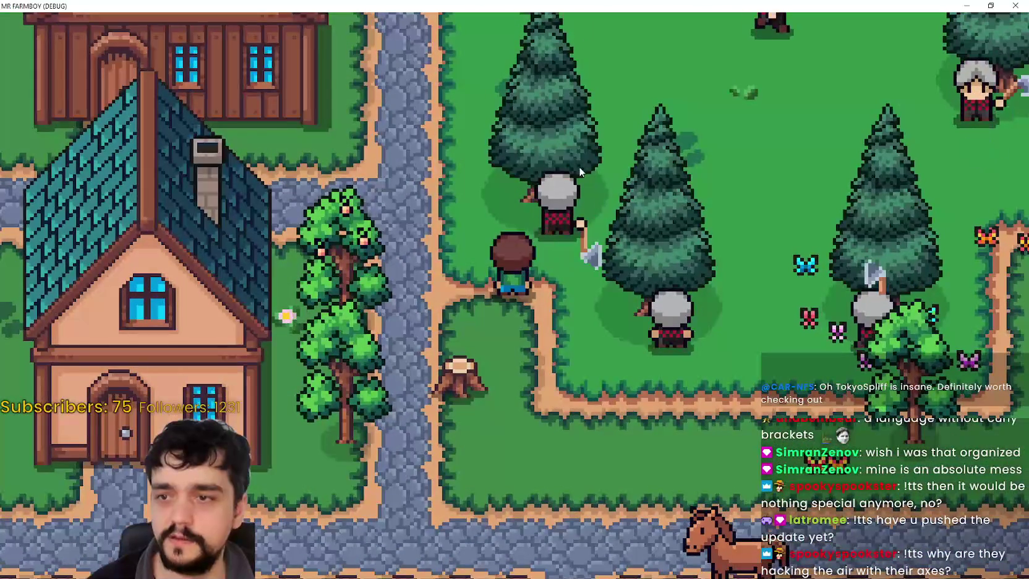
# Step: Walk from the forest through the village and south to the fallen log
pyautogui.press('w')
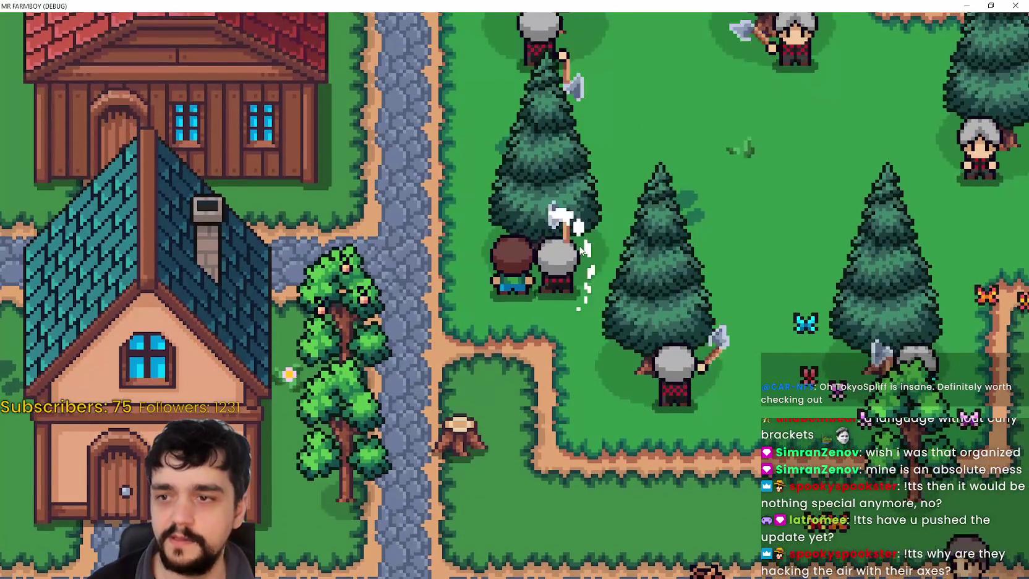
pyautogui.press('a')
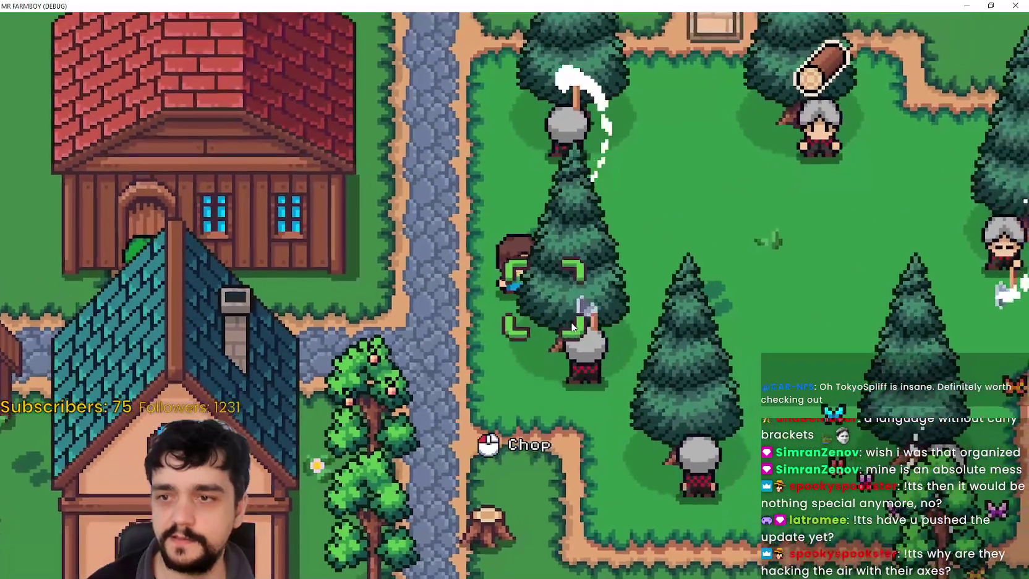
pyautogui.press('w')
pyautogui.scroll(-2, 573, 324)
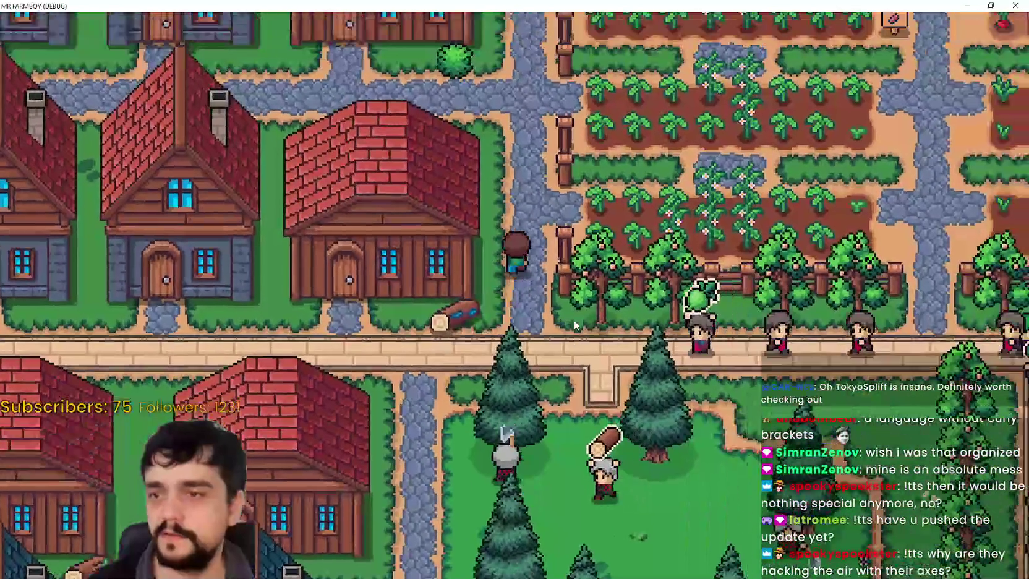
pyautogui.press('s')
pyautogui.scroll(2, 574, 320)
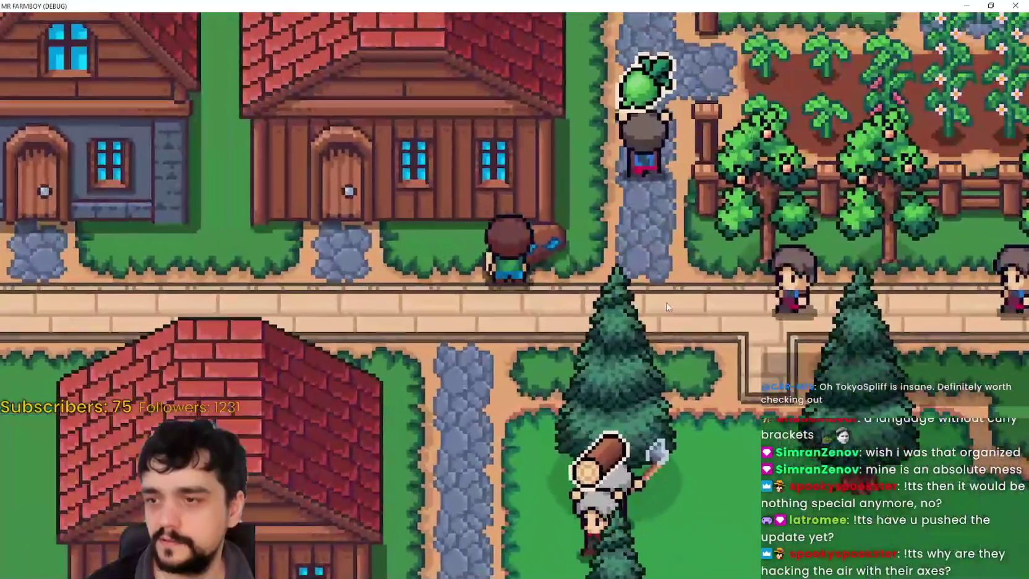
# Step: Drop the carried log, walk around, and return to start moving it again
pyautogui.press('d')
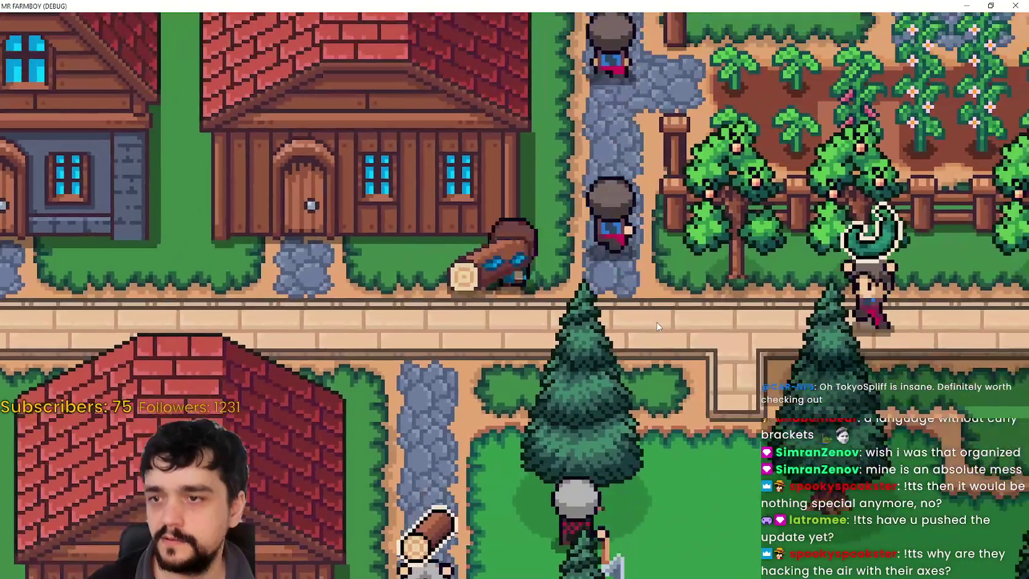
pyautogui.press('e')
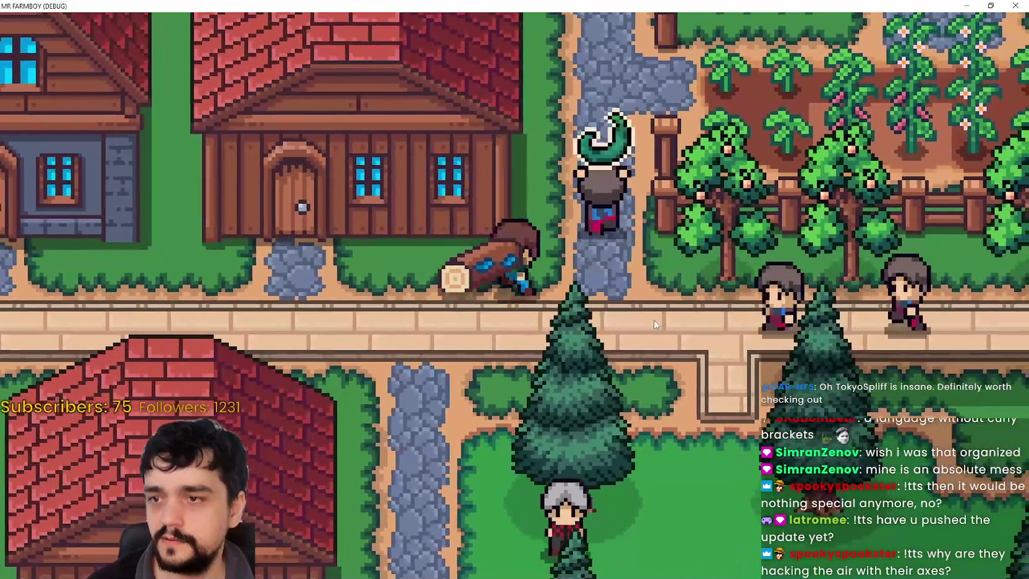
pyautogui.press('d')
pyautogui.press('w')
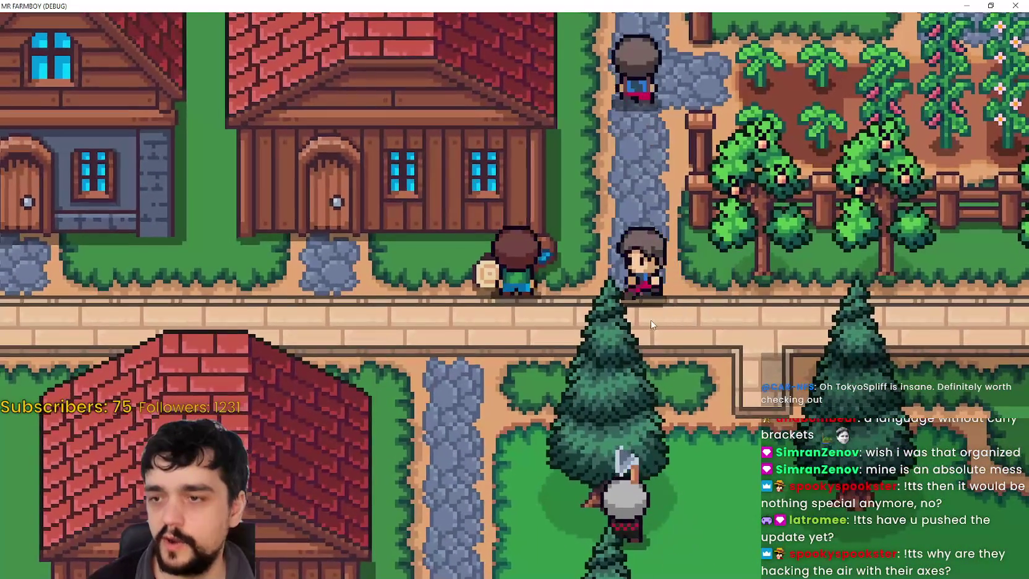
pyautogui.press('s')
pyautogui.press('a')
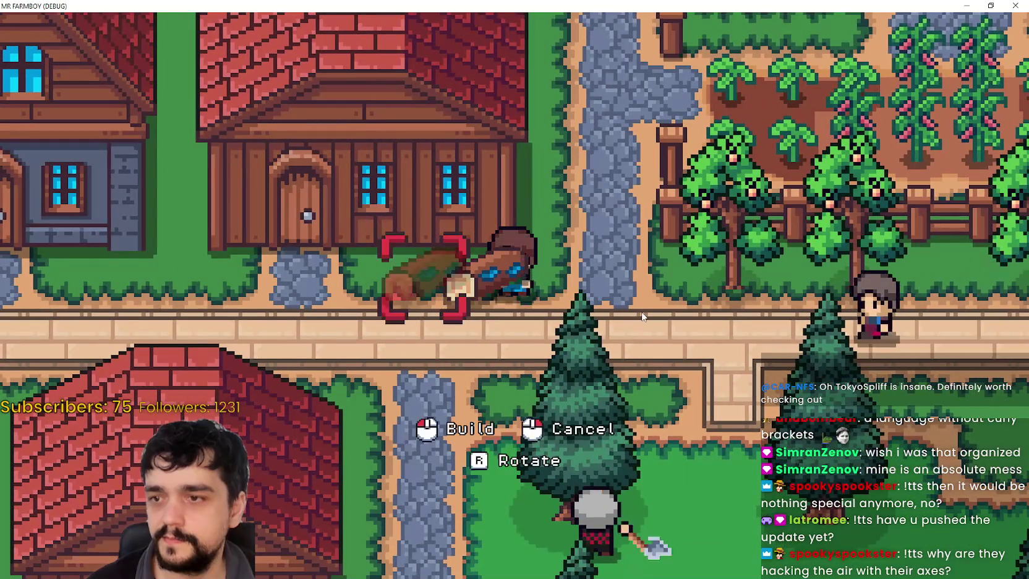
# Step: Try placing the log in three spots, get refused for lack of resources, and cancel
pyautogui.press('a')
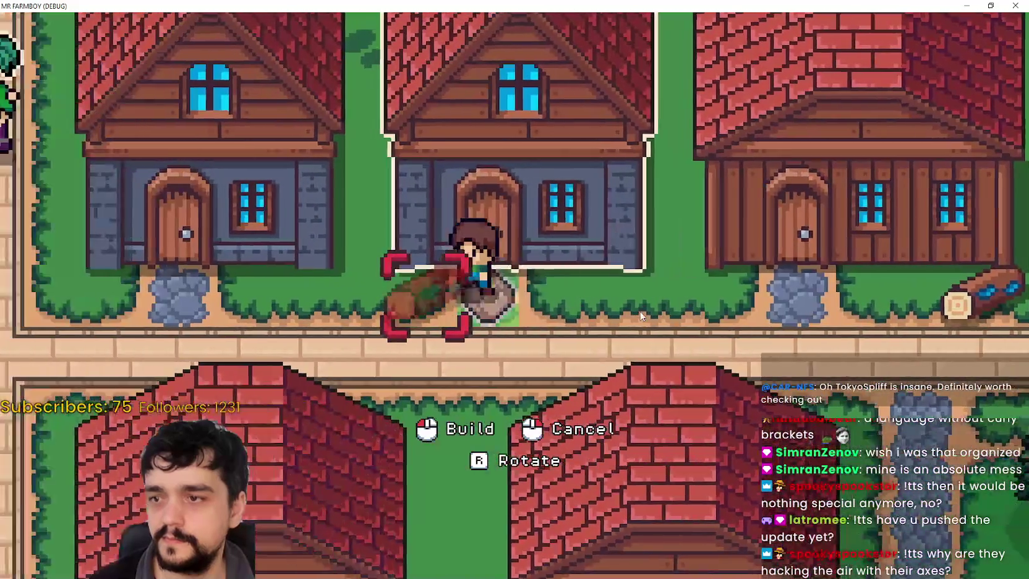
pyautogui.scroll(-5, 641, 316)
pyautogui.click(621, 339)
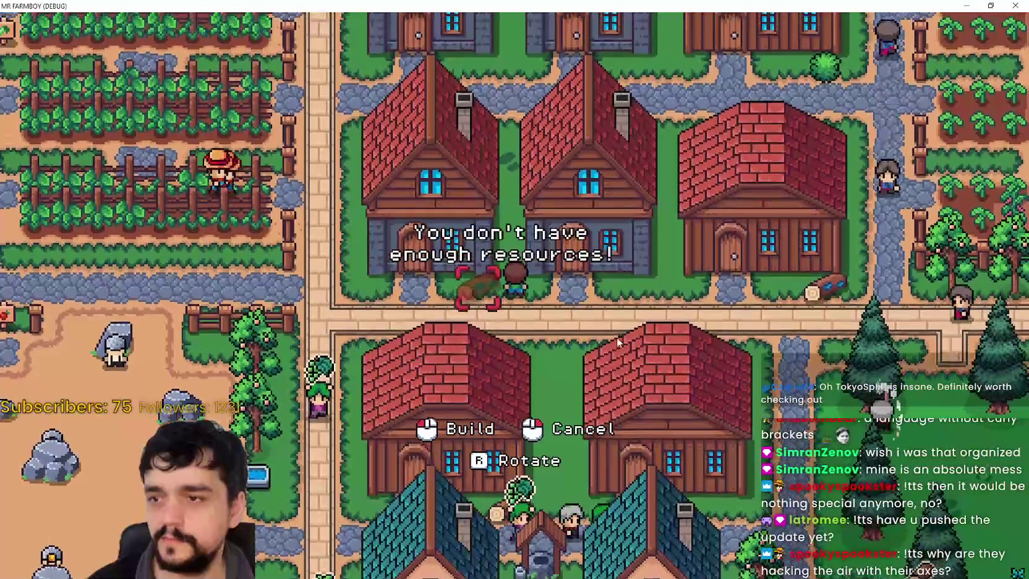
pyautogui.press('d')
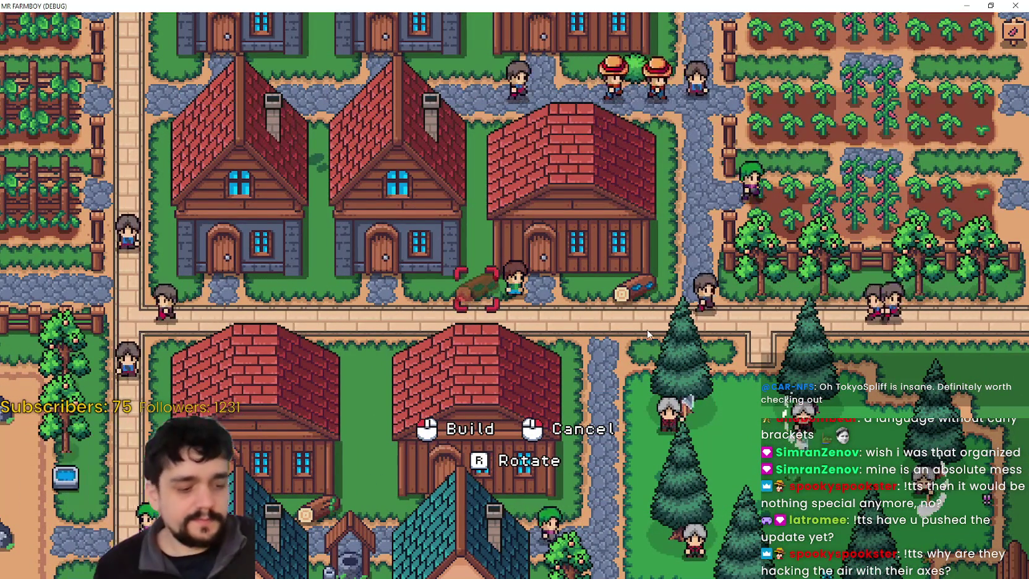
pyautogui.click(453, 308)
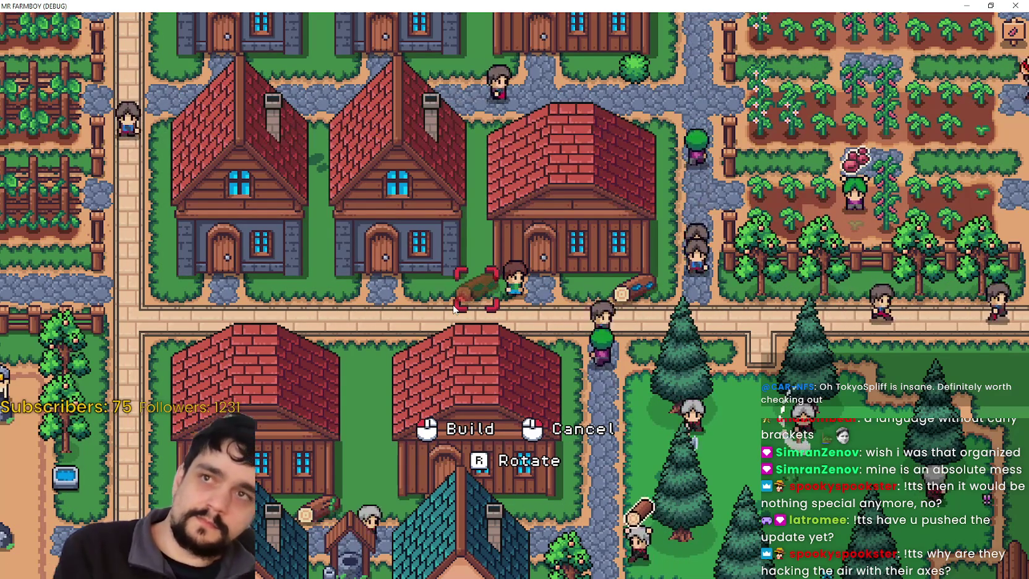
pyautogui.click(443, 316)
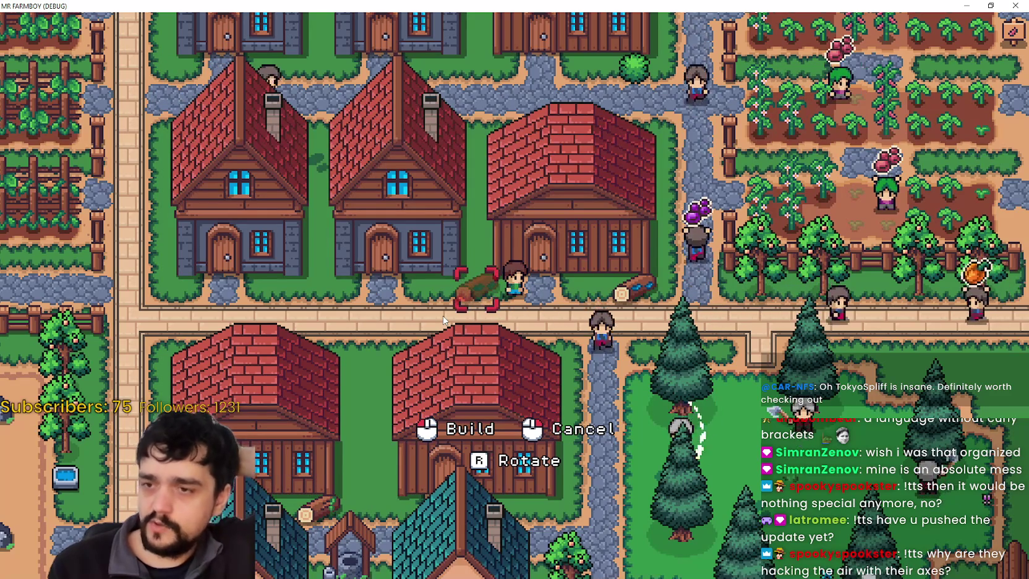
pyautogui.scroll(1, 401, 252)
pyautogui.scroll(3, 401, 253)
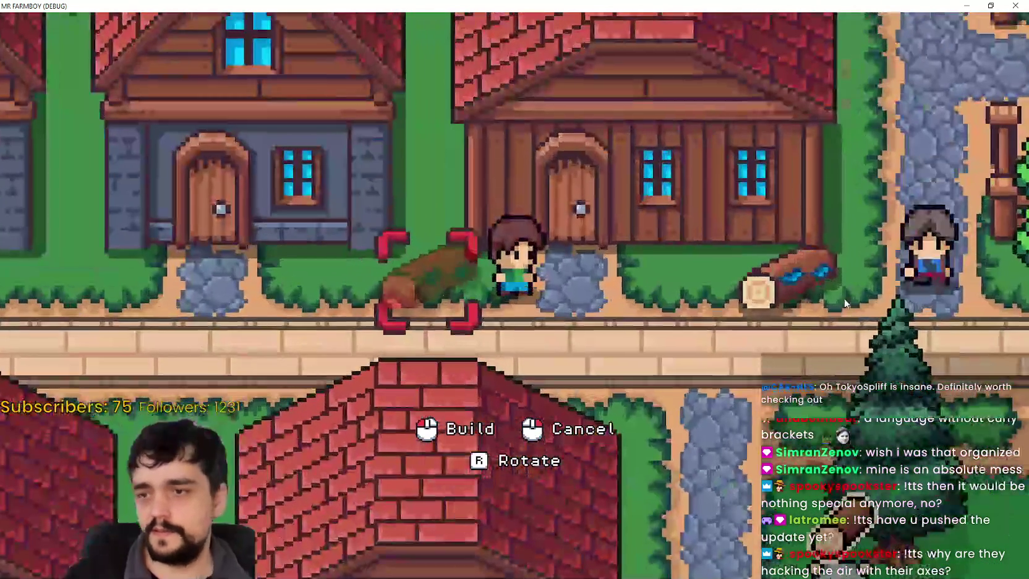
pyautogui.rightClick(807, 278)
pyautogui.scroll(-2, 697, 369)
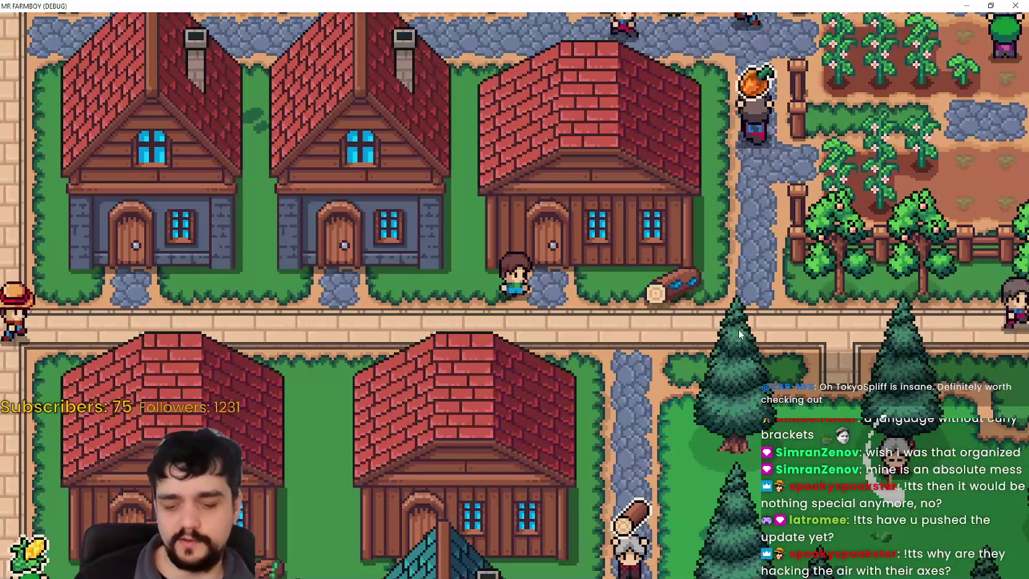
# Step: Set the log down by the road and Alt+Tab back to the Godot editor
pyautogui.press('d')
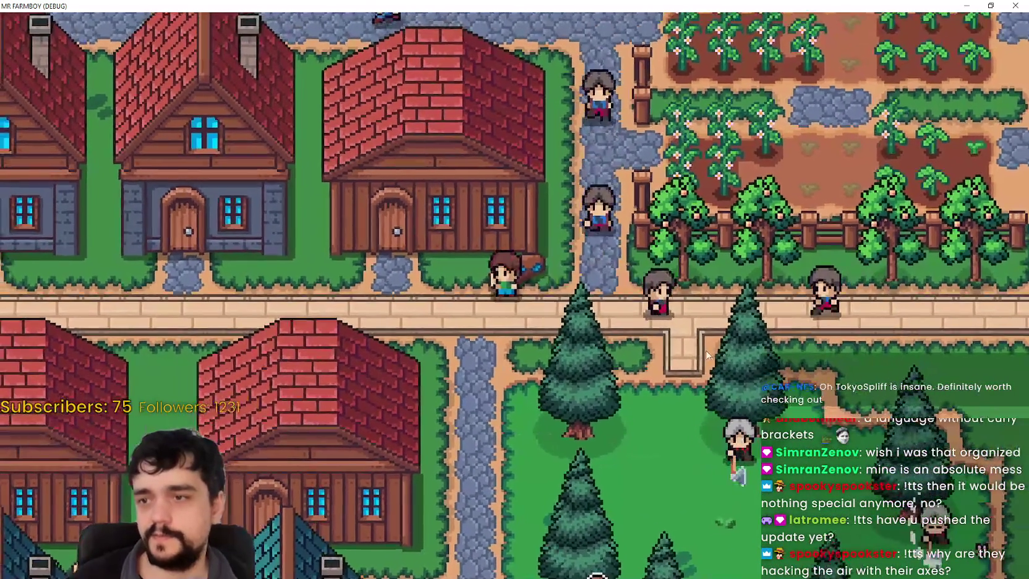
pyautogui.press('e')
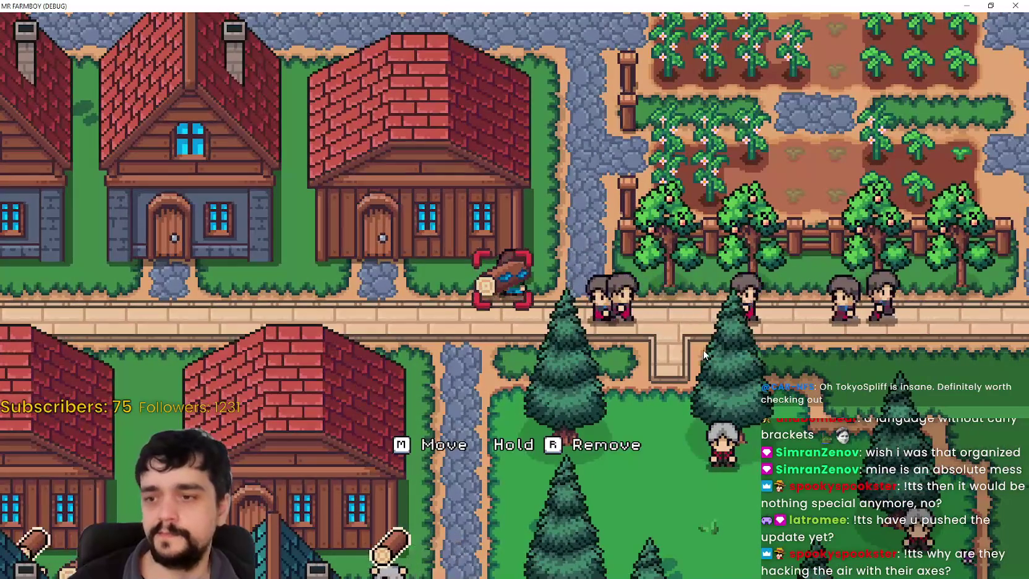
pyautogui.hotkey('alt', 'Tab')
pyautogui.scroll(3, 793, 250)
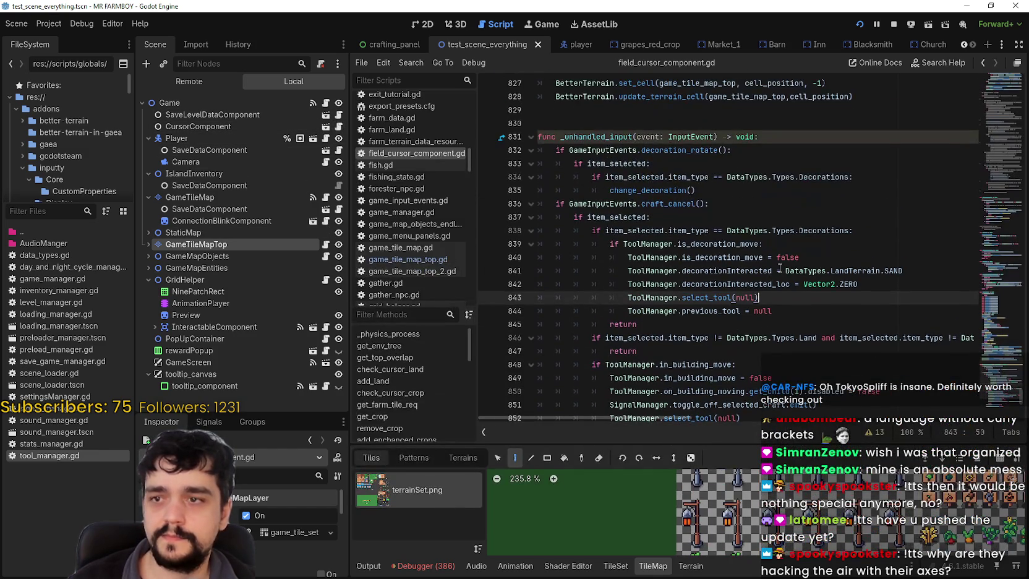
# Step: Scroll to check_cursor_decor and select its check_crafting_requirments call on line 590
pyautogui.click(777, 270)
pyautogui.scroll(3, 772, 263)
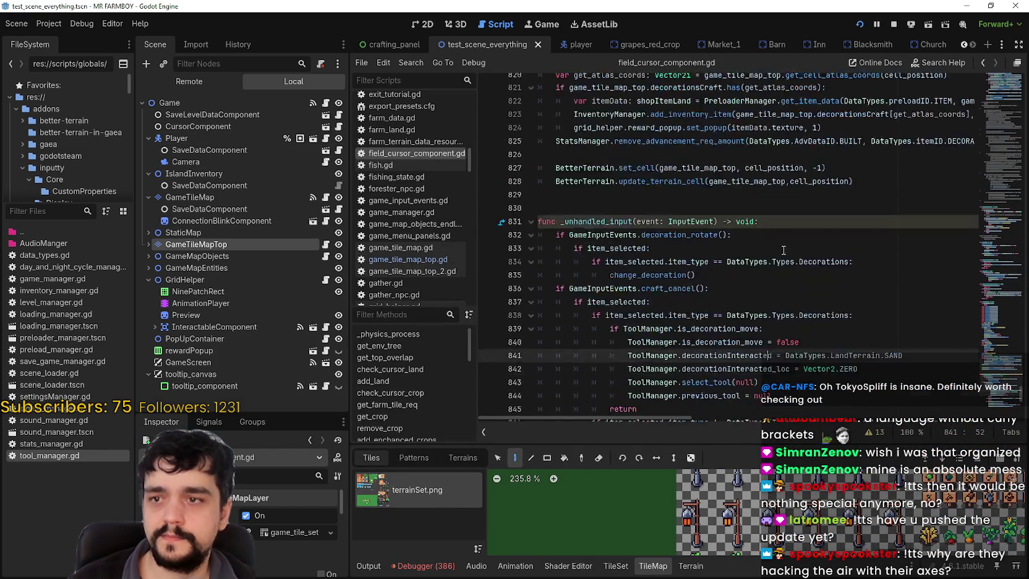
pyautogui.moveTo(996, 365); pyautogui.dragTo(999, 286)
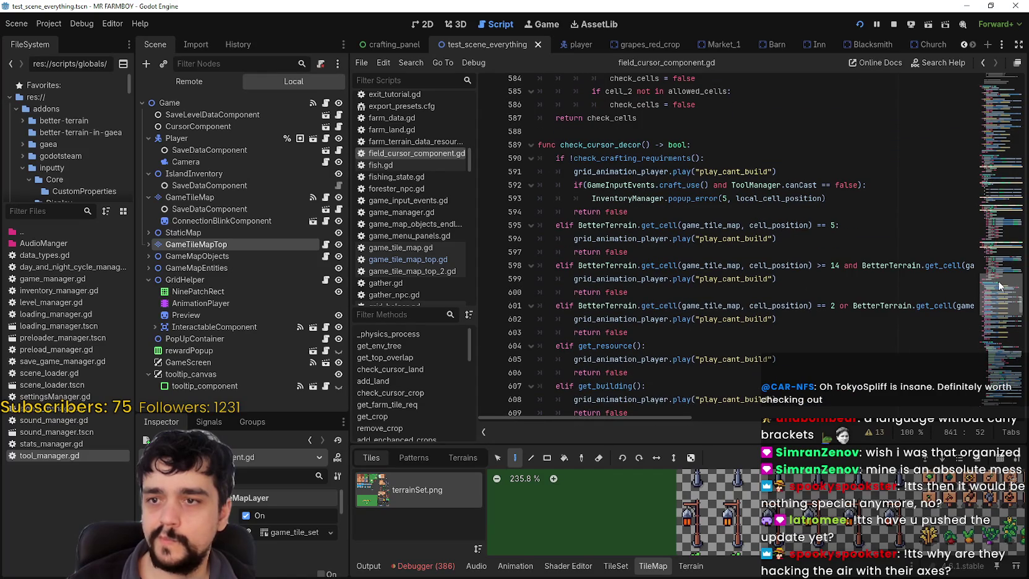
pyautogui.doubleClick(651, 158)
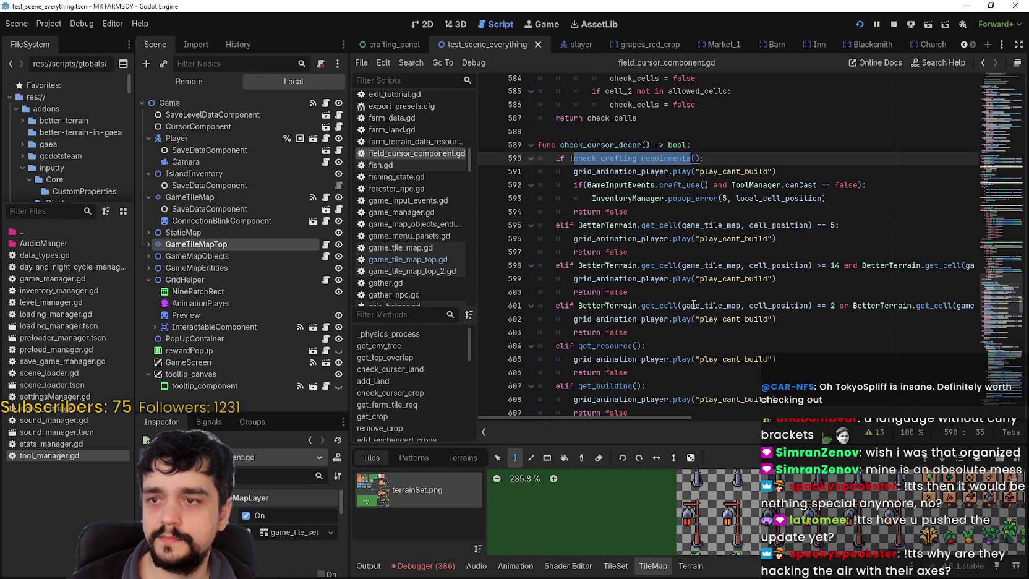
pyautogui.click(674, 158)
# Step: Use Lookup Symbol to jump to the check_crafting_requirments definition around line 282
pyautogui.rightClick(679, 164)
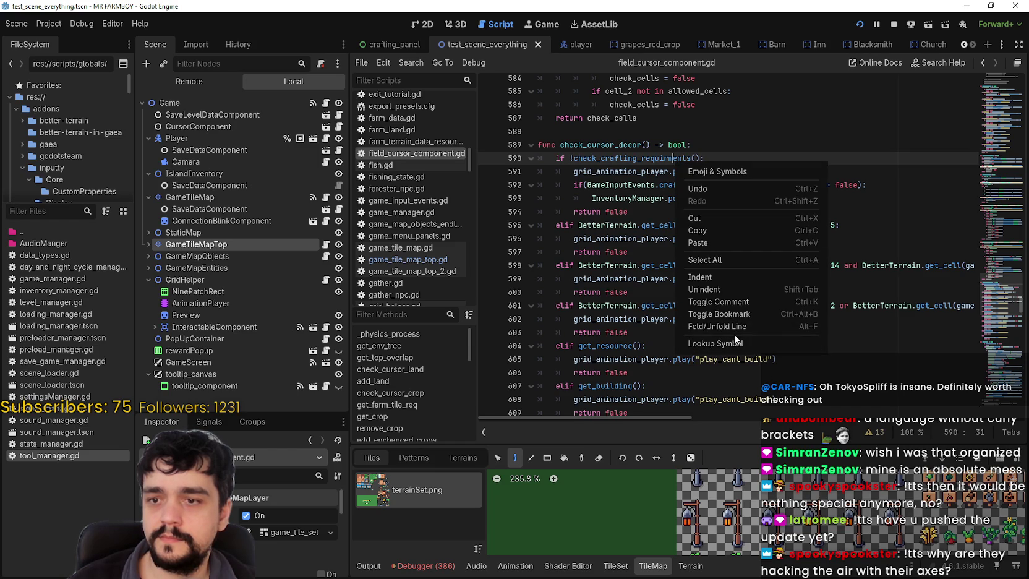
pyautogui.scroll(-3, 623, 319)
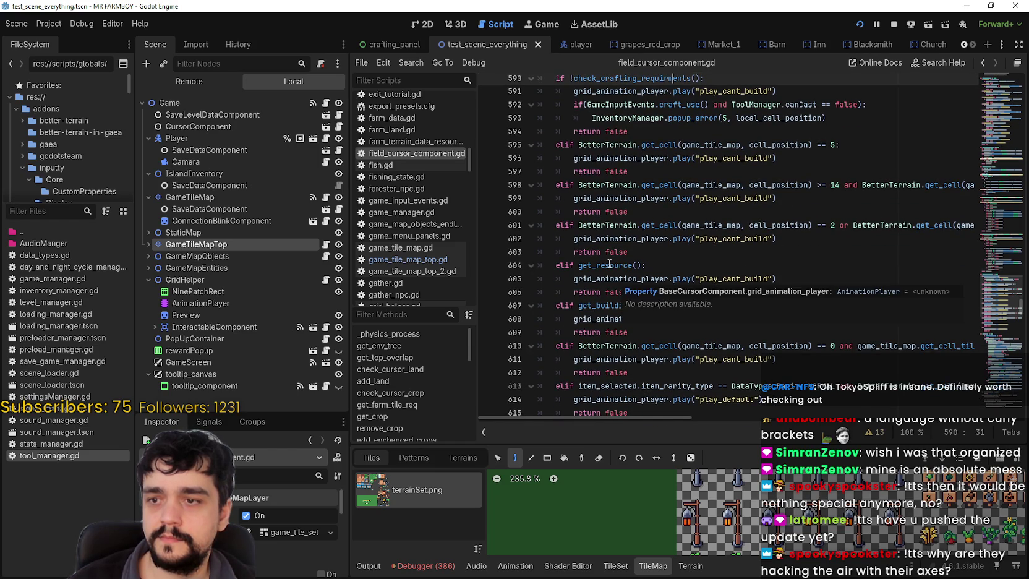
pyautogui.scroll(3, 644, 260)
pyautogui.rightClick(660, 196)
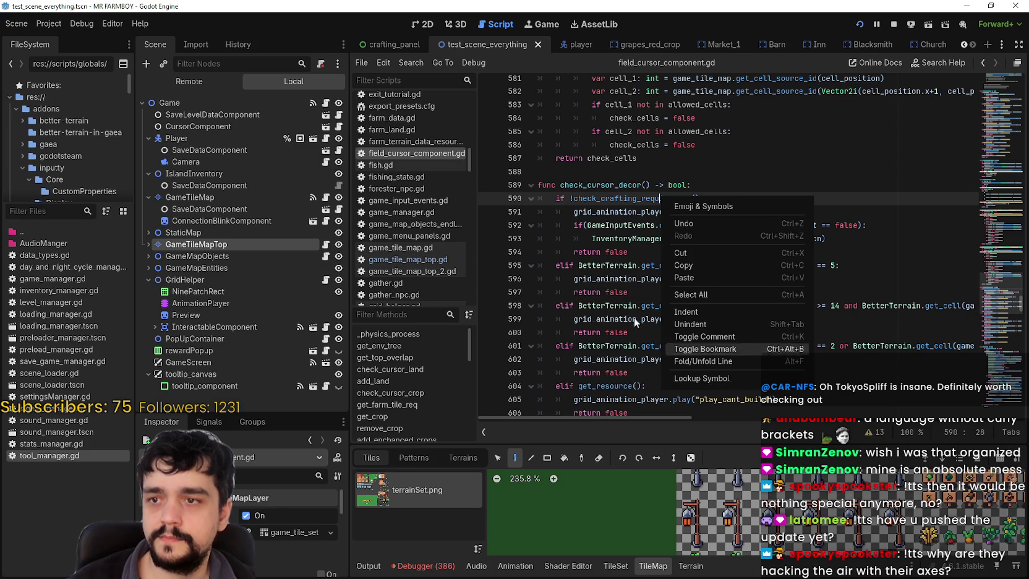
pyautogui.click(660, 220)
pyautogui.rightClick(660, 199)
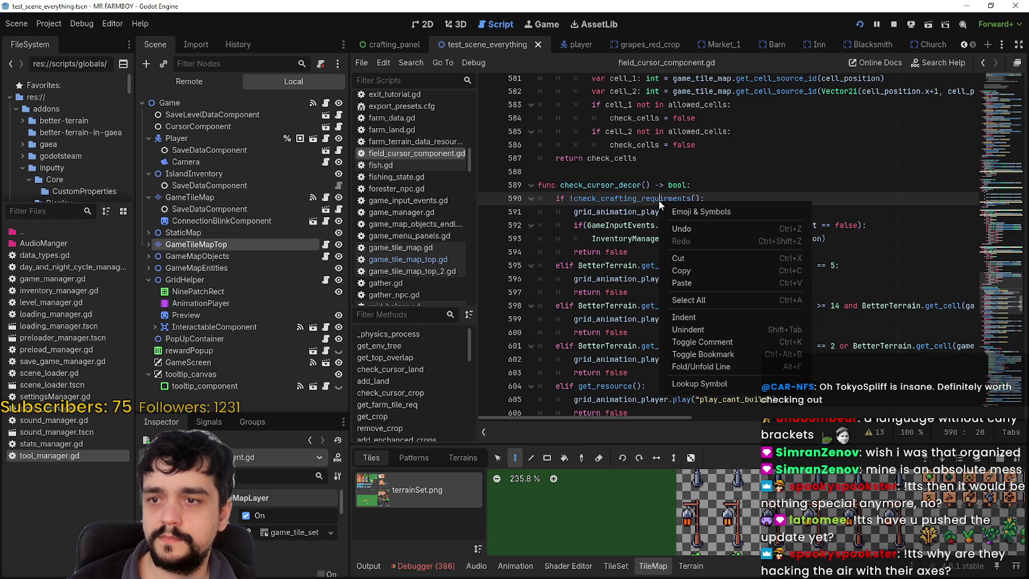
pyautogui.click(680, 357)
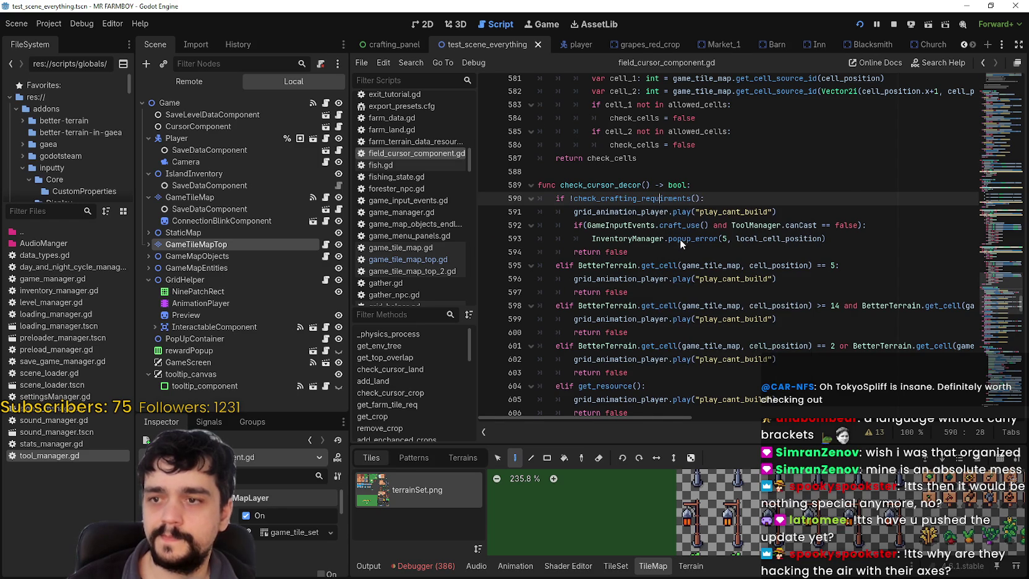
pyautogui.click(785, 309)
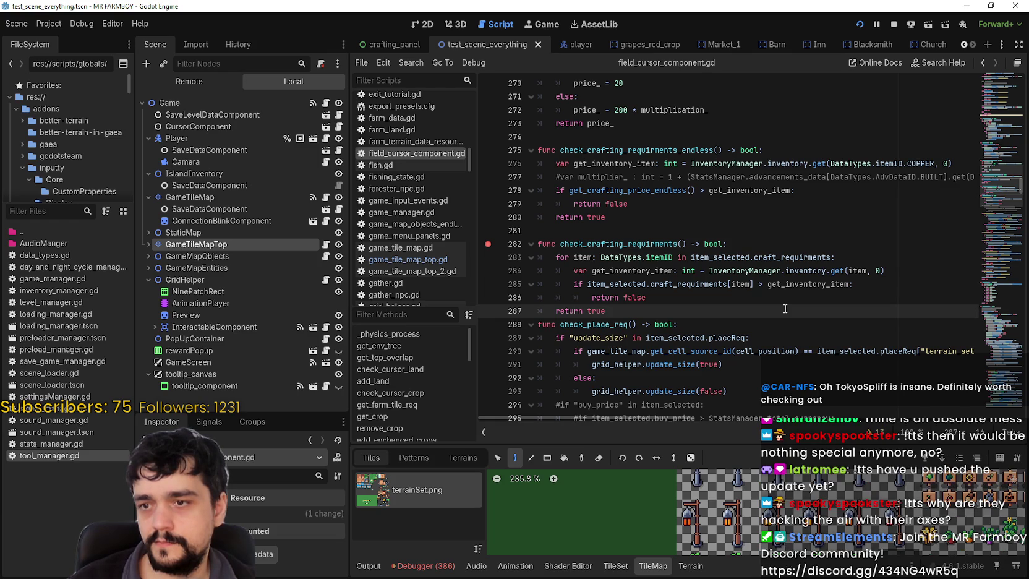
# Step: Scroll down to add_building and search for on_building_moving from line 365
pyautogui.scroll(-2, 785, 304)
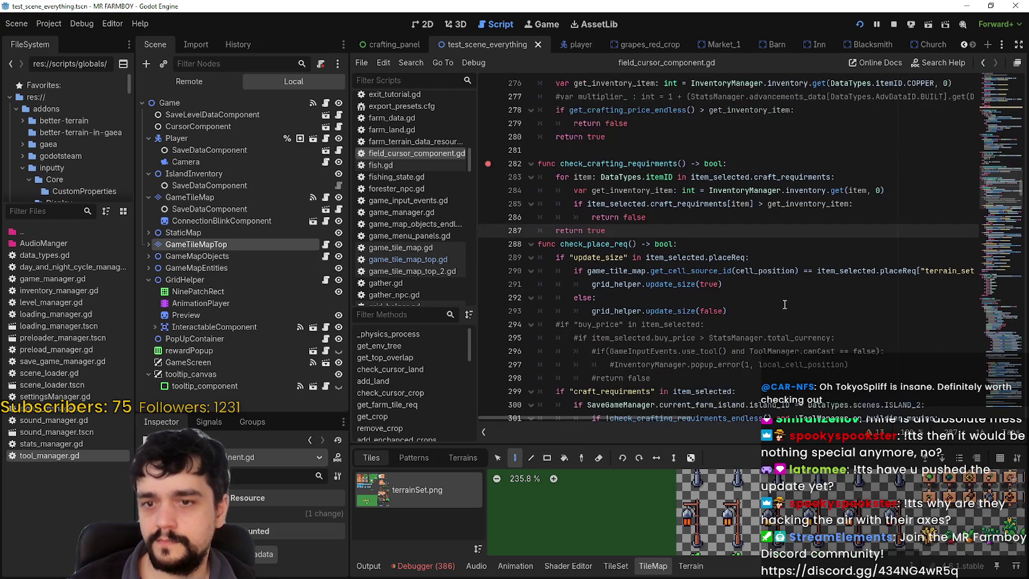
pyautogui.scroll(3, 783, 301)
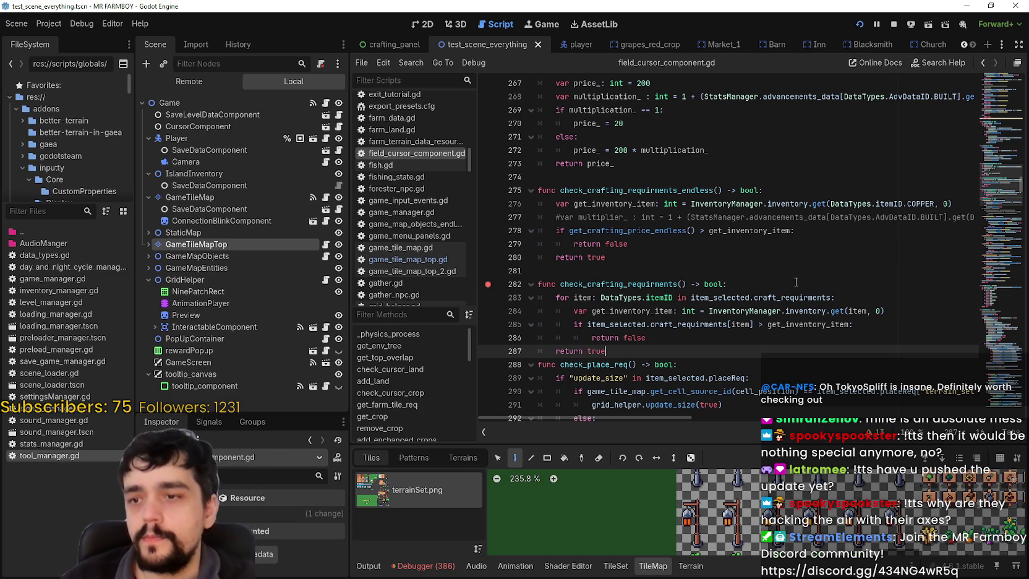
pyautogui.scroll(-7, 706, 305)
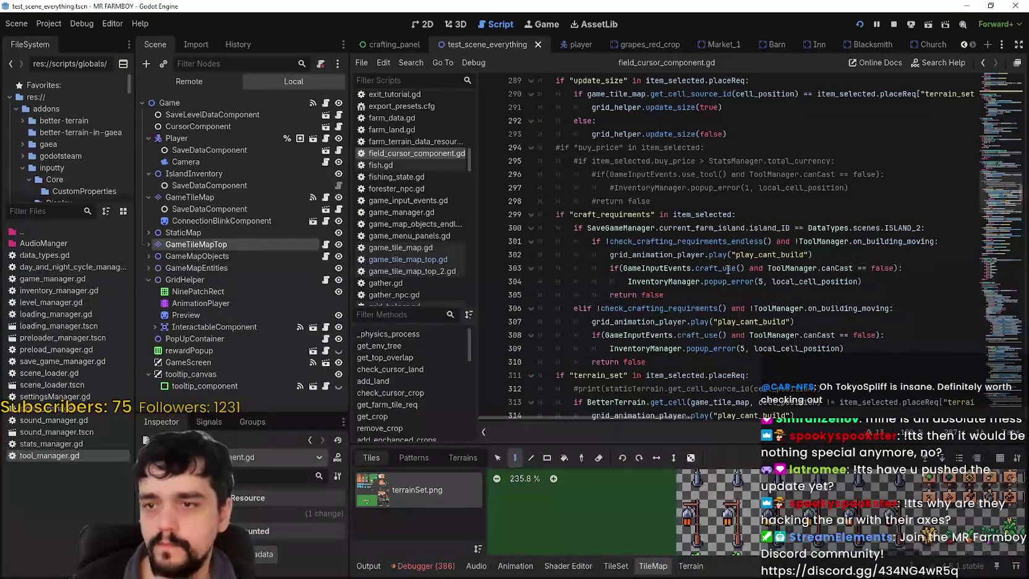
pyautogui.scroll(-2, 729, 268)
pyautogui.scroll(-4, 691, 324)
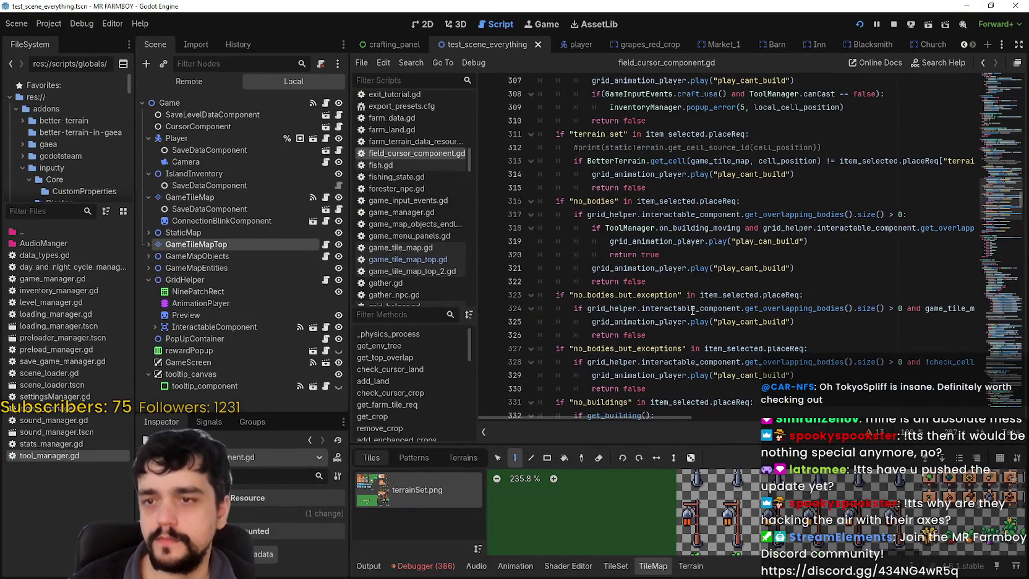
pyautogui.scroll(-13, 822, 352)
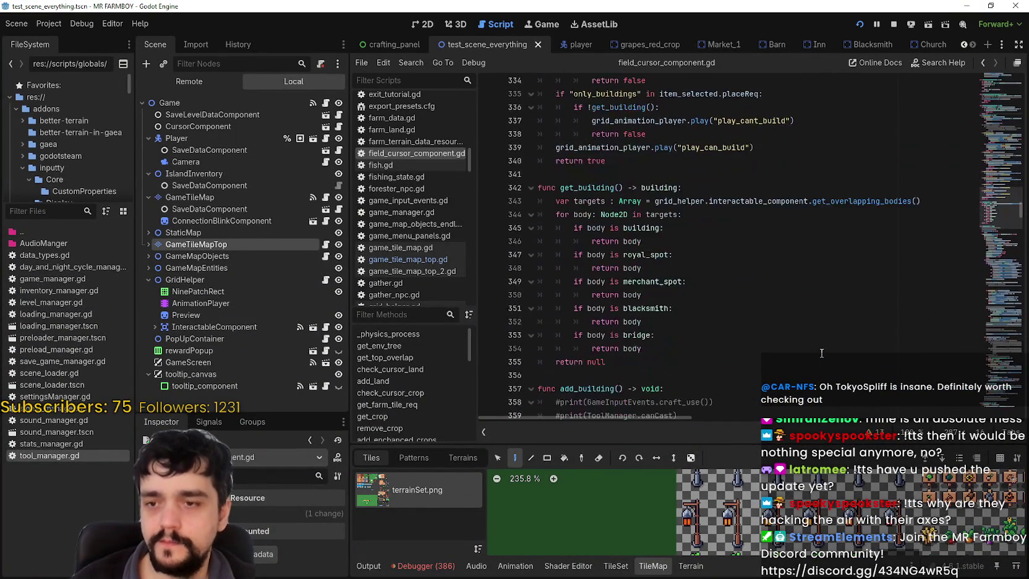
pyautogui.scroll(-2, 820, 352)
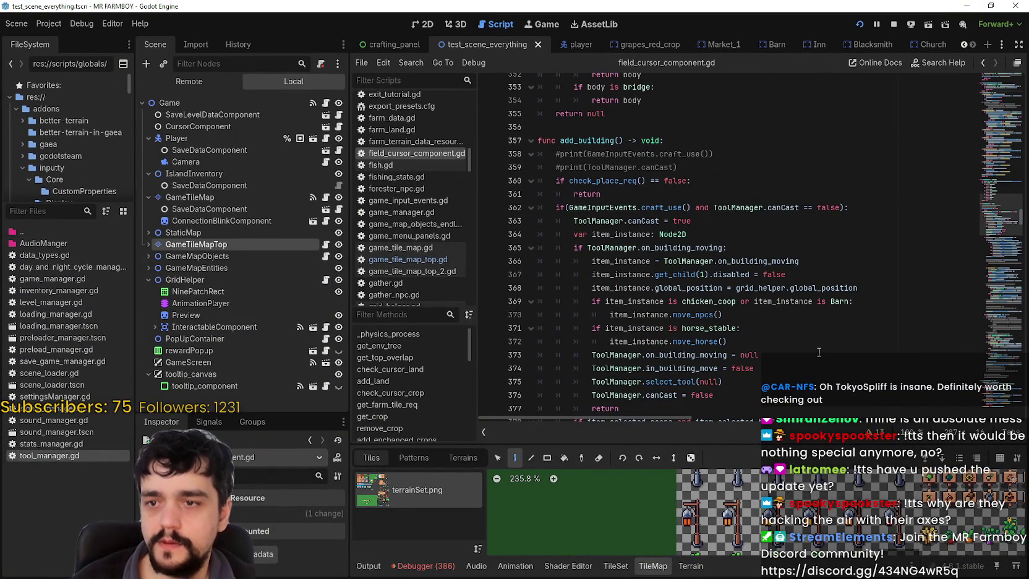
pyautogui.doubleClick(686, 248)
pyautogui.hotkey('ctrl', 'f')
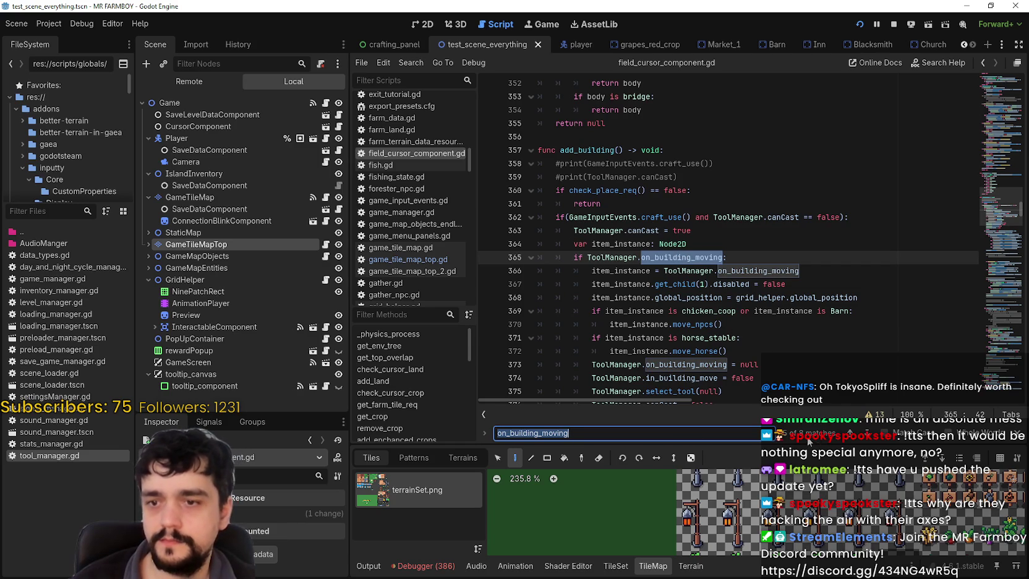
pyautogui.hotkey('shift', 'Return')
pyautogui.hscroll(3, 737, 402)
pyautogui.moveTo(730, 400); pyautogui.dragTo(609, 392)
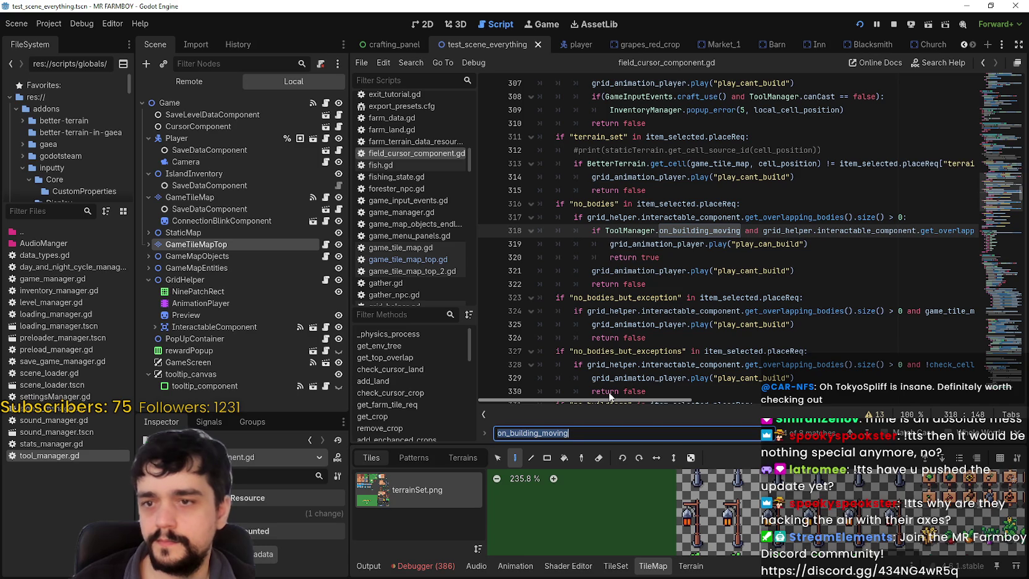
pyautogui.moveTo(643, 403); pyautogui.dragTo(753, 410)
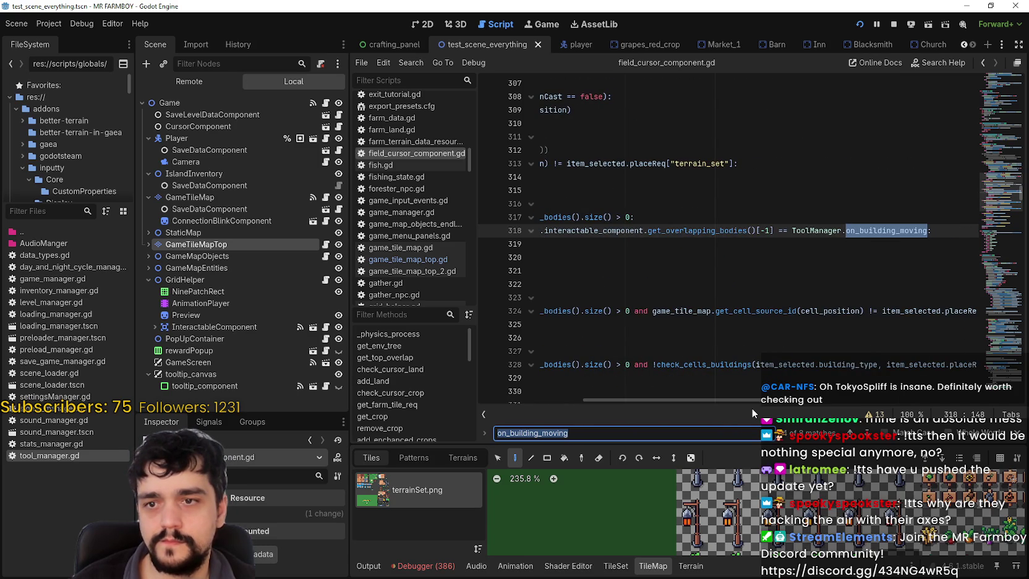
pyautogui.press('Return')
pyautogui.moveTo(731, 400)
pyautogui.mouseDown()
pyautogui.moveTo(680, 403)
pyautogui.moveTo(784, 407)
pyautogui.moveTo(686, 403)
pyautogui.mouseUp()
pyautogui.click(850, 433)
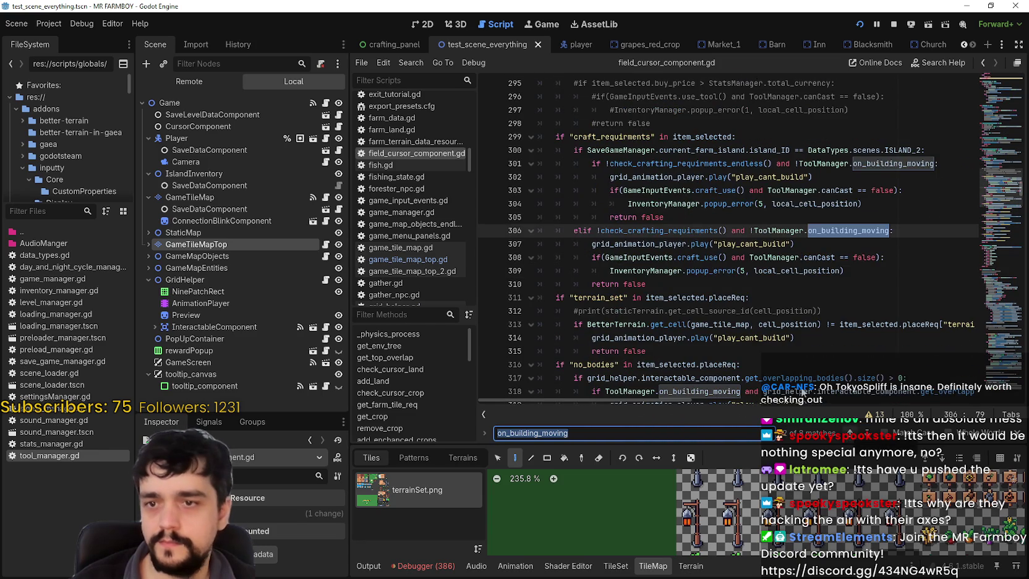
pyautogui.scroll(2, 637, 280)
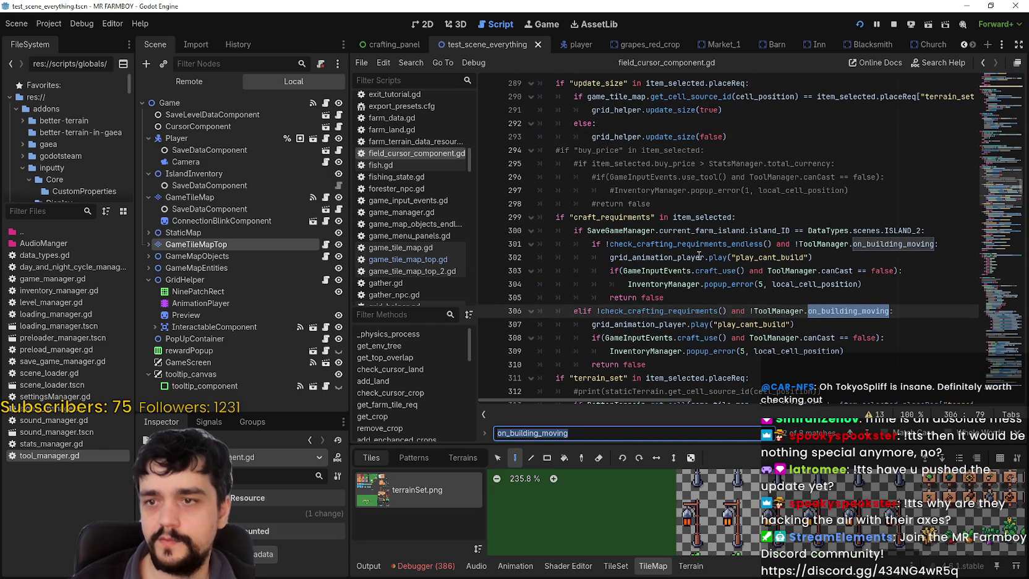
pyautogui.scroll(2, 693, 257)
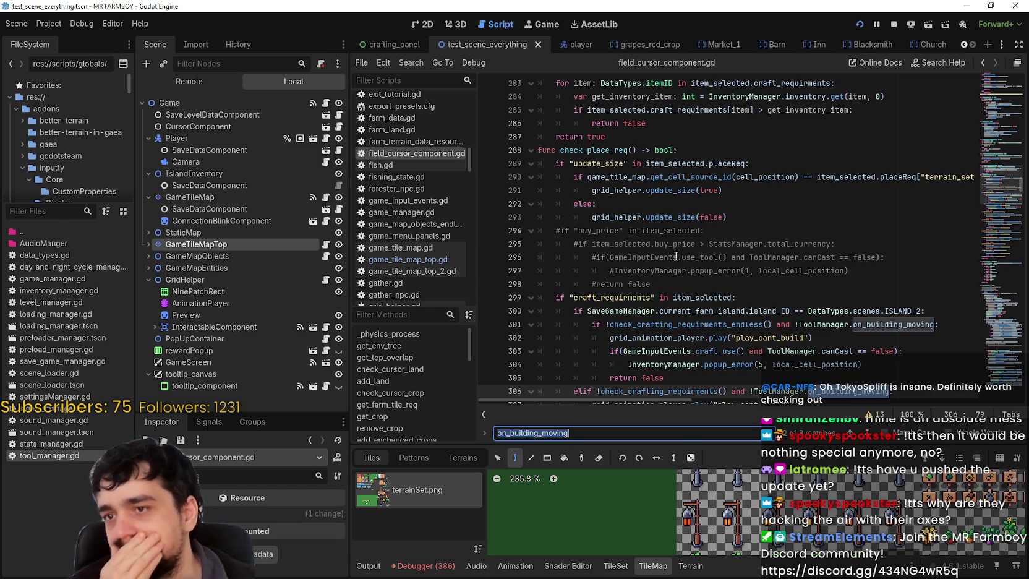
pyautogui.scroll(3, 676, 257)
pyautogui.scroll(-3, 676, 256)
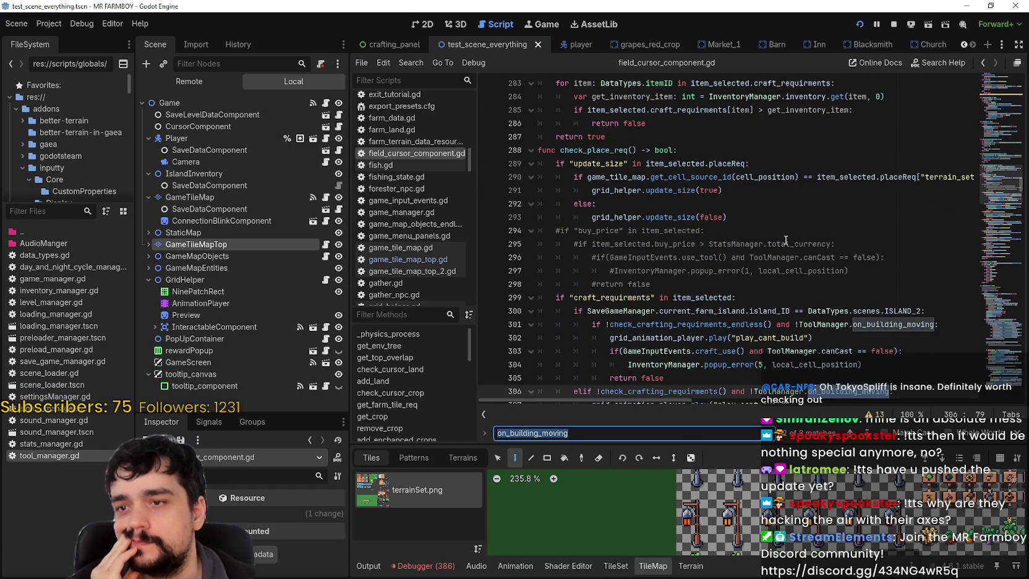
pyautogui.scroll(-2, 785, 240)
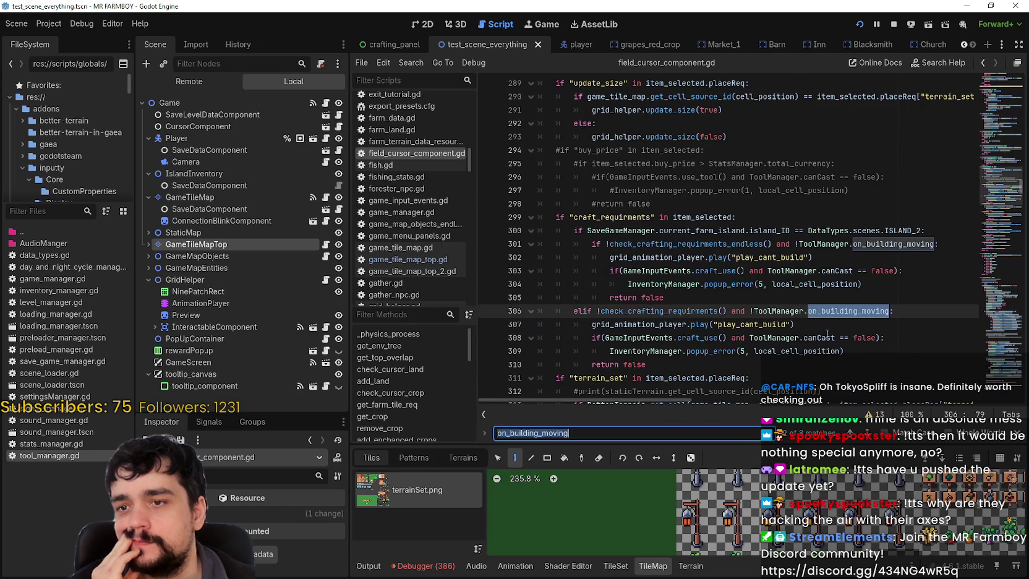
pyautogui.scroll(3, 832, 309)
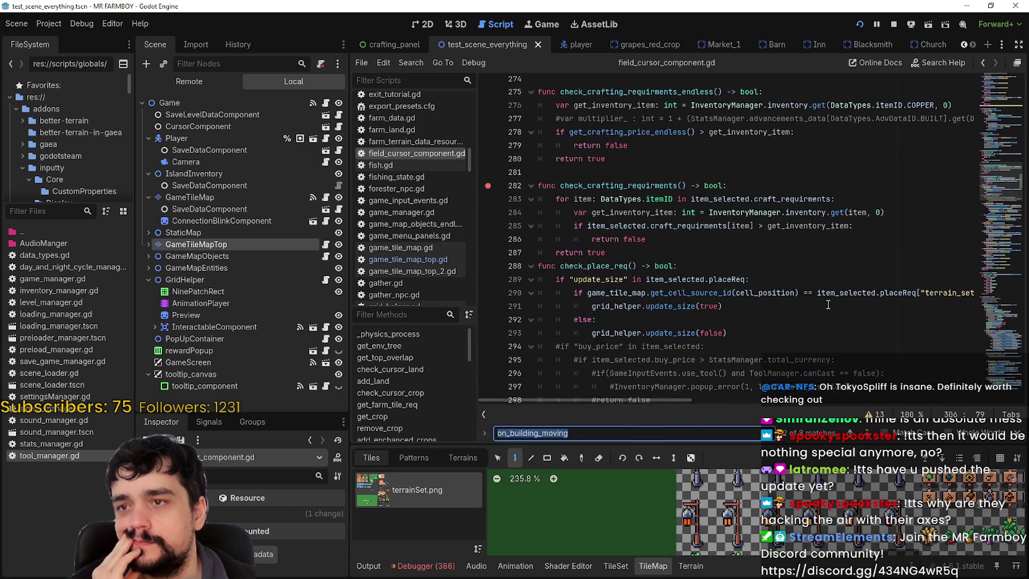
pyautogui.scroll(-2, 763, 261)
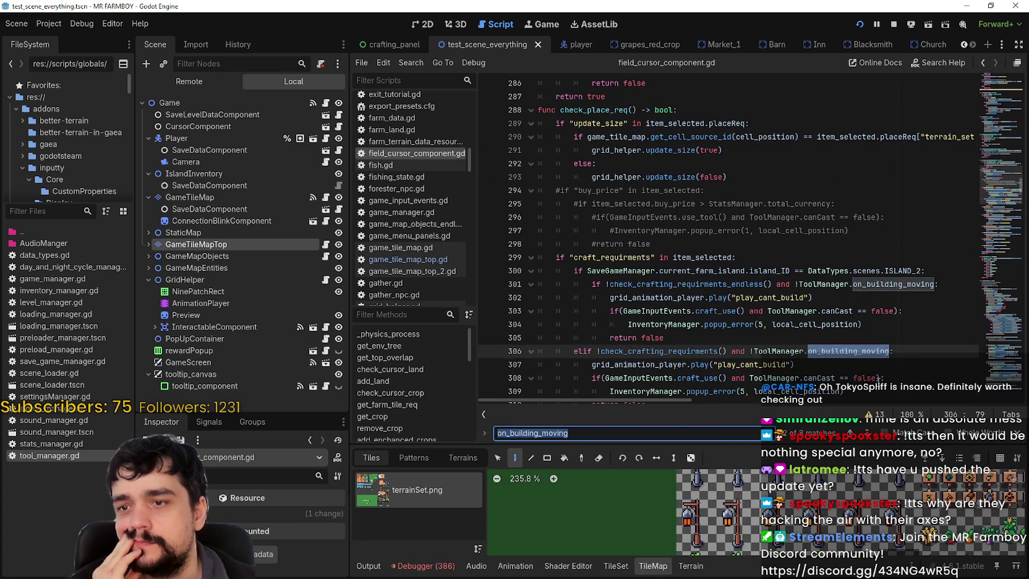
pyautogui.moveTo(864, 354); pyautogui.dragTo(730, 350)
pyautogui.hotkey('ctrl', 'c')
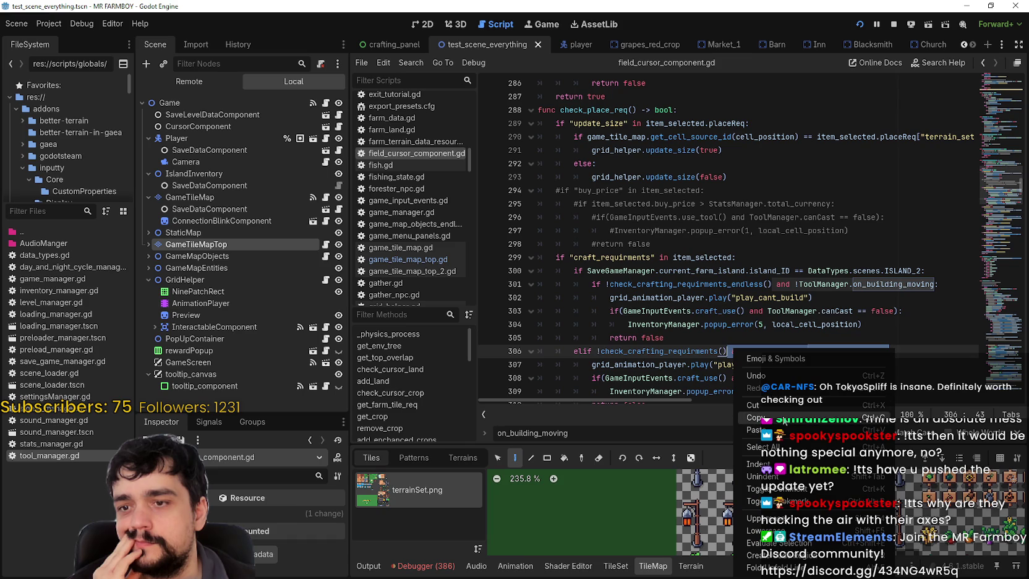
pyautogui.click(714, 297)
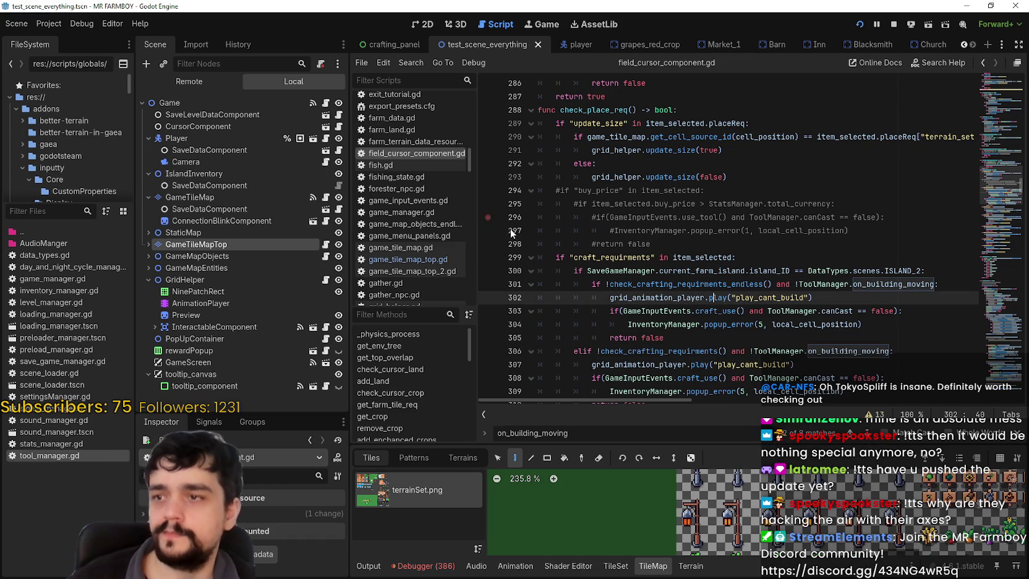
pyautogui.scroll(-1, 488, 227)
pyautogui.scroll(-20, 980, 243)
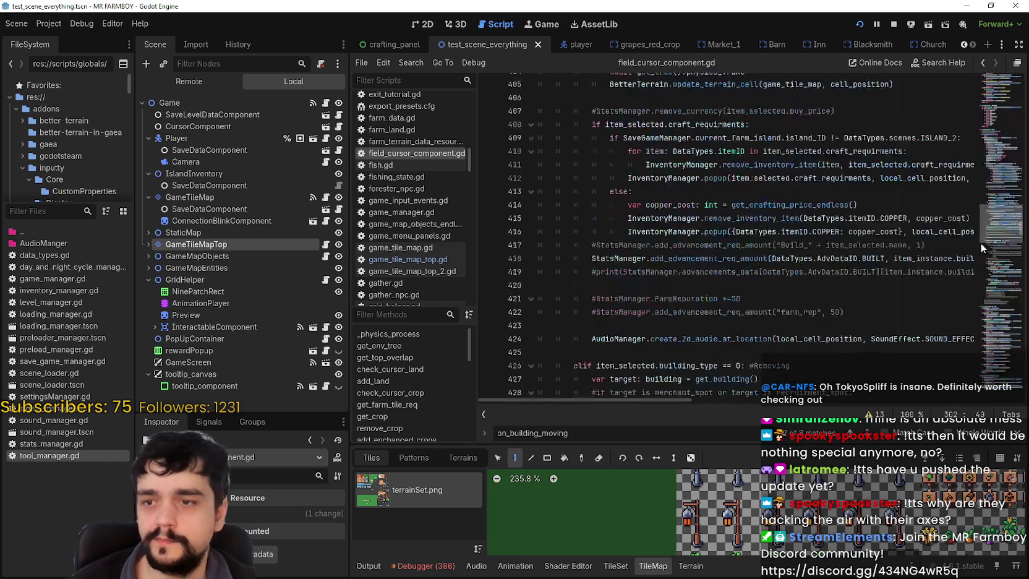
pyautogui.moveTo(987, 227); pyautogui.dragTo(975, 263)
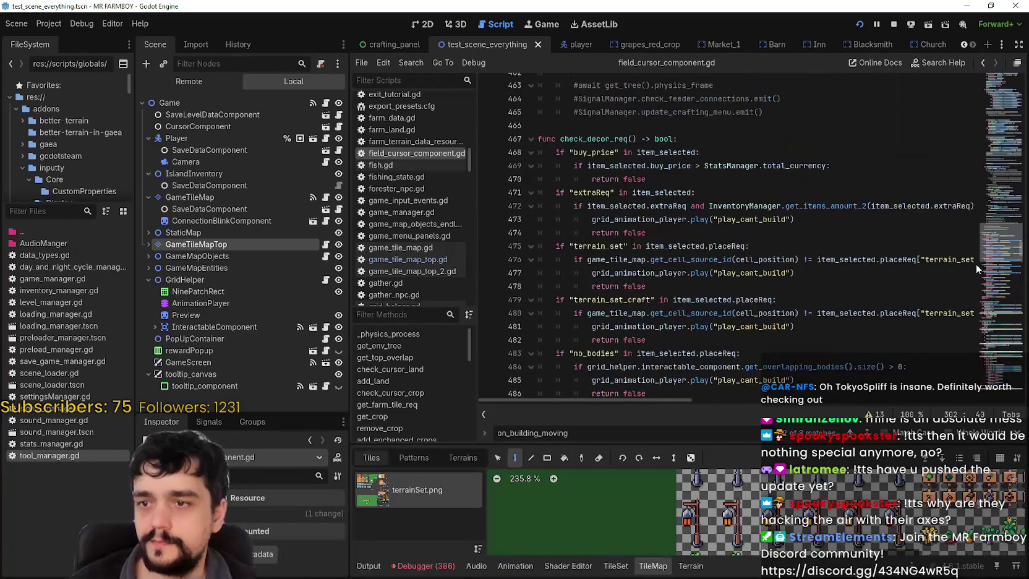
# Step: Paste 'and !ToolManager.on_building_moving' onto line 590's first condition
pyautogui.click(708, 185)
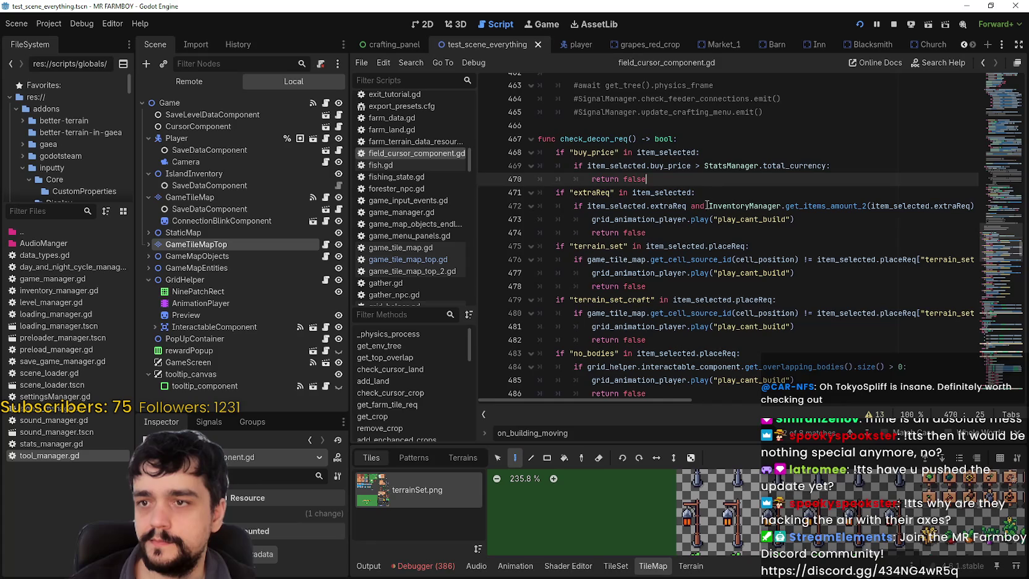
pyautogui.scroll(-12, 680, 231)
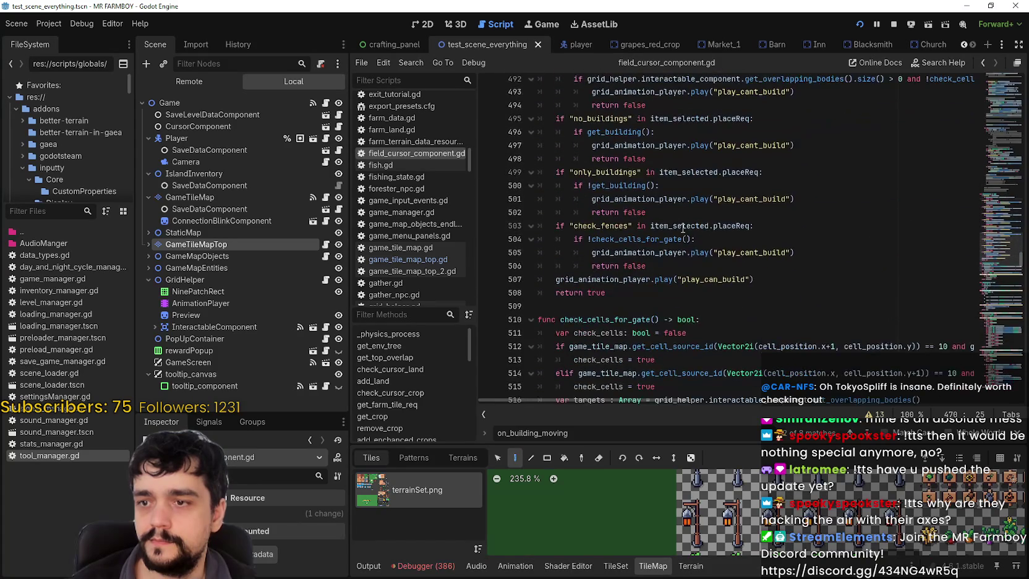
pyautogui.scroll(-6, 679, 201)
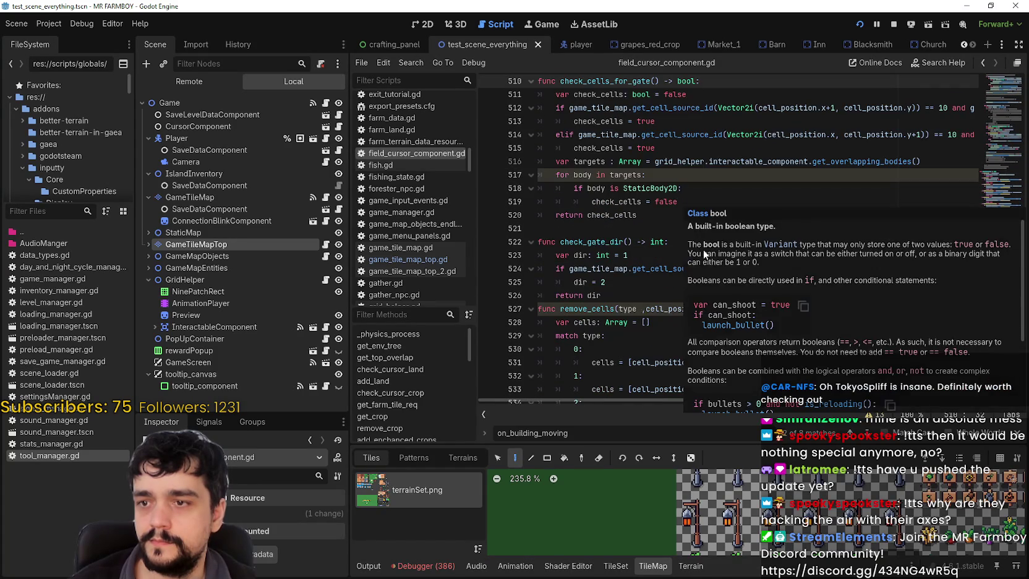
pyautogui.scroll(-6, 652, 237)
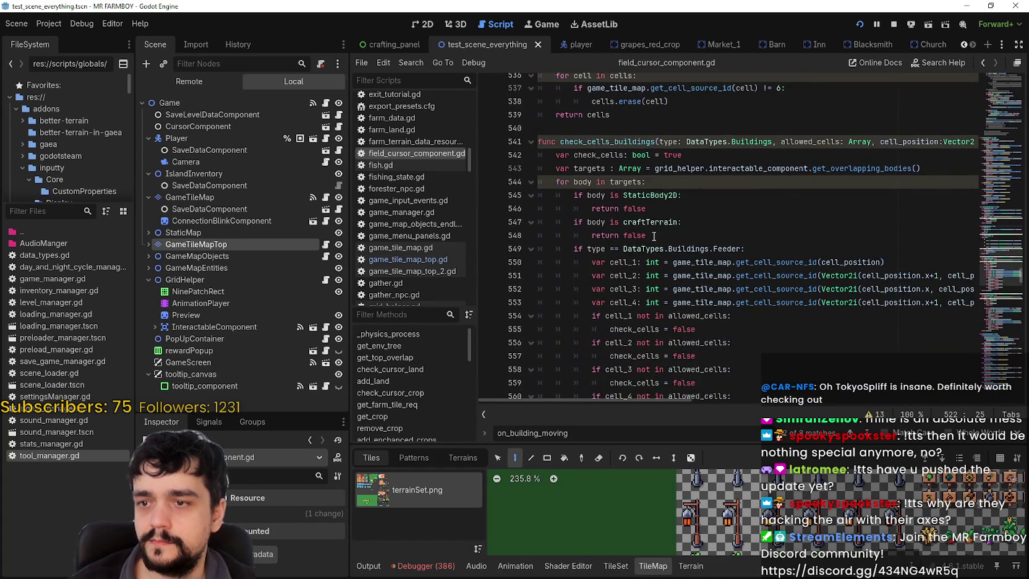
pyautogui.click(649, 180)
pyautogui.moveTo(979, 273); pyautogui.dragTo(981, 290)
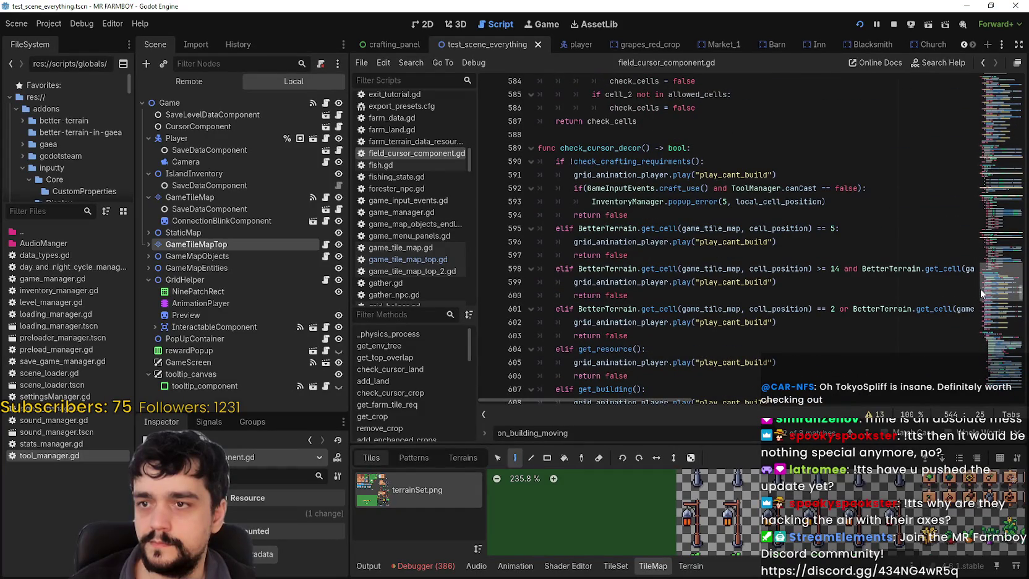
pyautogui.click(705, 160)
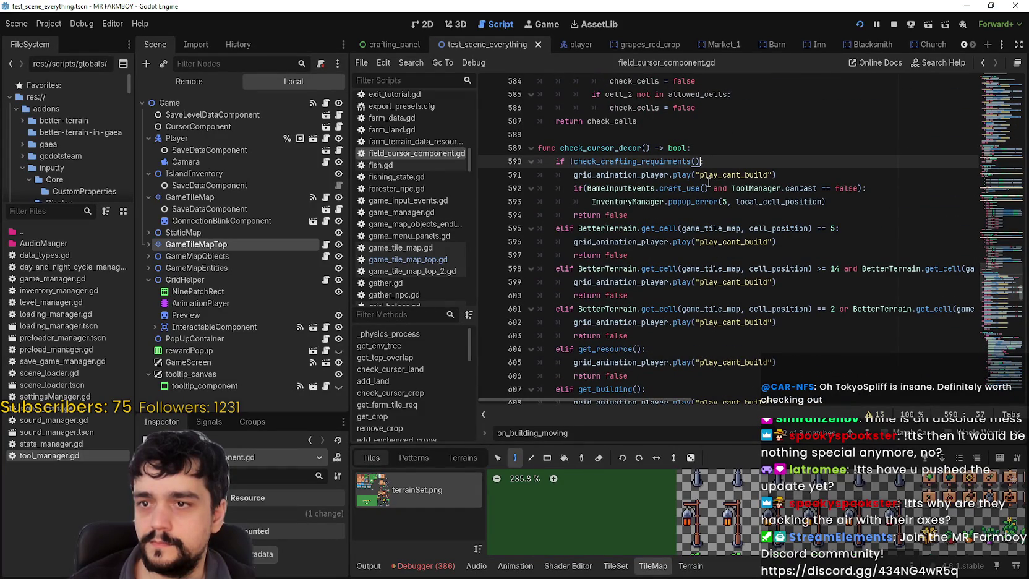
pyautogui.hotkey('ctrl', 'v')
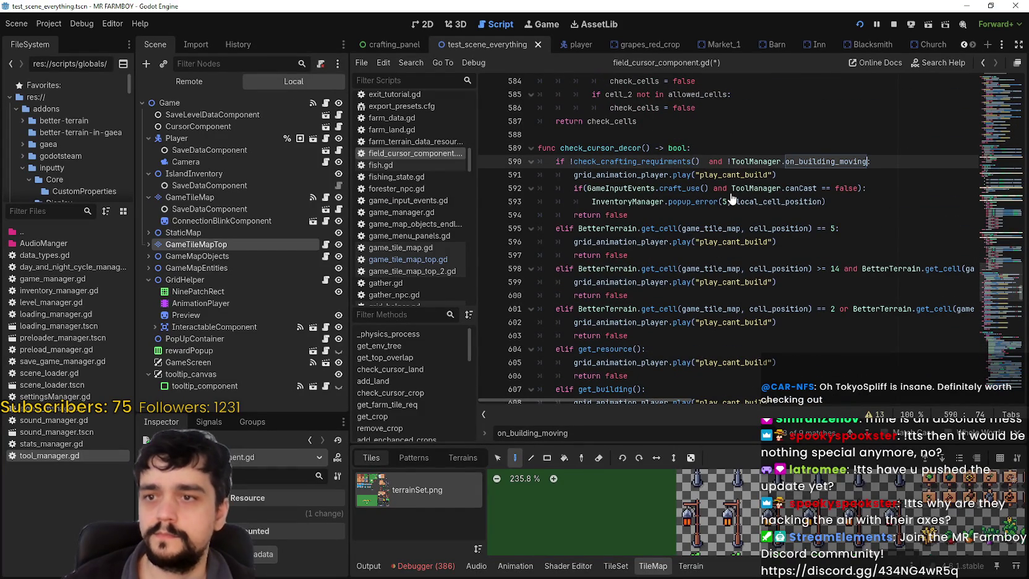
# Step: Fix the spacing, replace on_building_moving with is_decoration_move via autocomplete, and save
pyautogui.click(704, 162)
pyautogui.press('BackSpace')
pyautogui.doubleClick(815, 162)
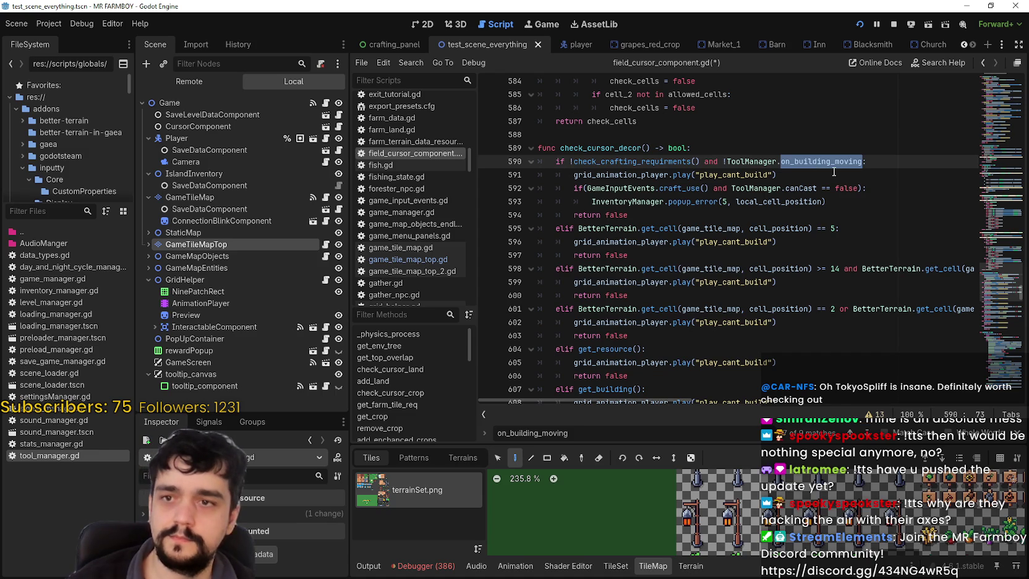
pyautogui.write('deco')
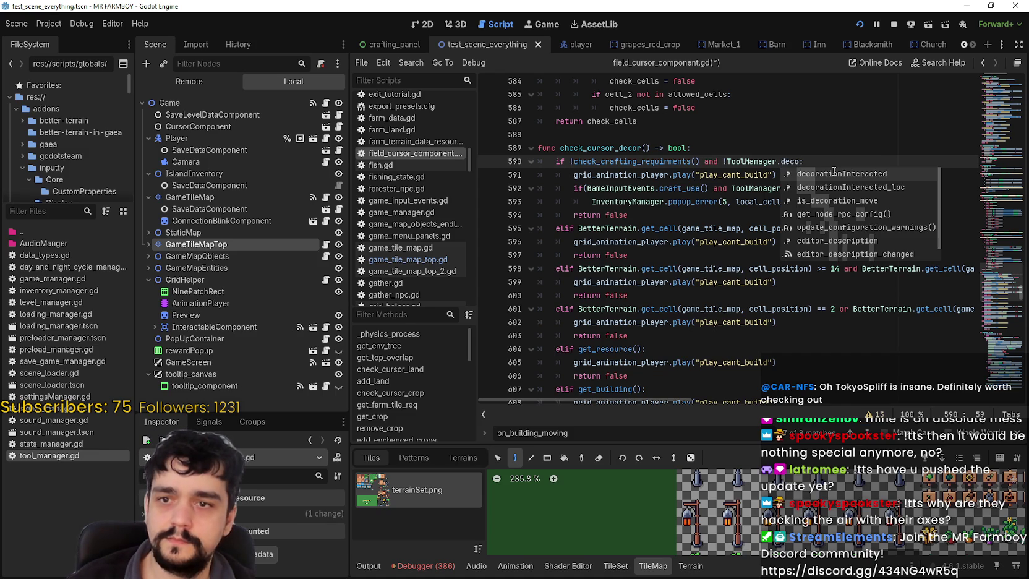
pyautogui.write('ratio')
pyautogui.press('Down')
pyautogui.press('Down')
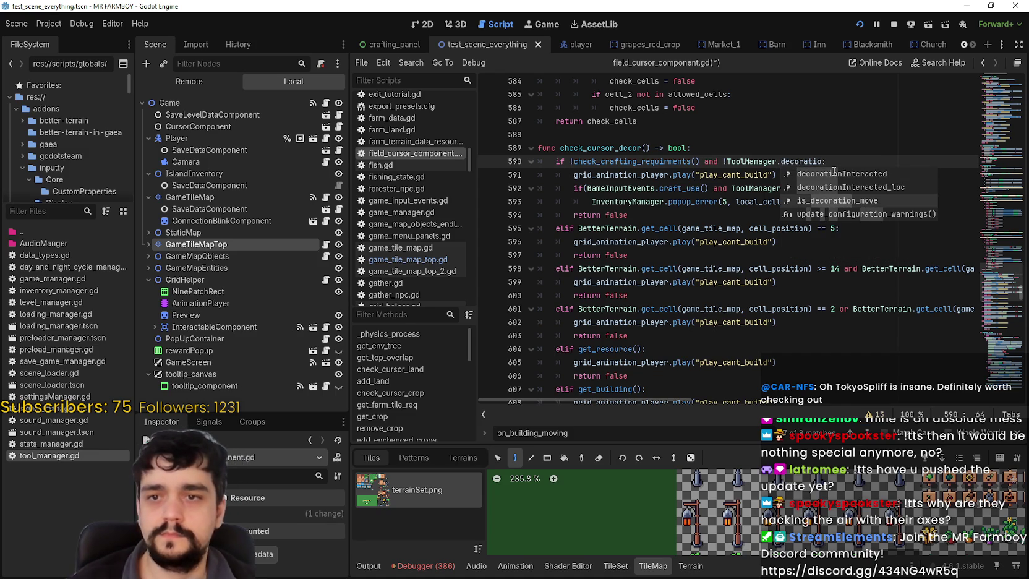
pyautogui.press('Return')
pyautogui.hotkey('ctrl', 's')
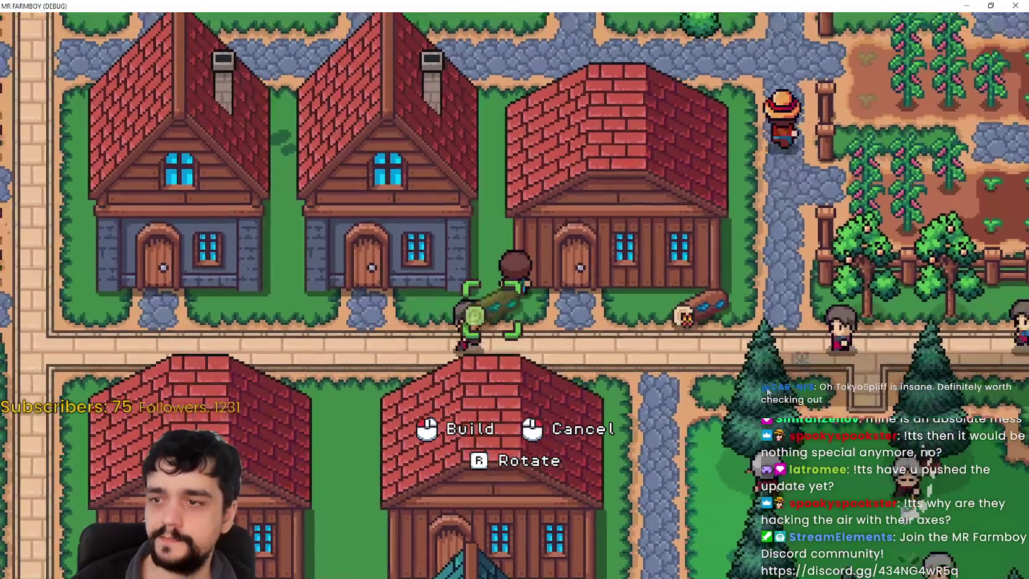
# Step: Place the log decoration in front of the house and walk down onto the road
pyautogui.click(475, 316)
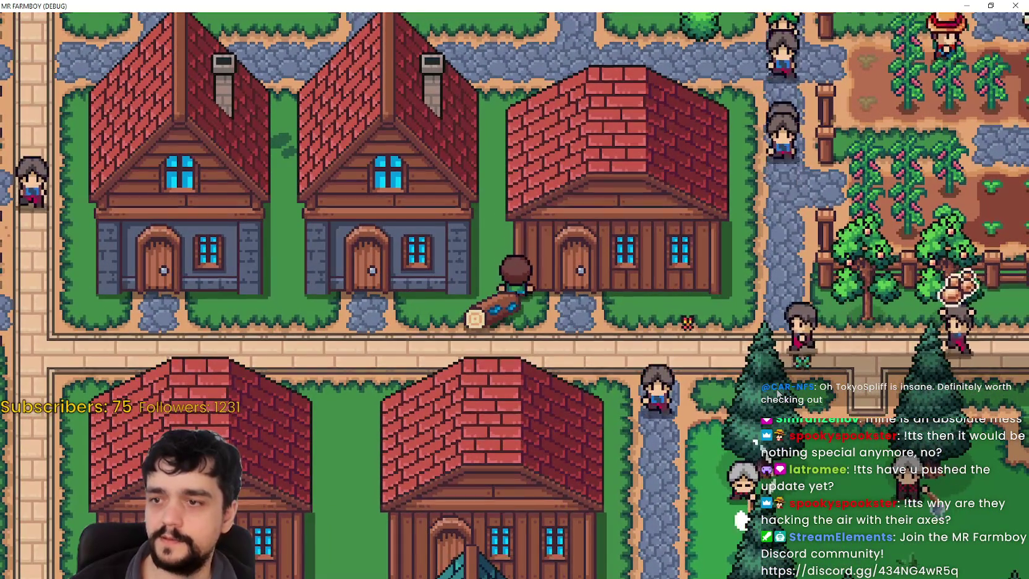
pyautogui.press('s')
pyautogui.press('d')
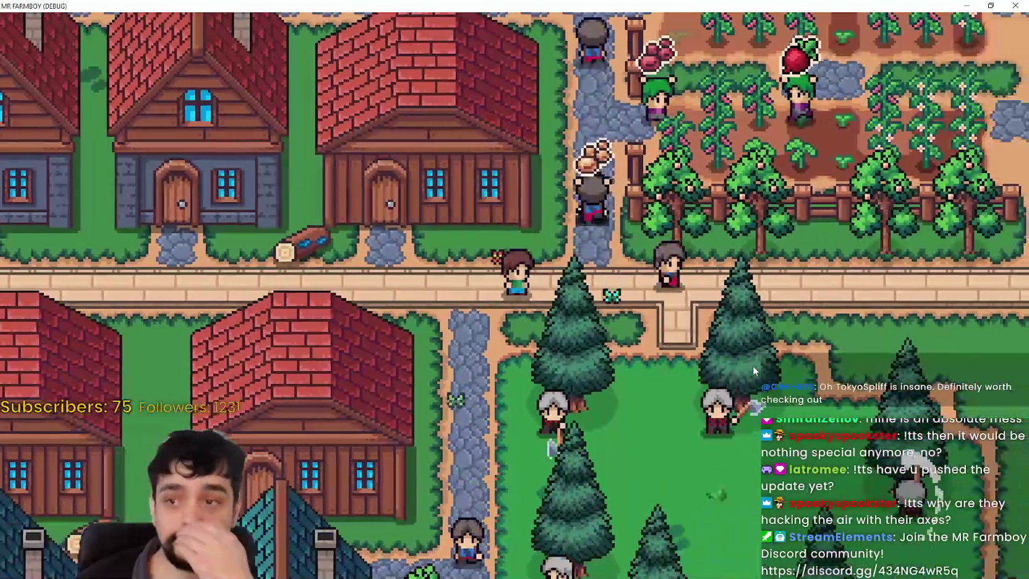
pyautogui.scroll(-5, 752, 366)
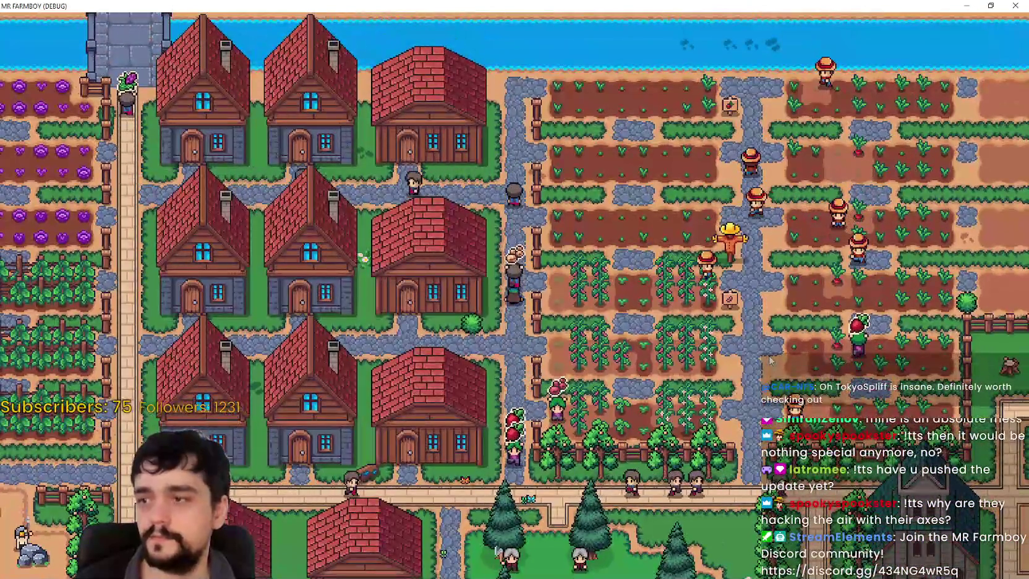
# Step: Head across the fields past the church toward the market stalls and lake
pyautogui.press('s')
pyautogui.press('d')
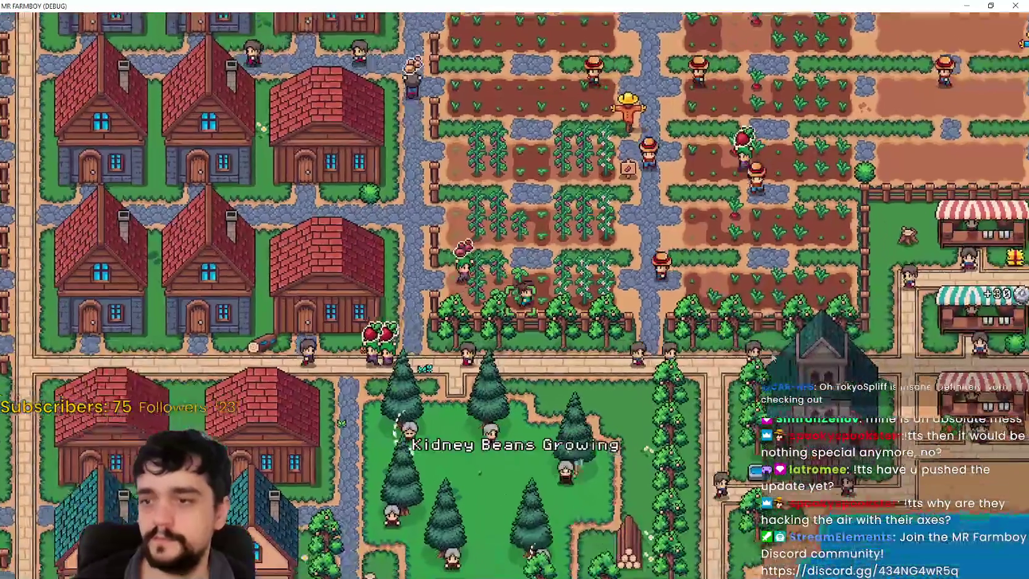
pyautogui.press('s')
pyautogui.press('d')
pyautogui.scroll(3, 771, 357)
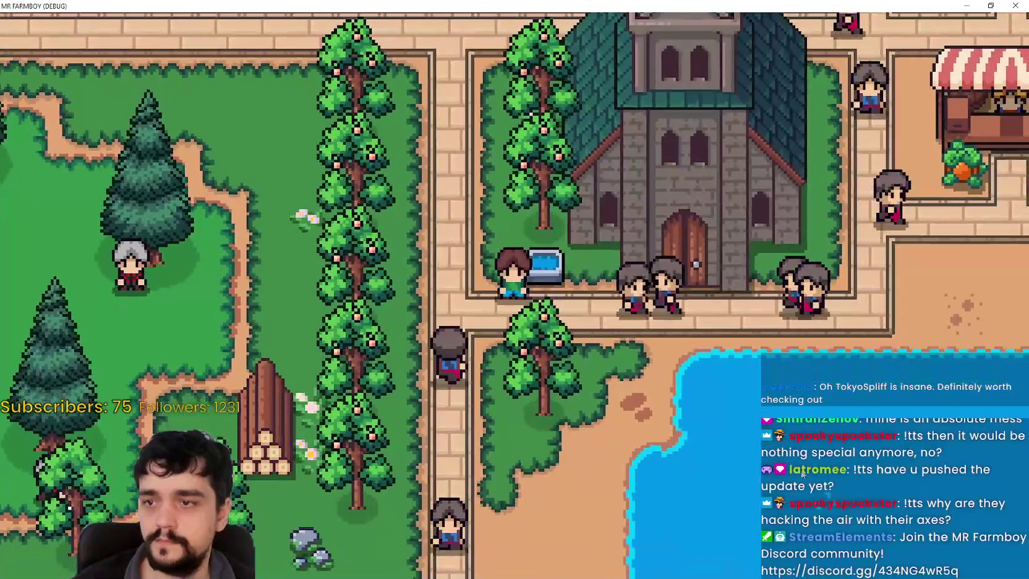
pyautogui.press('w')
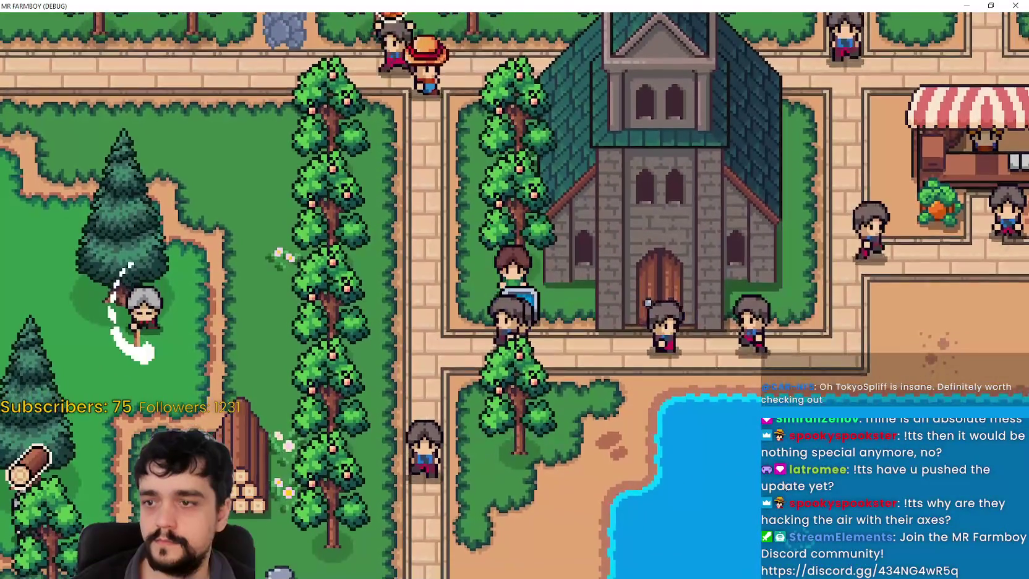
pyautogui.press('s')
pyautogui.scroll(-2, 784, 476)
pyautogui.press('d')
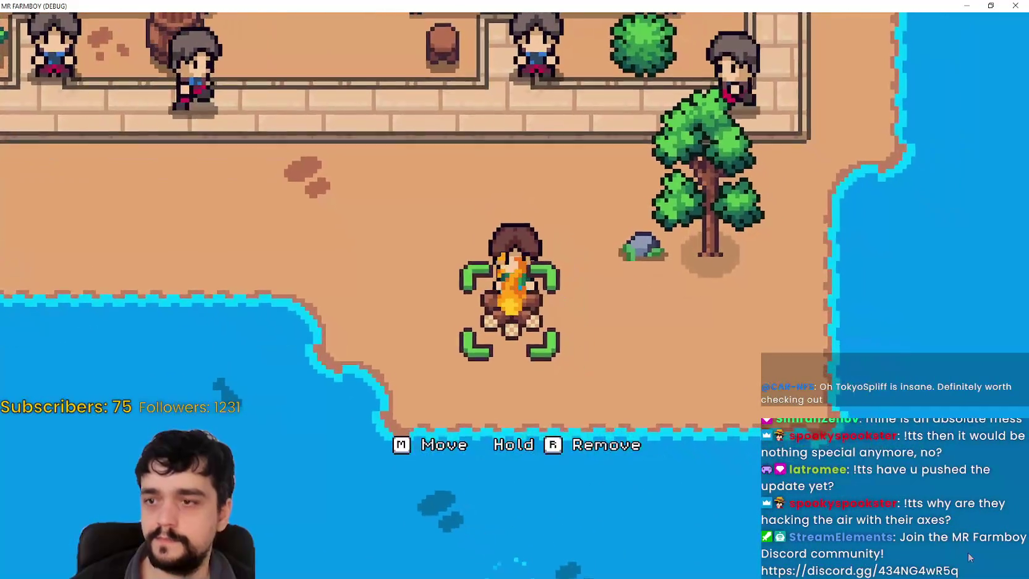
# Step: Move the campfire to the left and set the rock down beside it
pyautogui.press('m')
pyautogui.press('a')
pyautogui.click(944, 535)
pyautogui.press('d')
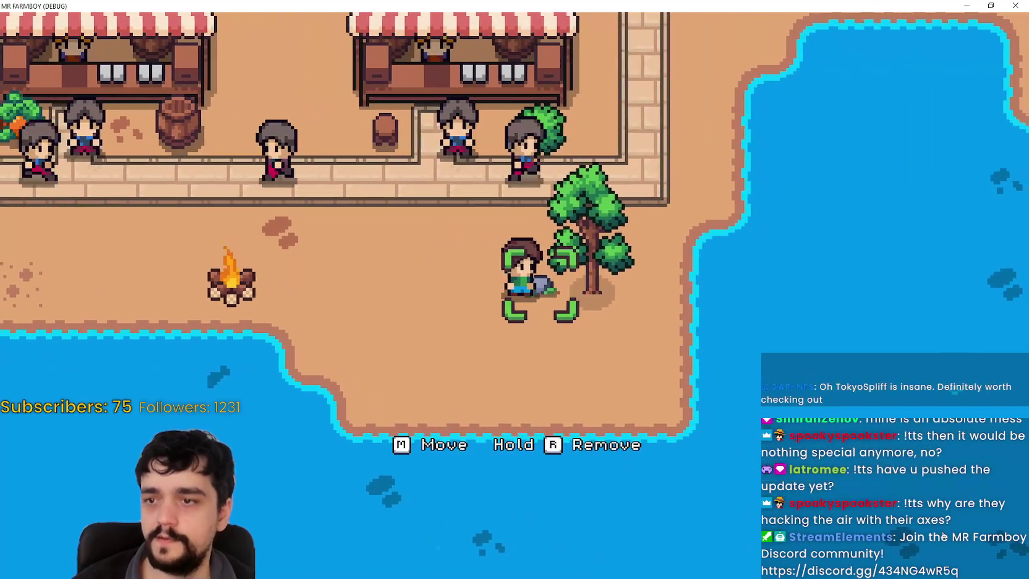
pyautogui.press('m')
pyautogui.press('a')
pyautogui.click(944, 536)
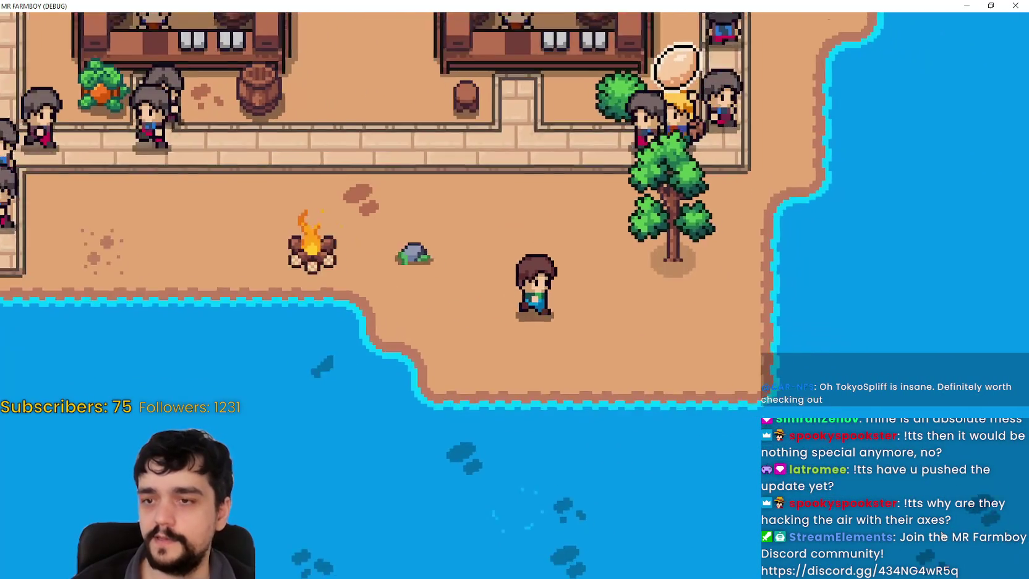
# Step: Move the tree to a new spot to the left, near the market stalls
pyautogui.press('w')
pyautogui.press('d')
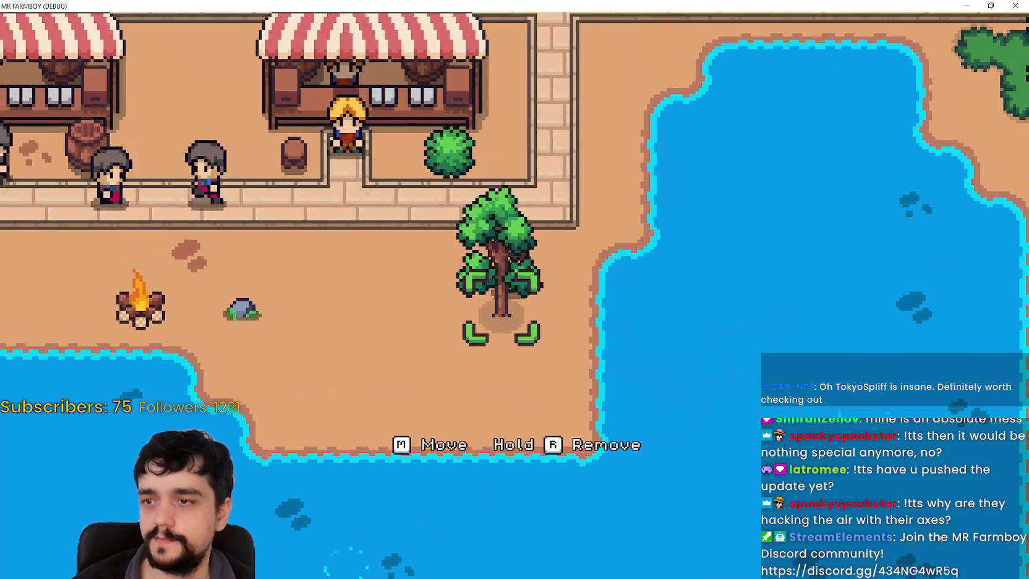
pyautogui.press('m')
pyautogui.press('a')
pyautogui.click(940, 536)
pyautogui.press('w')
pyautogui.press('a')
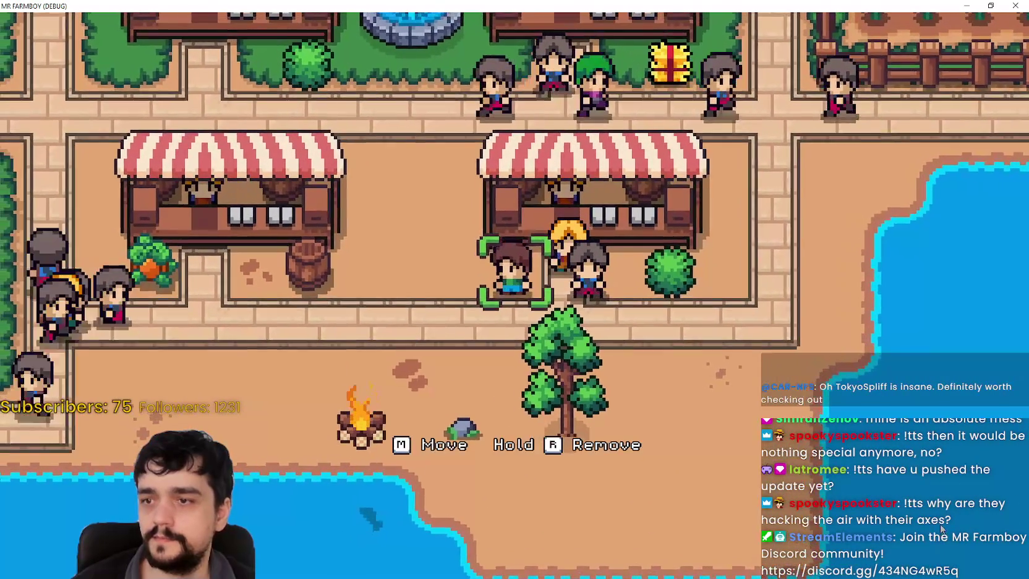
# Step: Carry the barrel toward the stalls and set it down in its new spot
pyautogui.press('m')
pyautogui.press('w')
pyautogui.press('a')
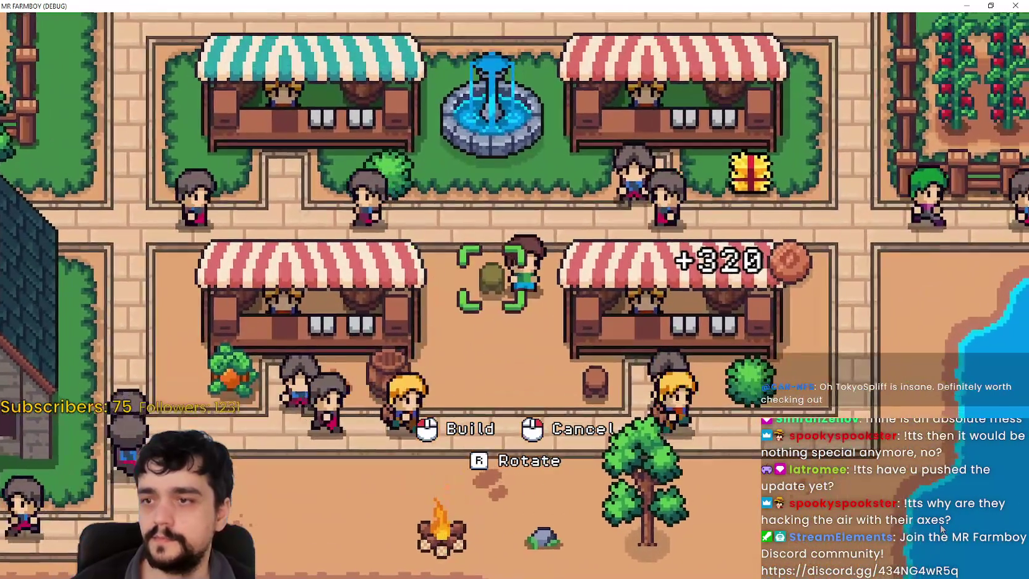
pyautogui.click(941, 528)
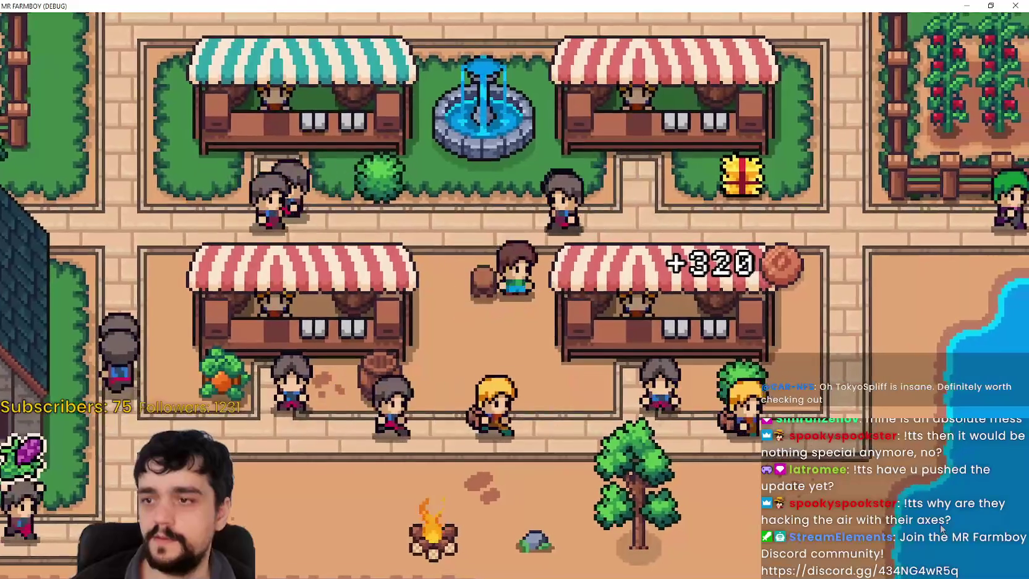
# Step: Walk around the placed barrel and through the market to the vegetable crate by the church
pyautogui.press('s')
pyautogui.press('a')
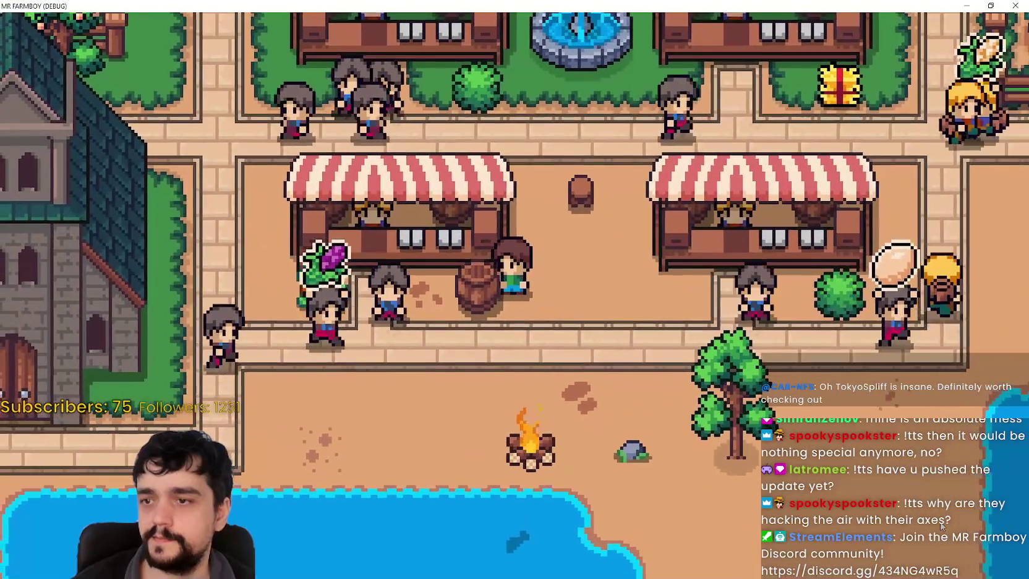
pyautogui.press('a')
pyautogui.press('w')
pyautogui.press('s')
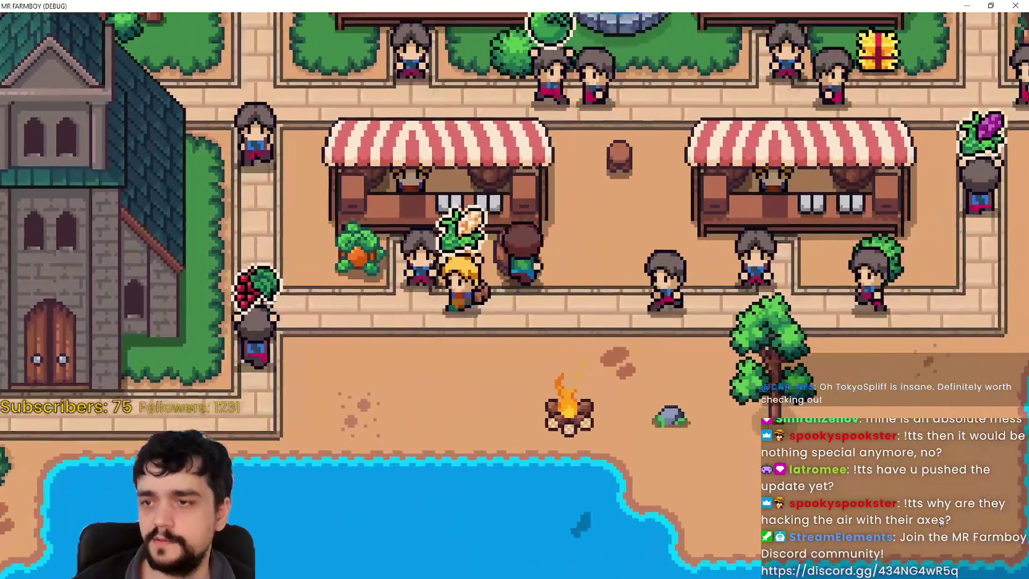
pyautogui.press('d')
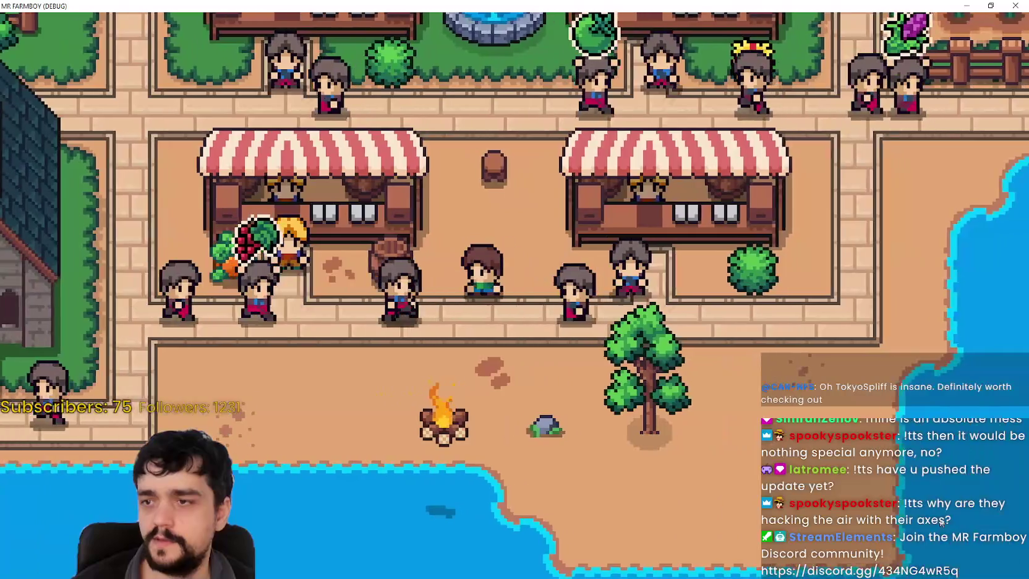
pyautogui.press('a')
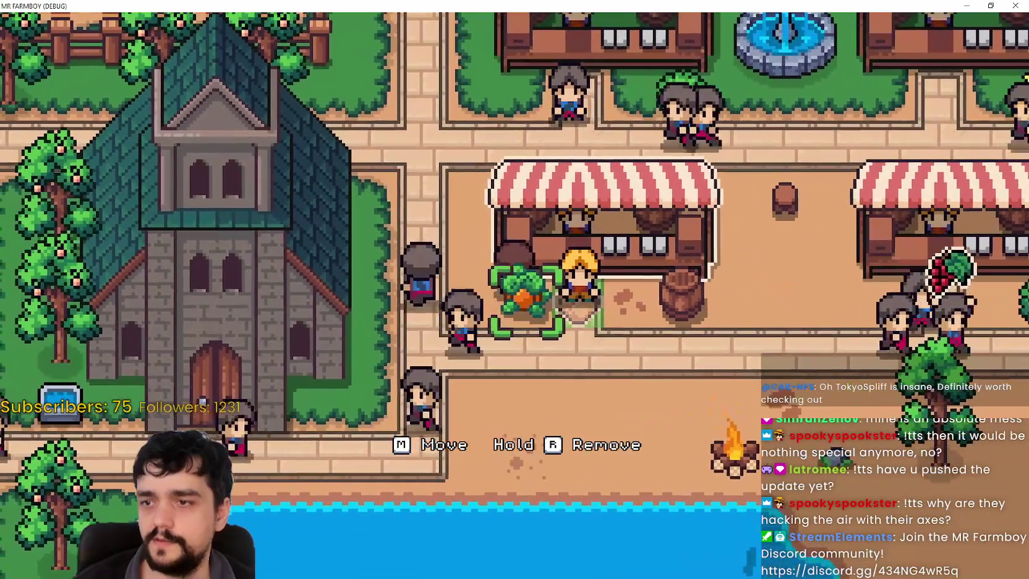
# Step: Set the vegetable crate down by the stall, then pick it up again and carry it south
pyautogui.press('m')
pyautogui.scroll(-3, 1024, 525)
pyautogui.click(1024, 482)
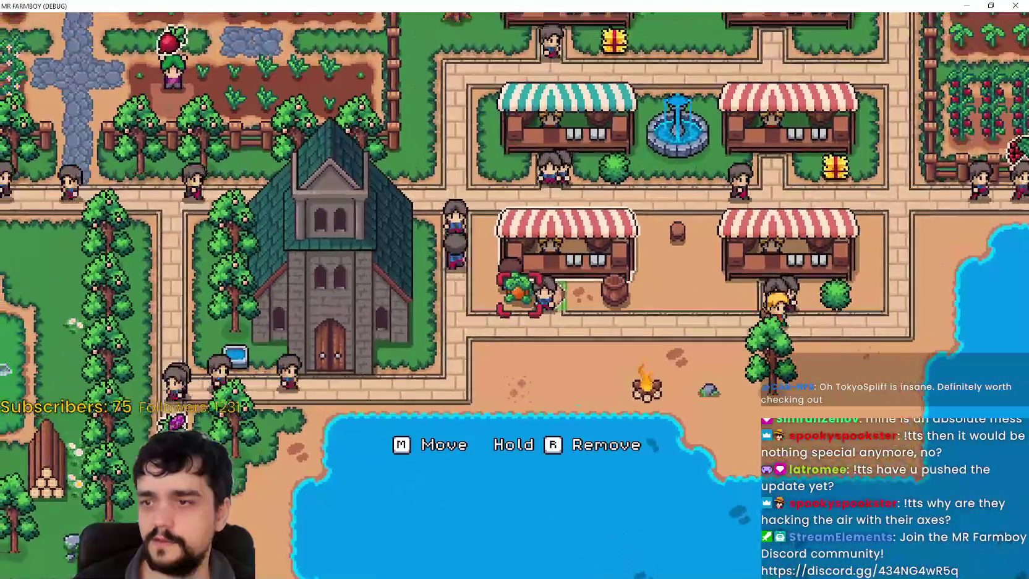
pyautogui.scroll(3, 1024, 483)
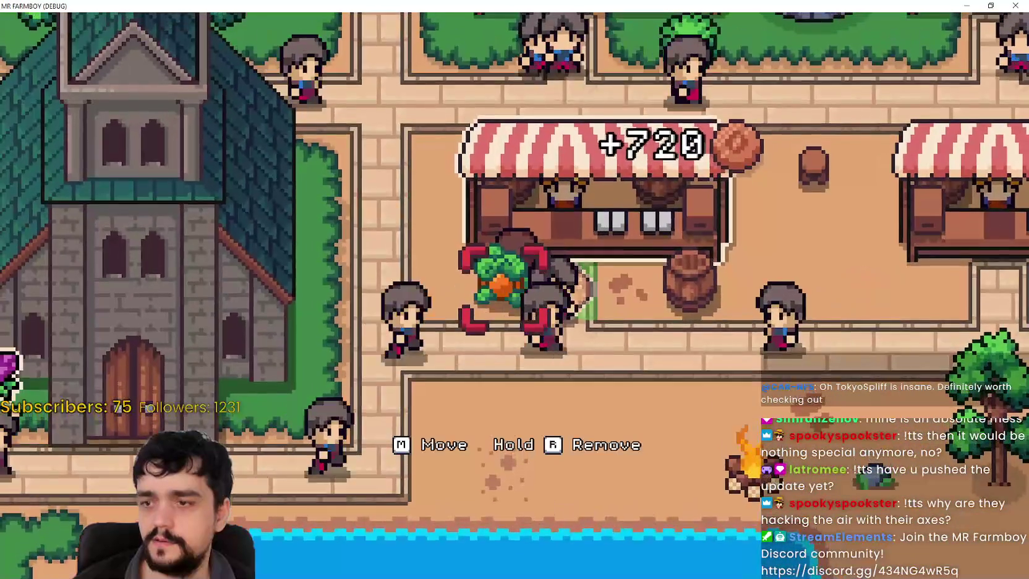
pyautogui.press('m')
pyautogui.press('s')
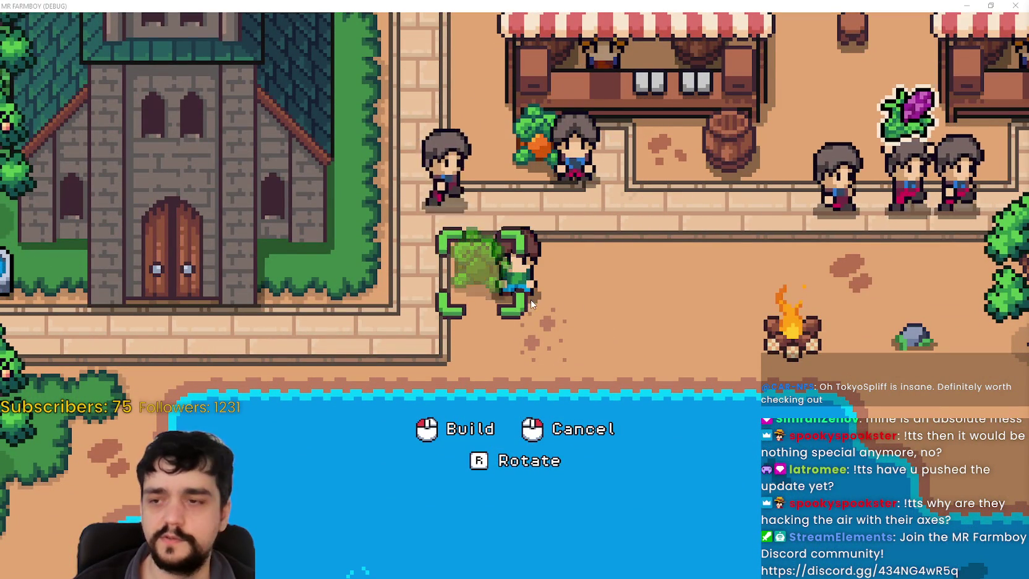
# Step: Leave the vegetable crate near the campfire, cancelling a second attempt to reposition it
pyautogui.scroll(-3, 668, 349)
pyautogui.scroll(2, 667, 344)
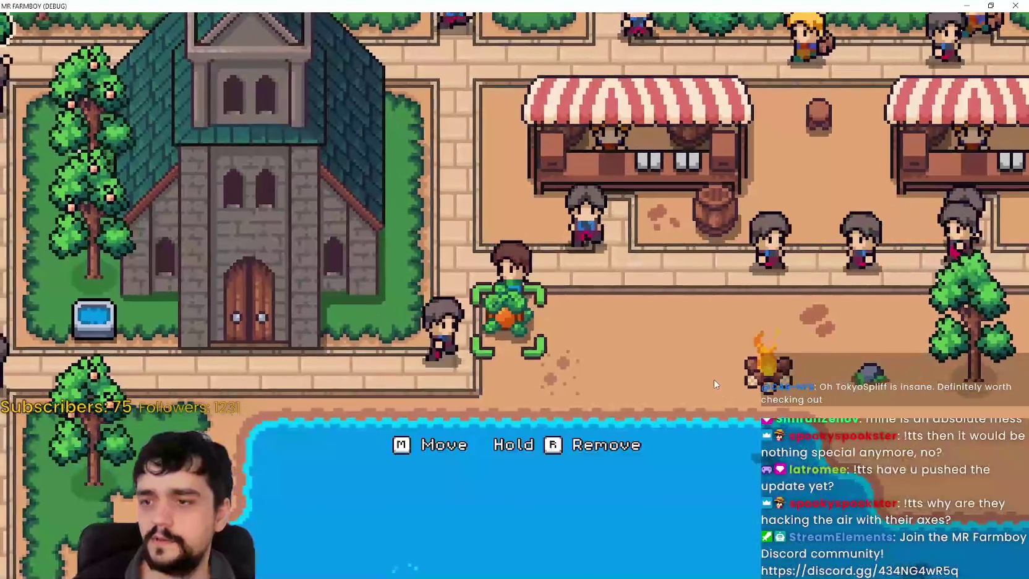
pyautogui.press('m')
pyautogui.press('d')
pyautogui.rightClick(718, 369)
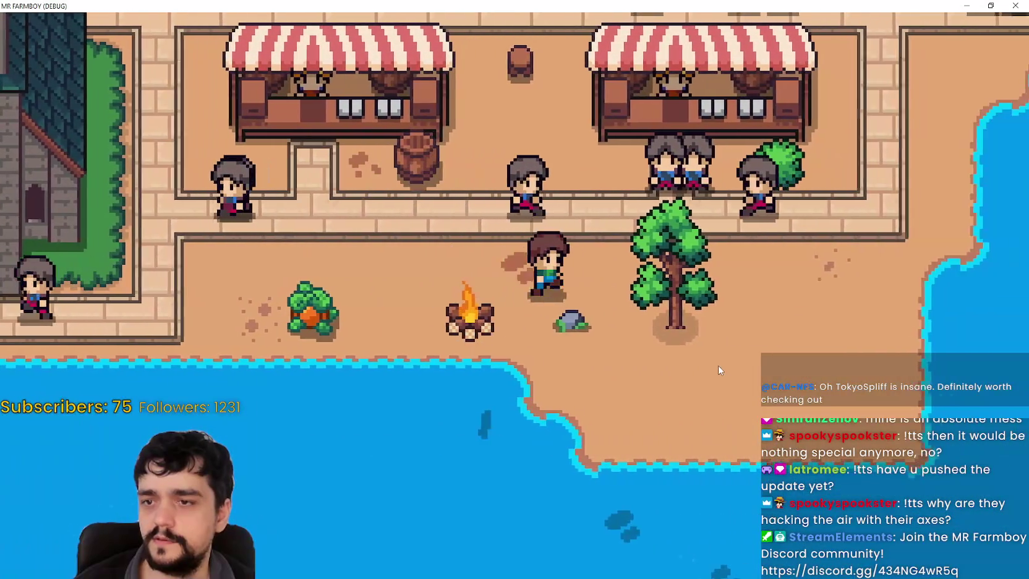
# Step: Walk up to the market stall, try moving it, and build an item from the crafting menu
pyautogui.press('w')
pyautogui.press('a')
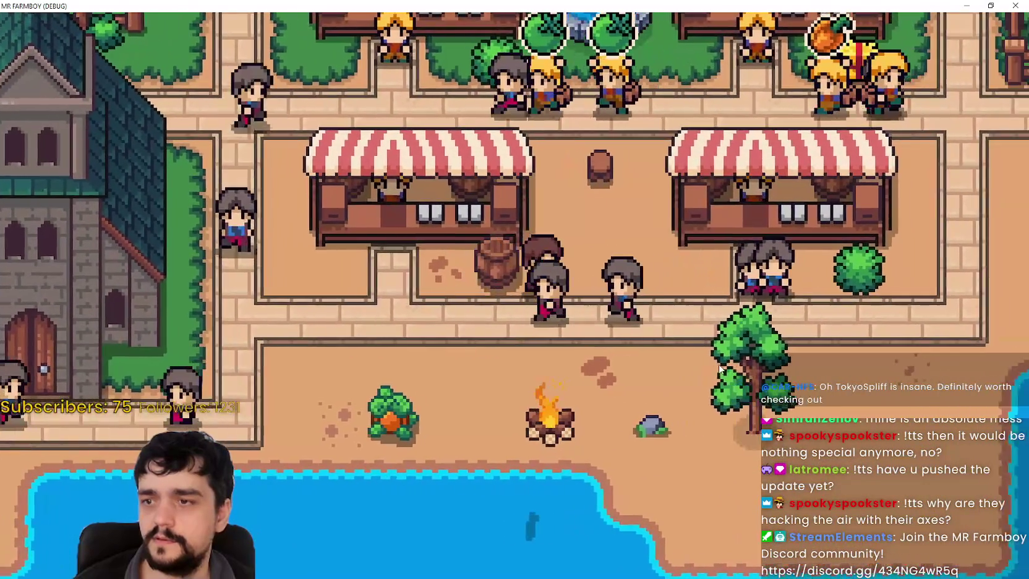
pyautogui.press('w')
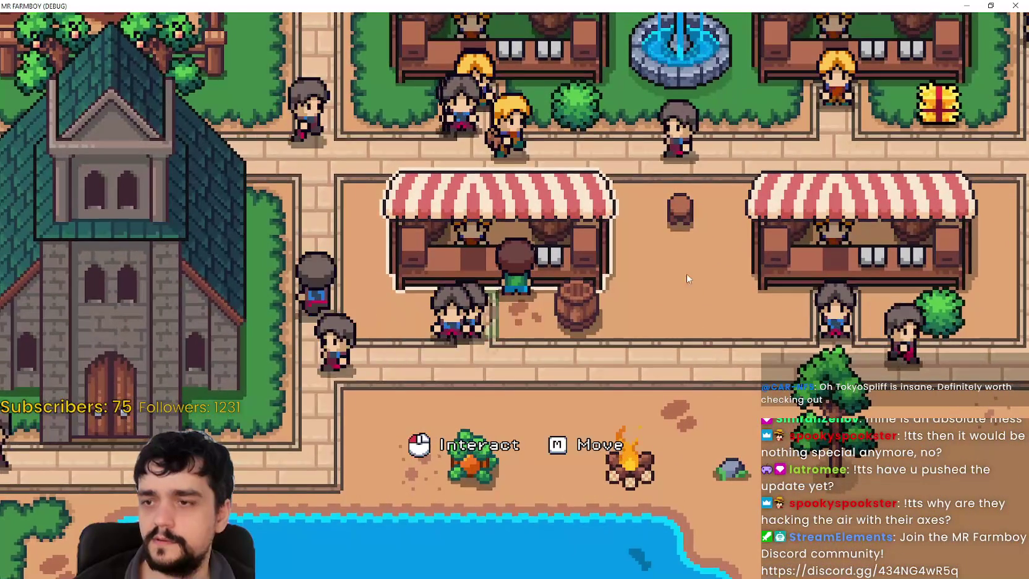
pyautogui.press('m')
pyautogui.press('c')
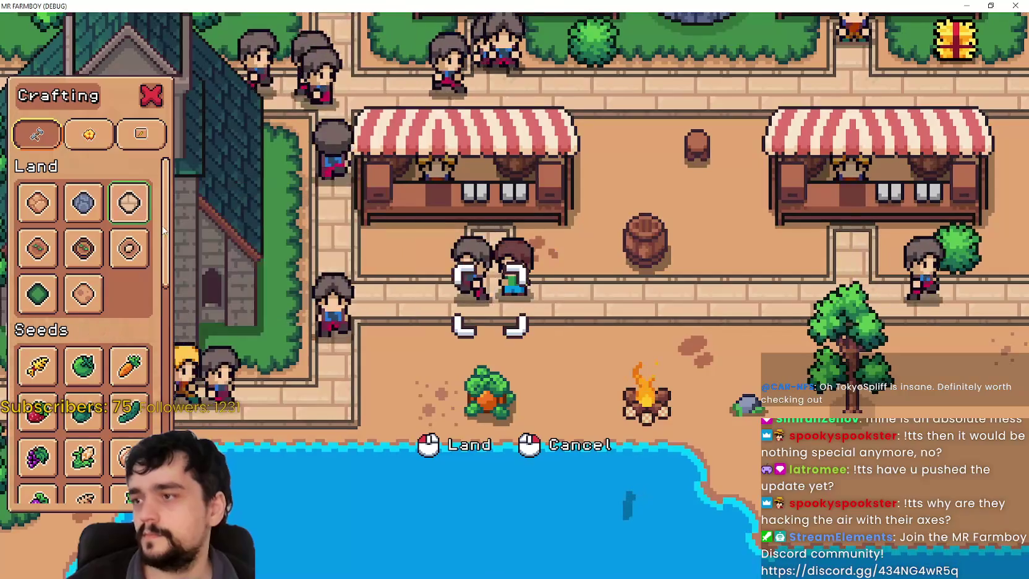
pyautogui.click(701, 382)
pyautogui.press('c')
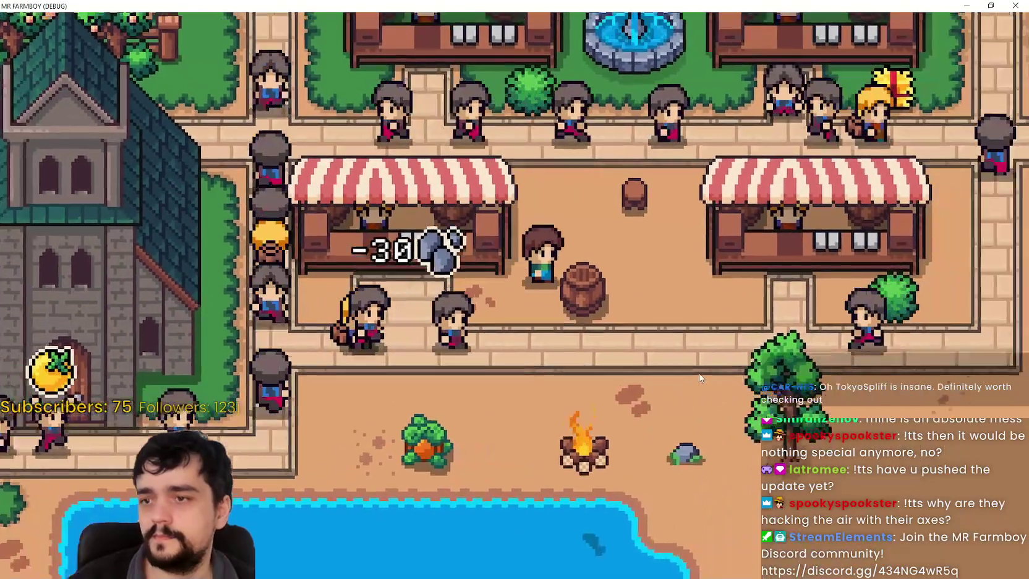
# Step: Carry the small stool south and place it beside the lower-left market stall
pyautogui.press('m')
pyautogui.press('s')
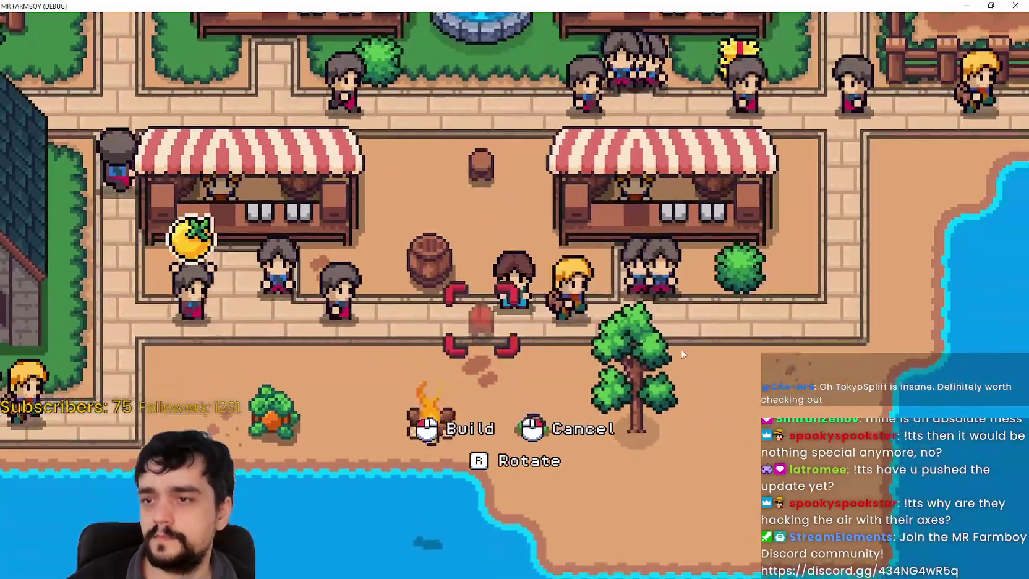
pyautogui.click(670, 343)
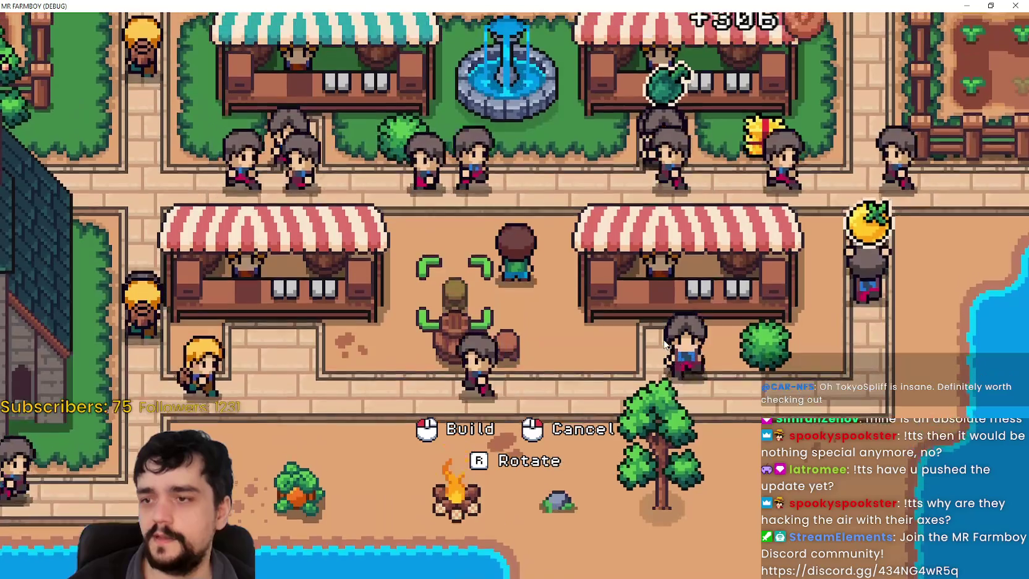
pyautogui.click(665, 345)
pyautogui.press('d')
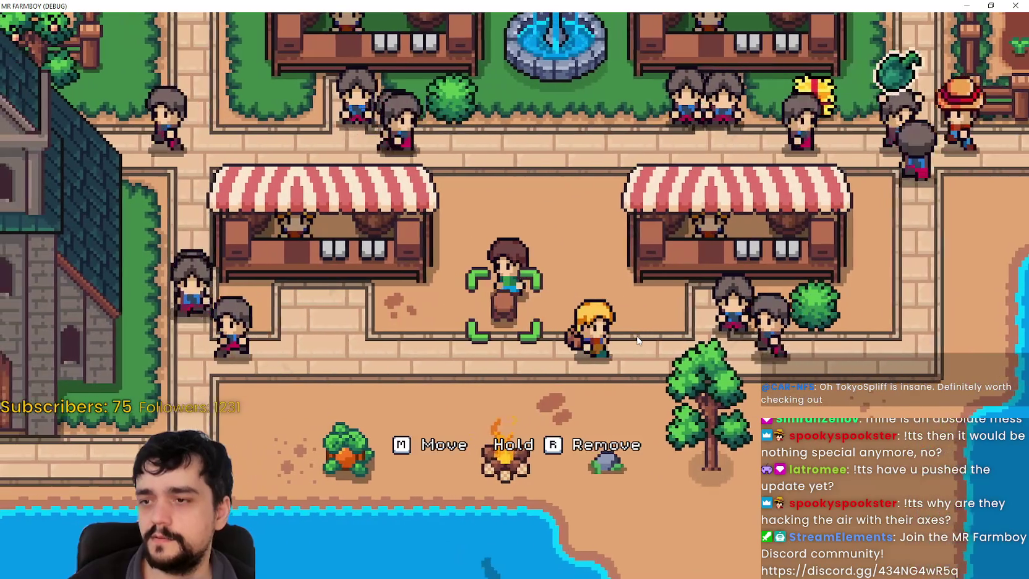
pyautogui.click(636, 331)
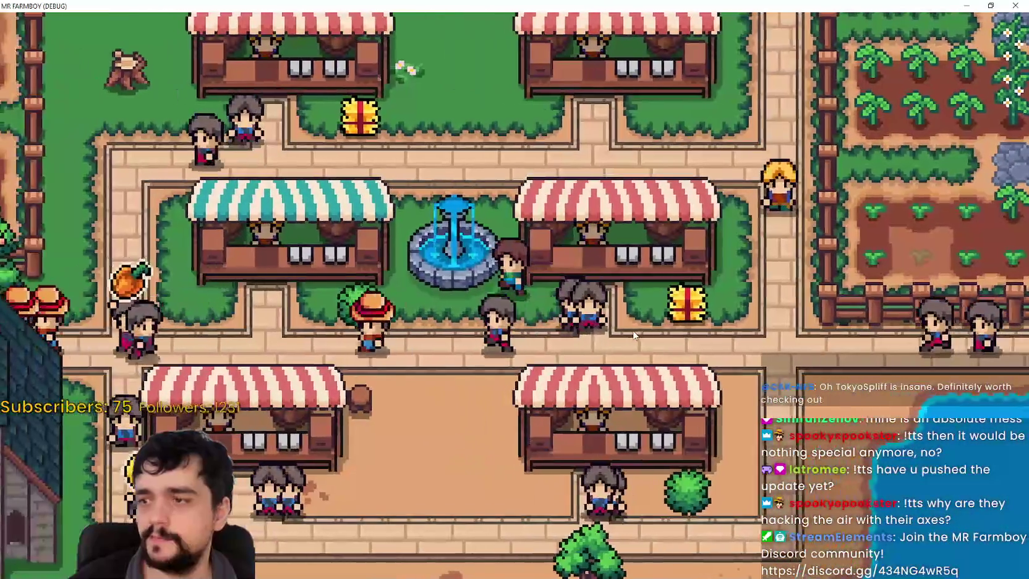
# Step: Walk the farmer through the market and along the field up between the two crop signs
pyautogui.press('s')
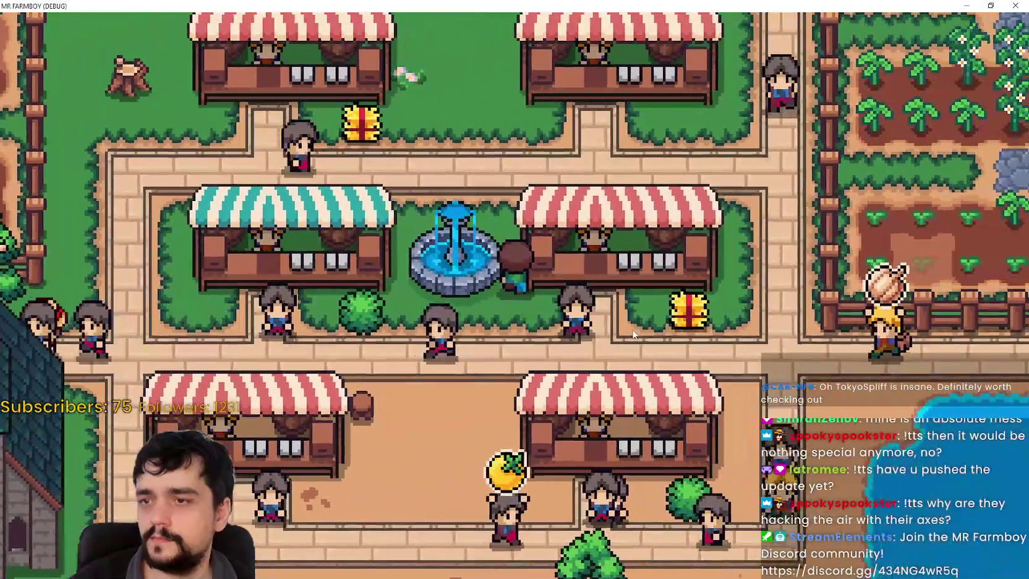
pyautogui.press('a')
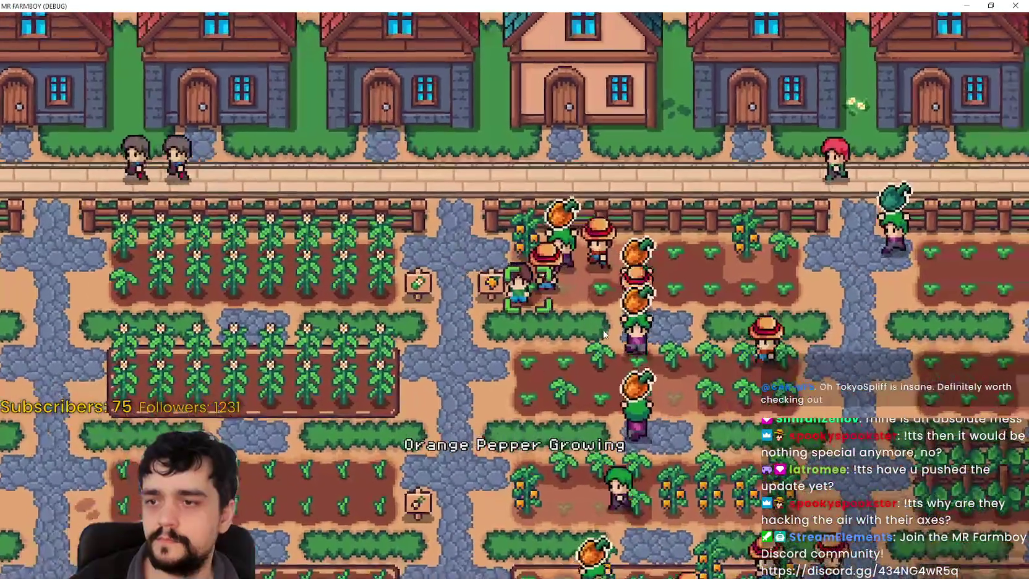
pyautogui.press('a')
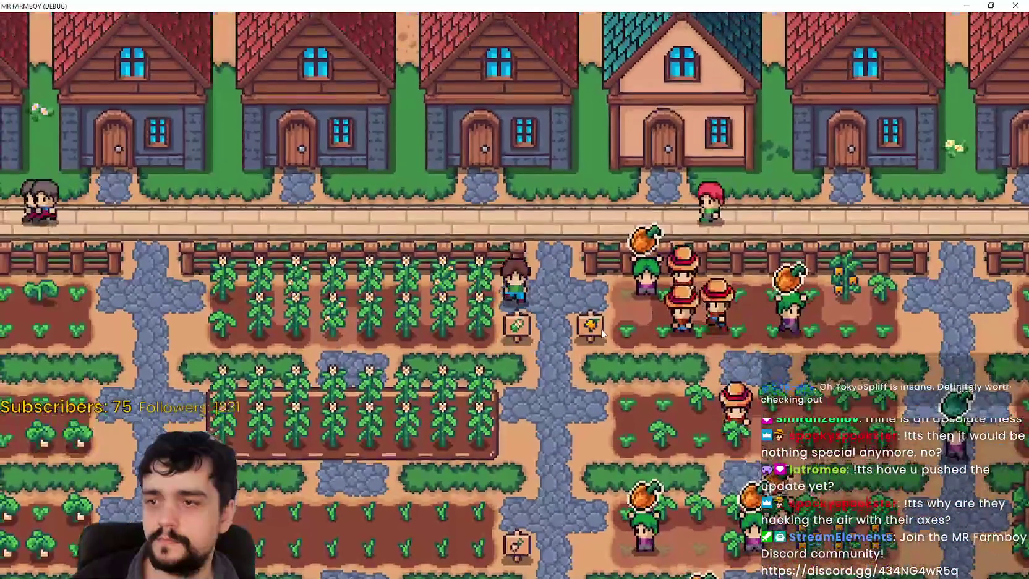
pyautogui.press('w')
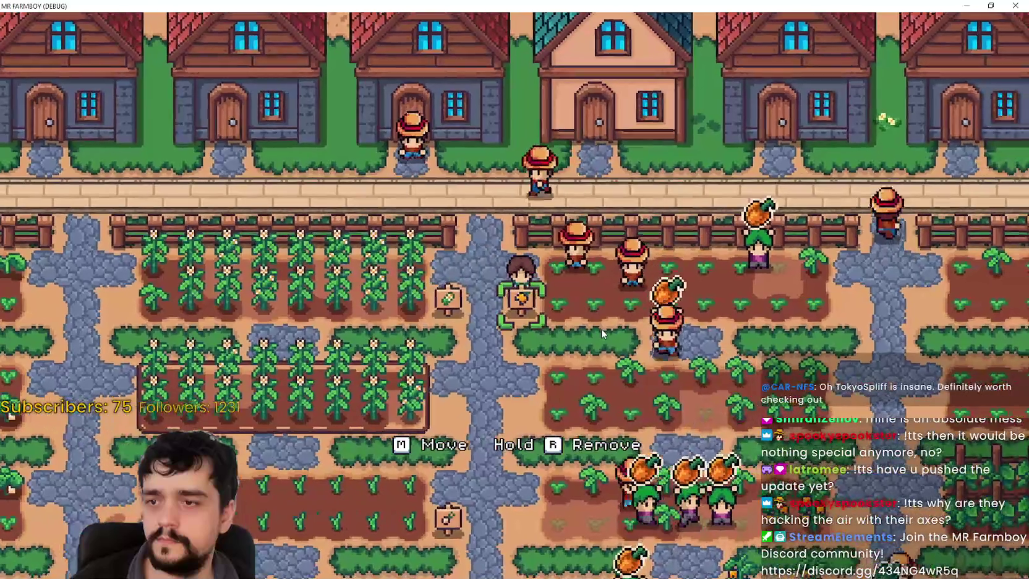
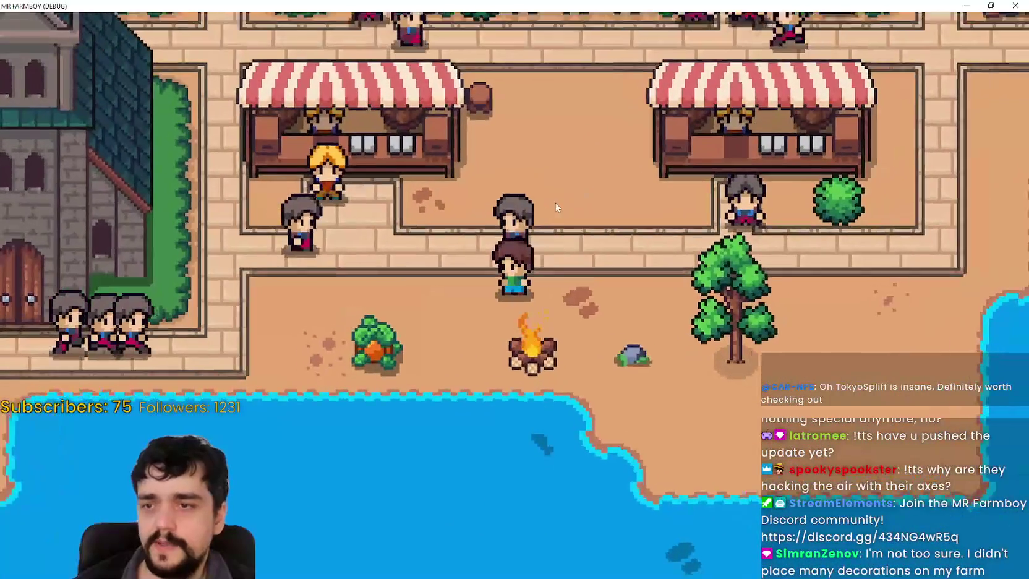
# Step: Move the campfire one tile to the left
pyautogui.press('s')
pyautogui.press('m')
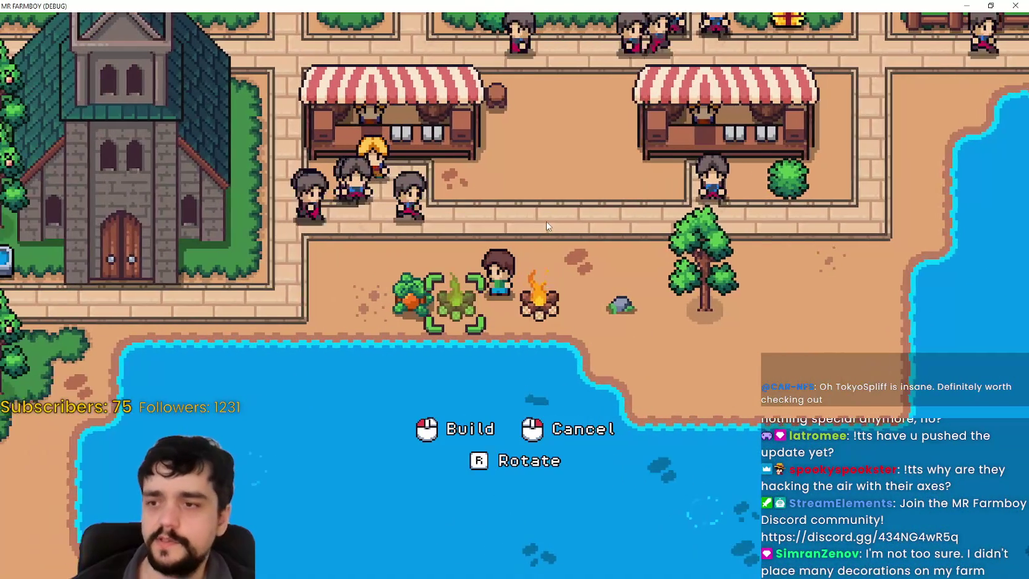
pyautogui.click(605, 376)
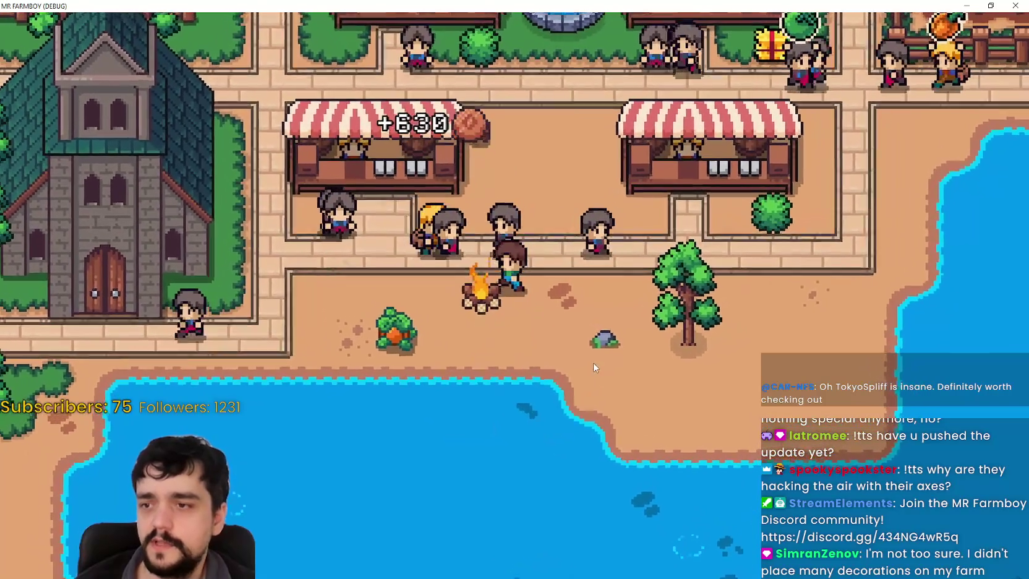
# Step: Walk the farmer left through town and up over the farm fields toward the purple crops
pyautogui.press('a')
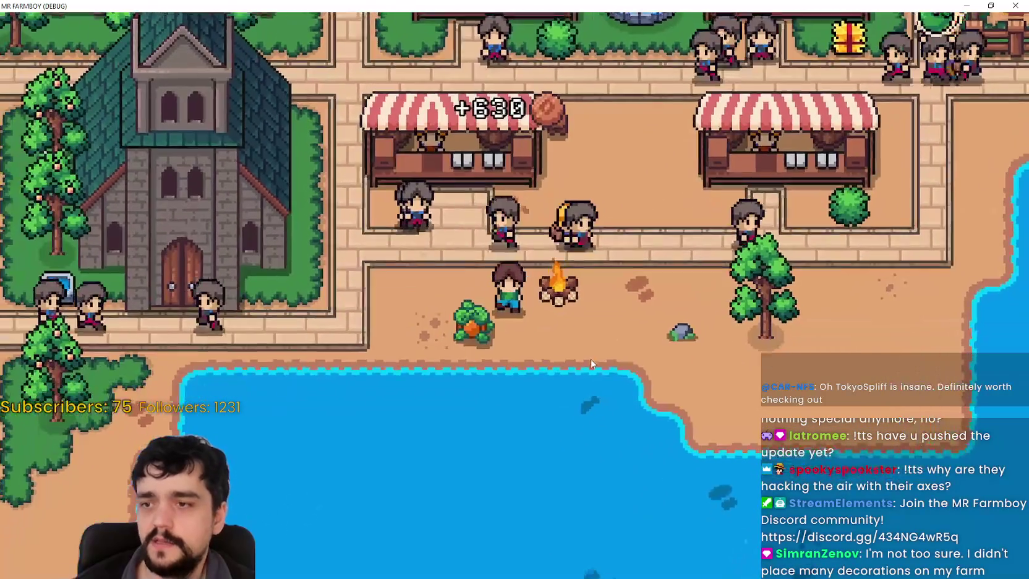
pyautogui.scroll(-5, 521, 301)
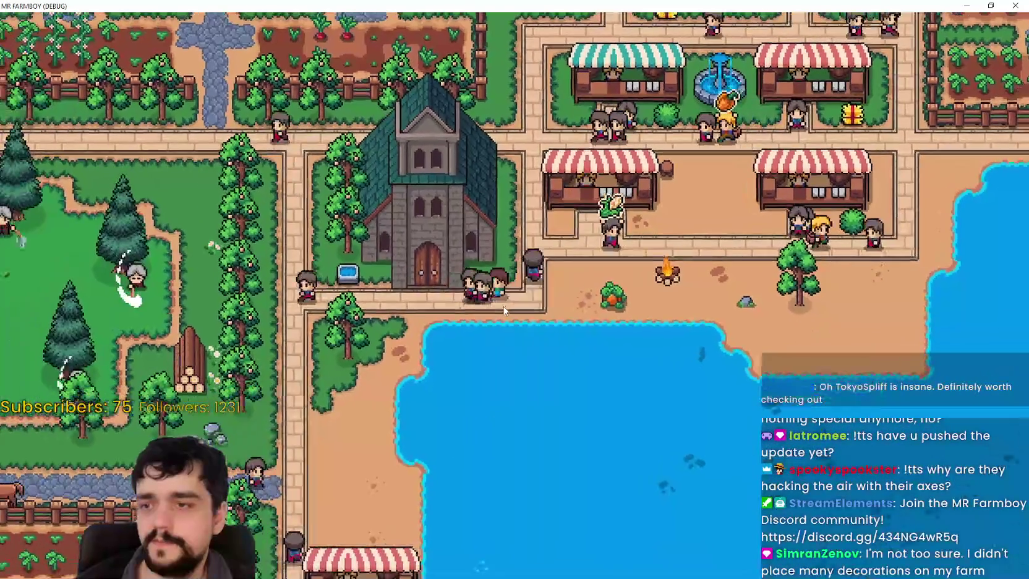
pyautogui.press('w')
pyautogui.press('a')
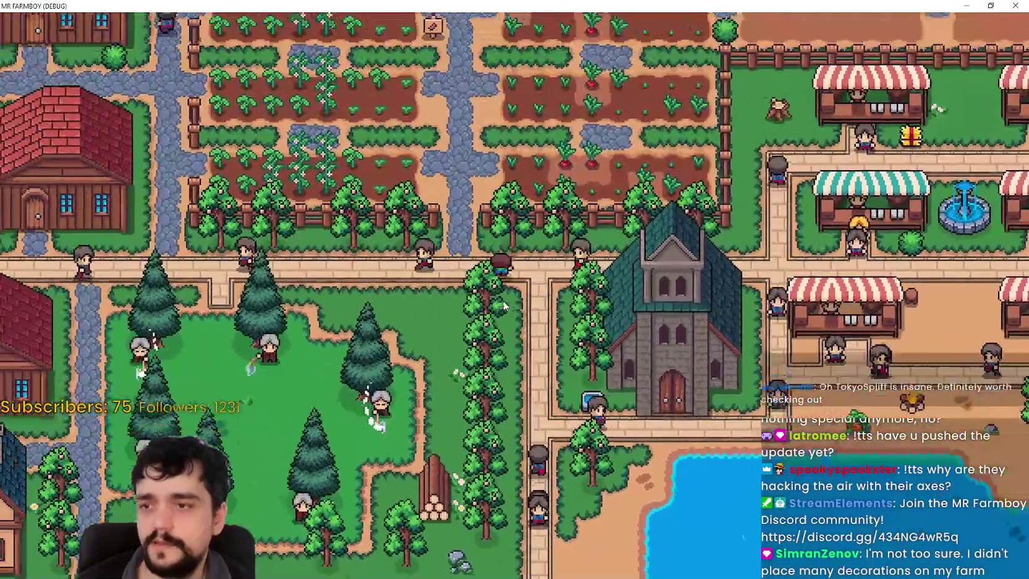
pyautogui.press('w')
pyautogui.press('a')
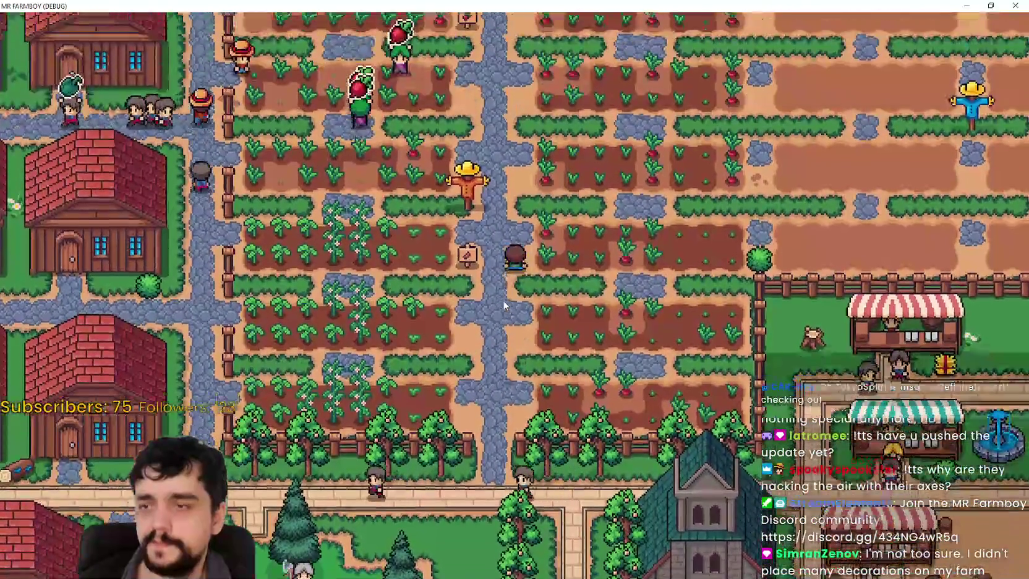
pyautogui.scroll(5, 503, 303)
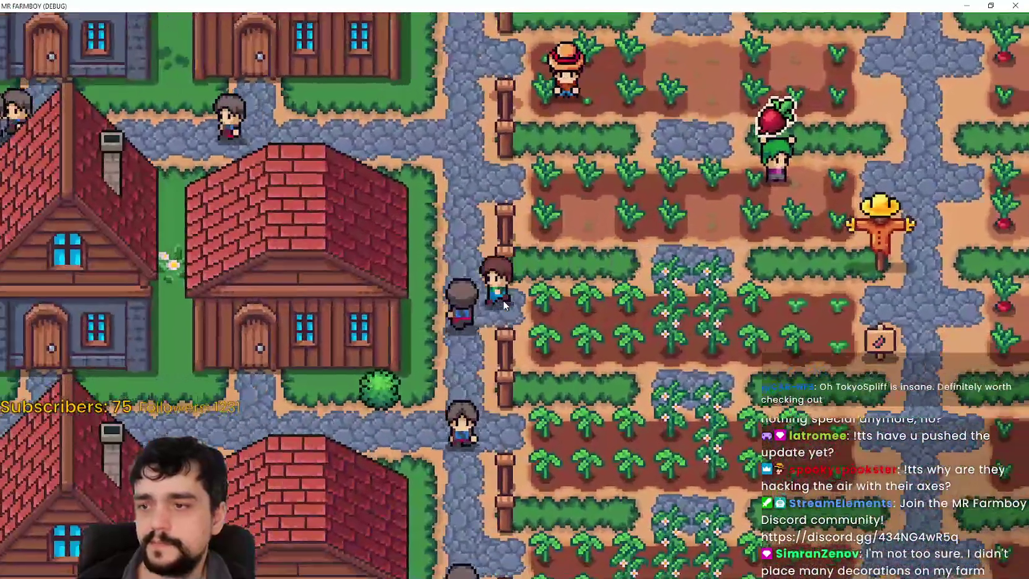
pyautogui.press('a')
pyautogui.press('w')
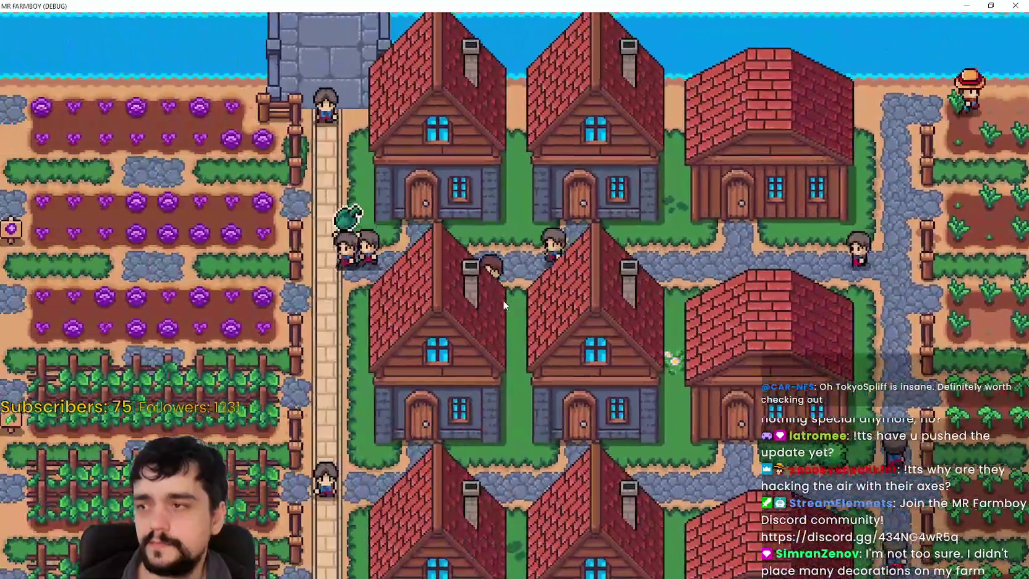
# Step: Walk across the farm to the sign and back to the teal-roofed houses, then shrink the game window
pyautogui.press('a')
pyautogui.press('s')
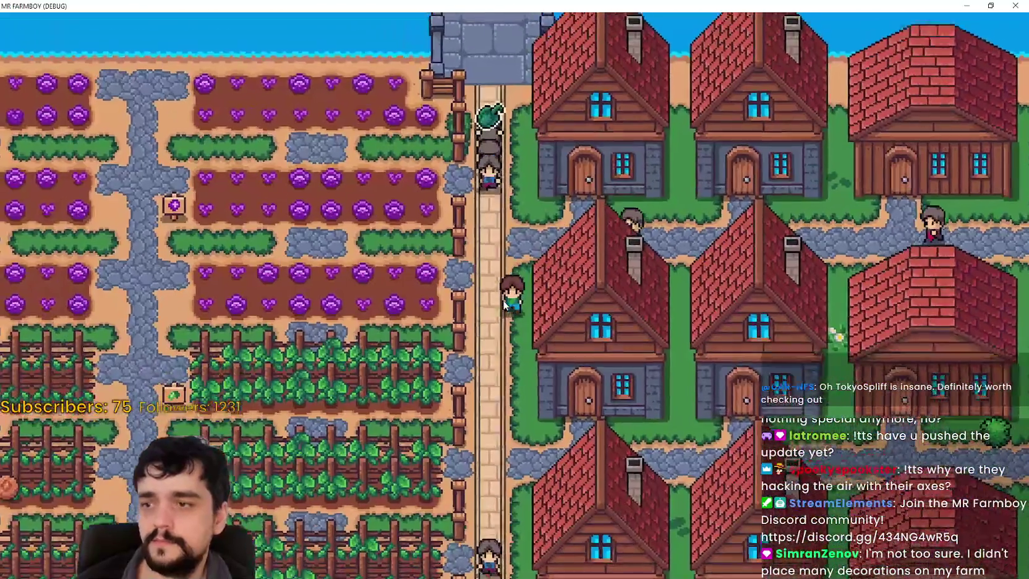
pyautogui.press('a')
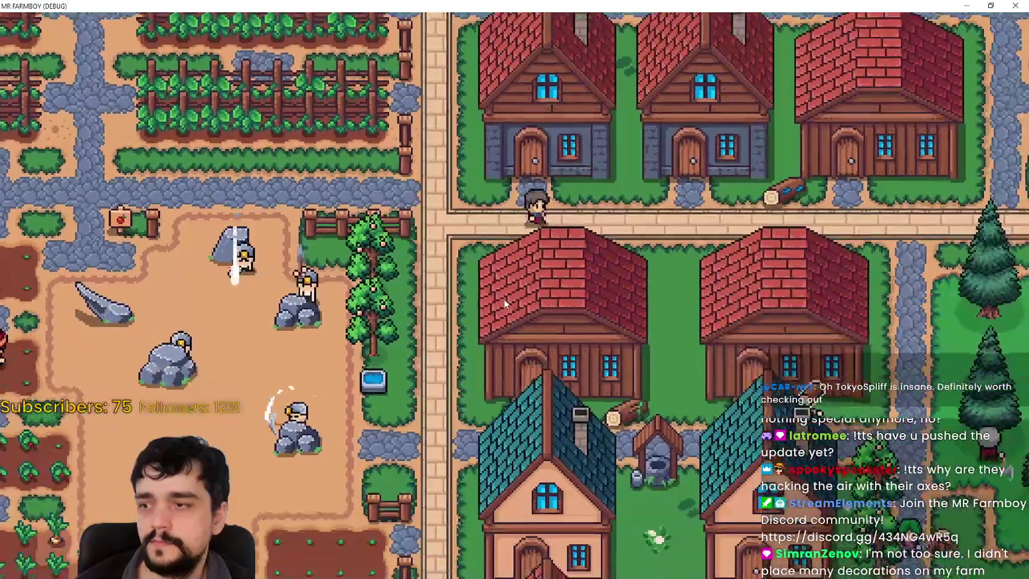
pyautogui.press('a')
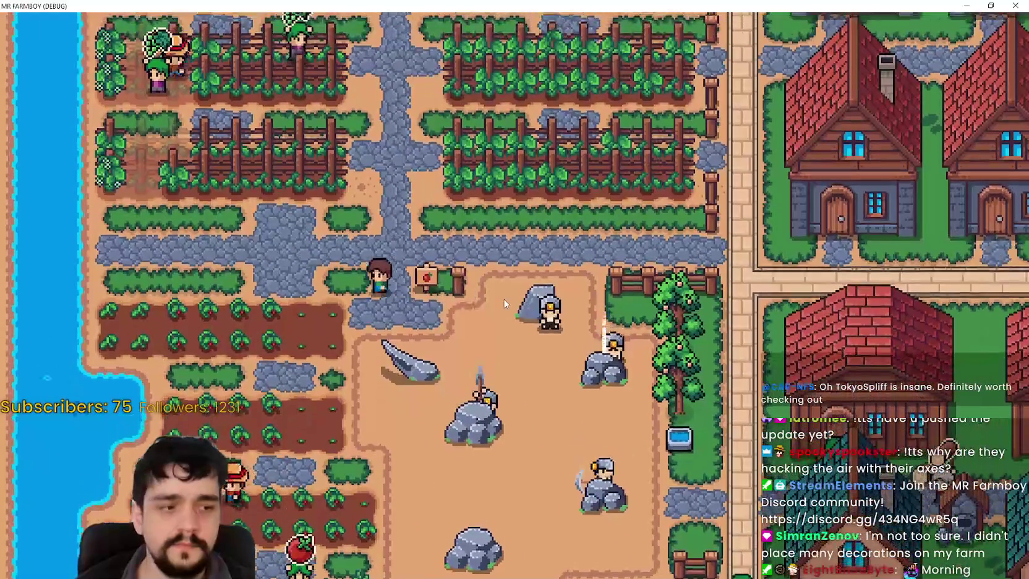
pyautogui.press('w')
pyautogui.press('d')
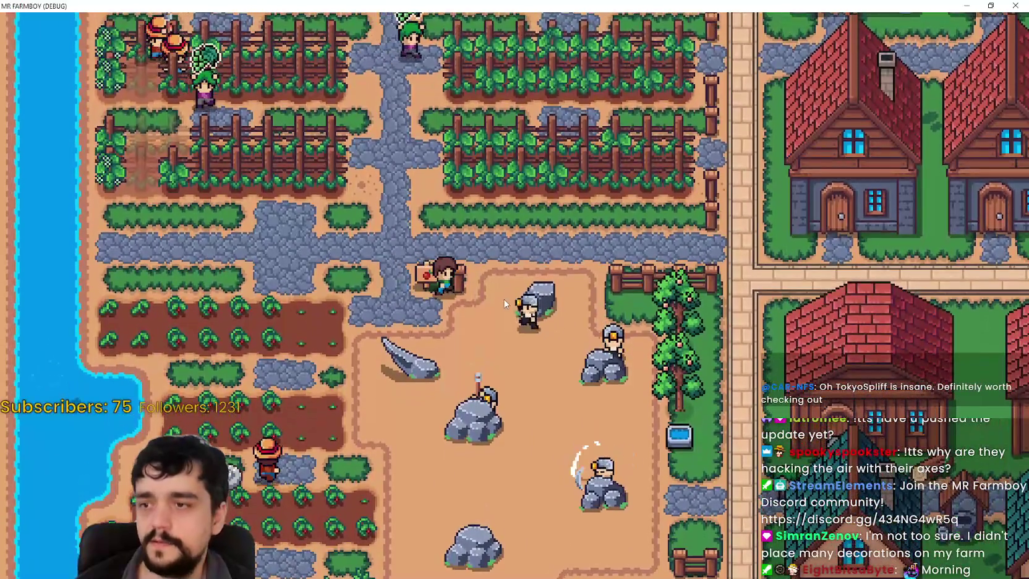
pyautogui.press('d')
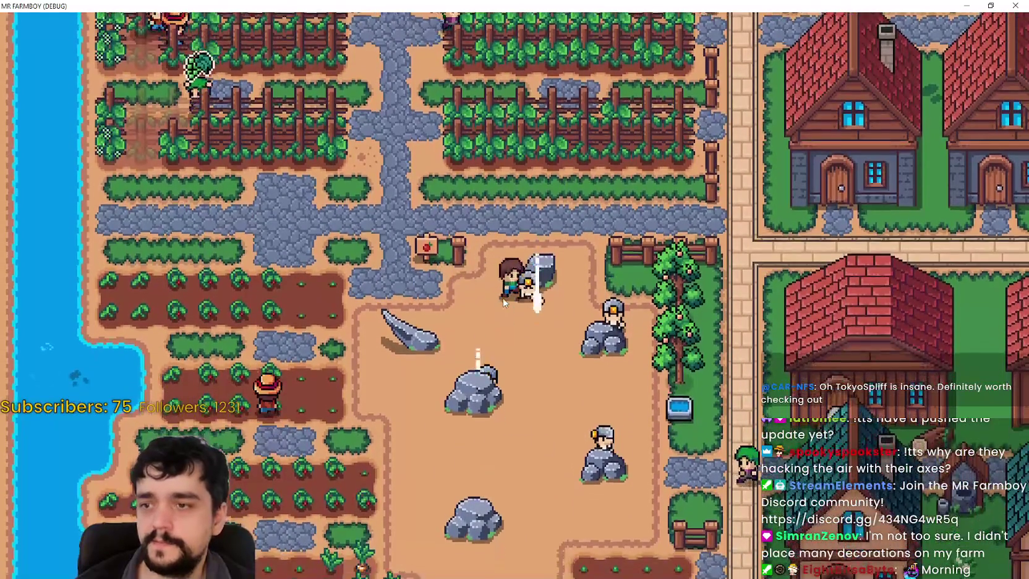
pyautogui.press('s')
pyautogui.press('s')
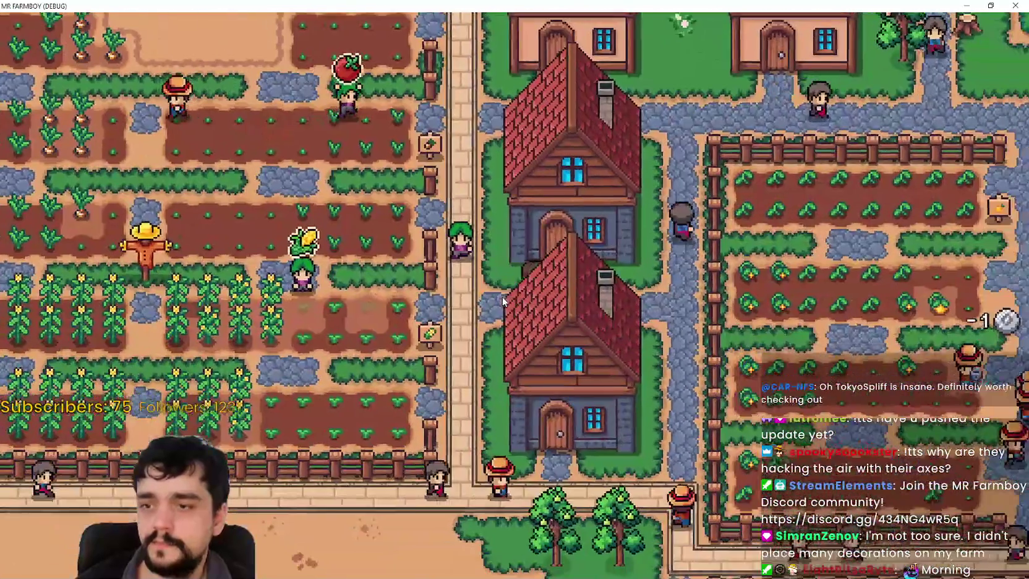
pyautogui.press('d')
pyautogui.press('w')
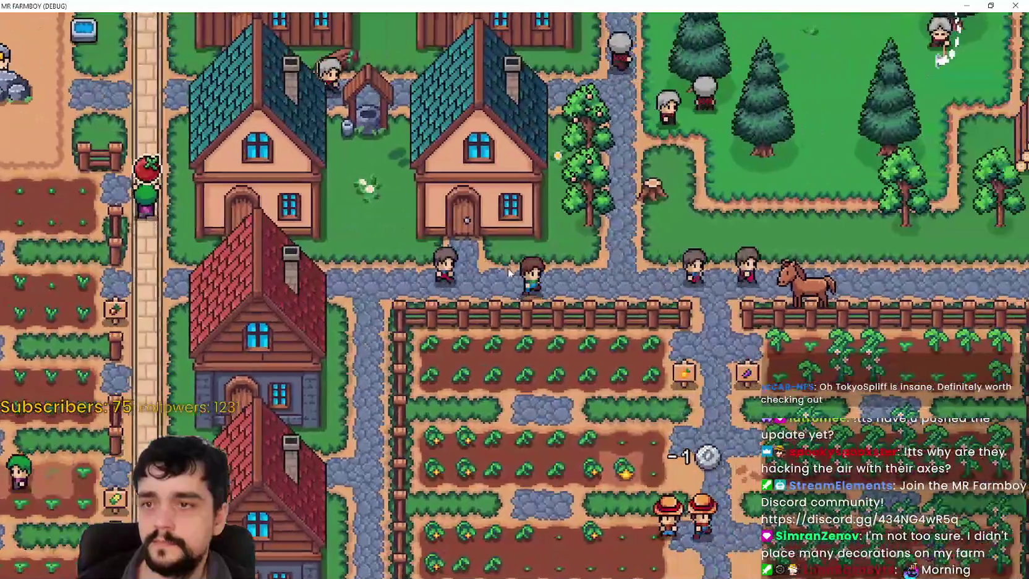
pyautogui.press('super+Down')
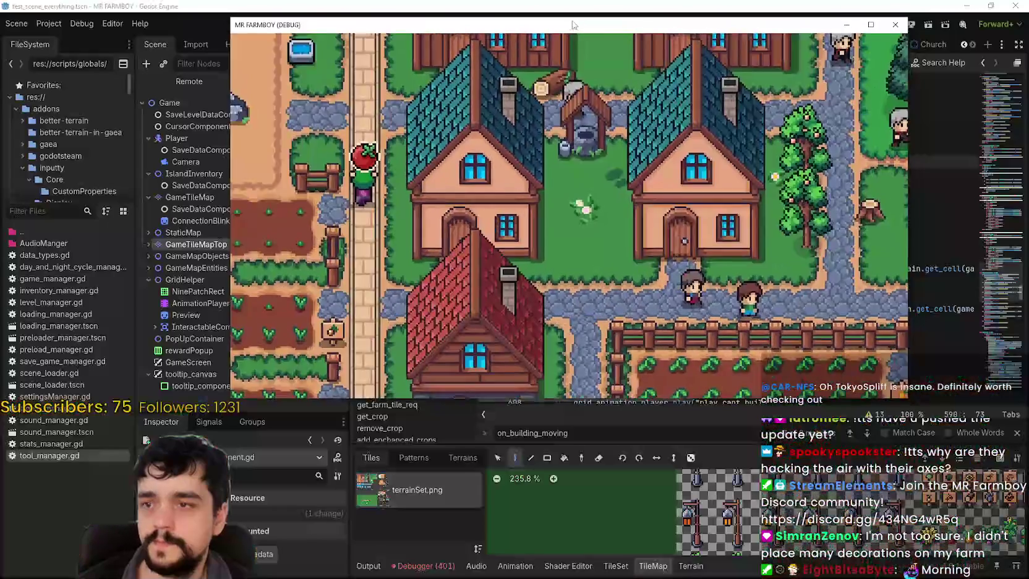
# Step: Close and stop the running game, then leave the script at line 588 for the 2D map view
pyautogui.press('super+Down')
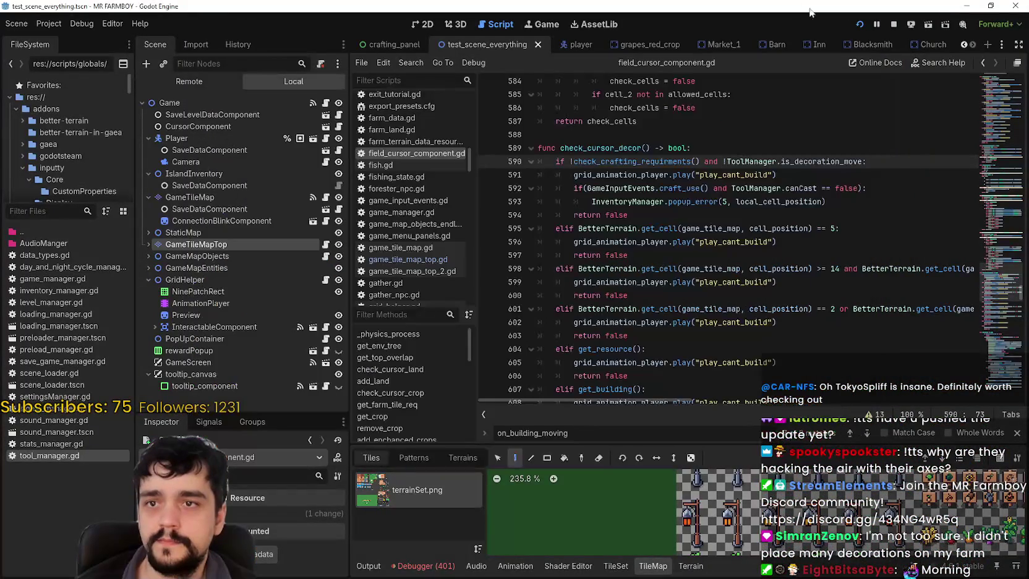
pyautogui.click(894, 27)
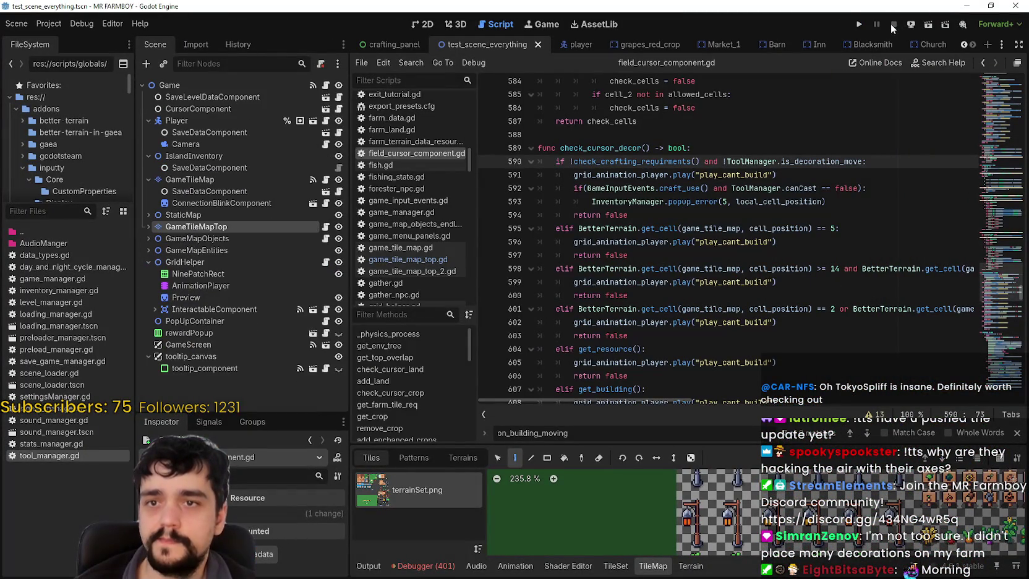
pyautogui.click(795, 125)
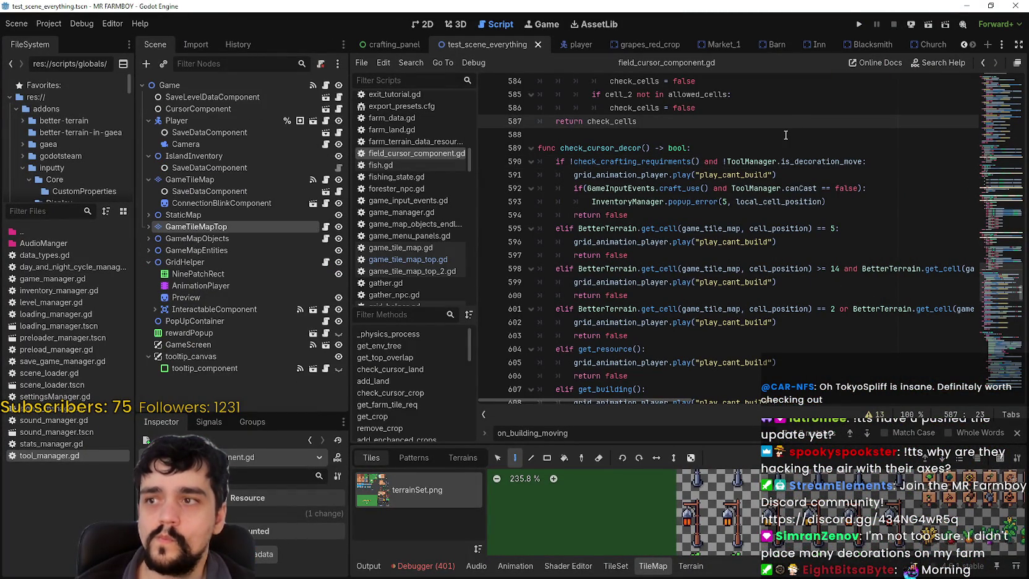
pyautogui.click(781, 141)
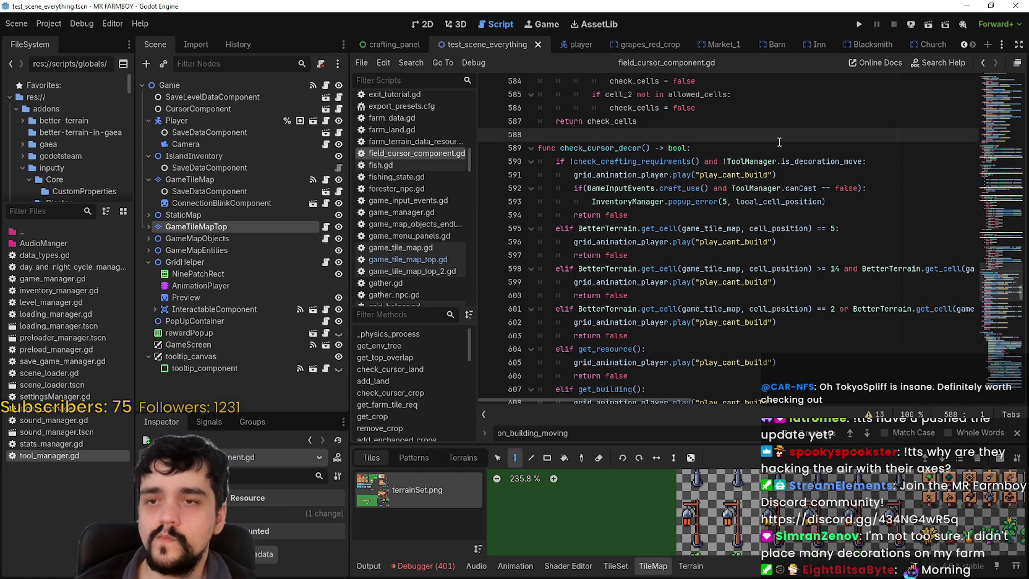
pyautogui.click(422, 25)
# Step: Select the GameTileMapTop layer and enlarge the terrainSet.png atlas panel, zooming through its tiles
pyautogui.scroll(2, 718, 249)
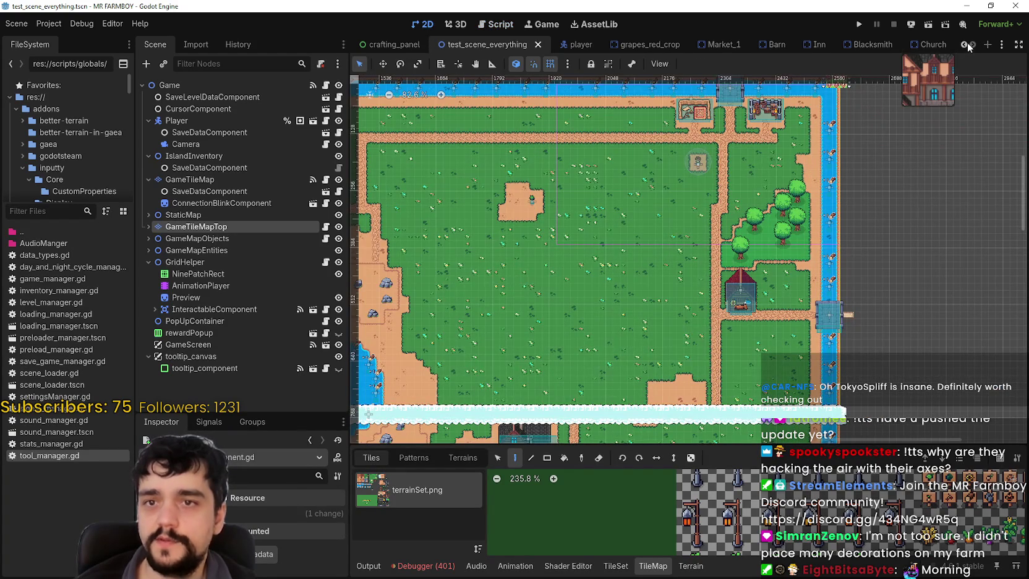
pyautogui.click(217, 227)
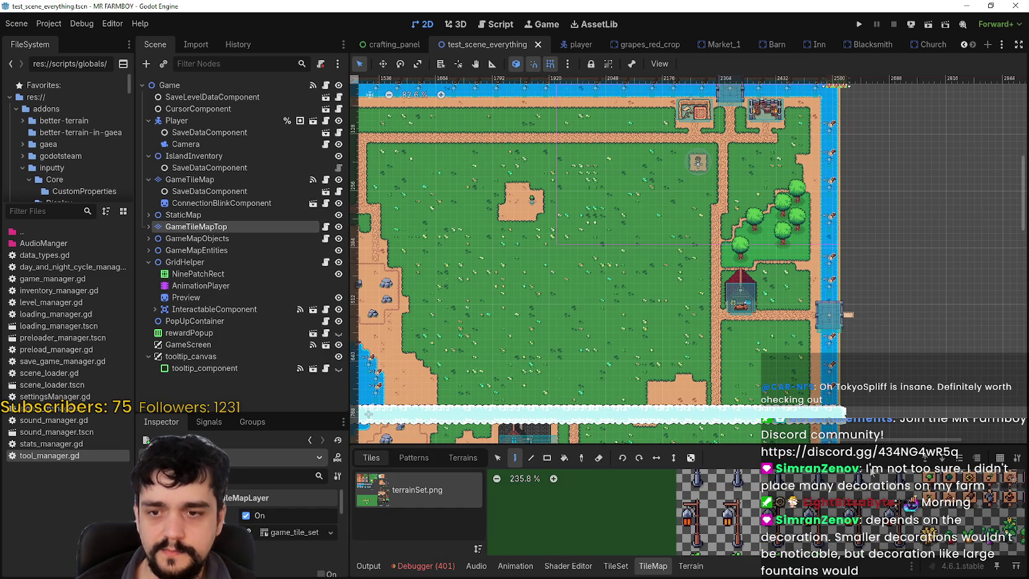
pyautogui.moveTo(885, 419); pyautogui.dragTo(869, 194)
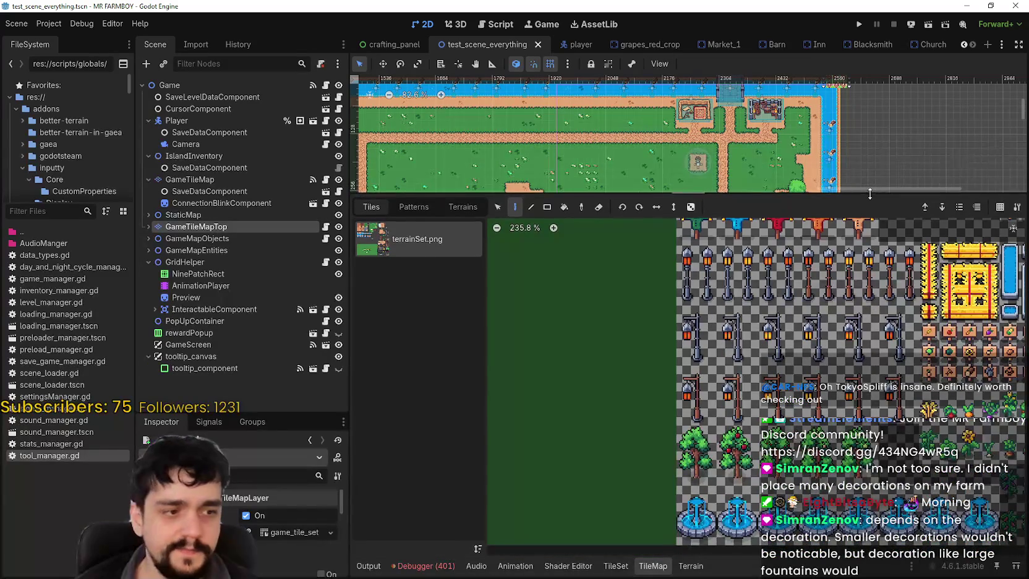
pyautogui.scroll(8, 747, 442)
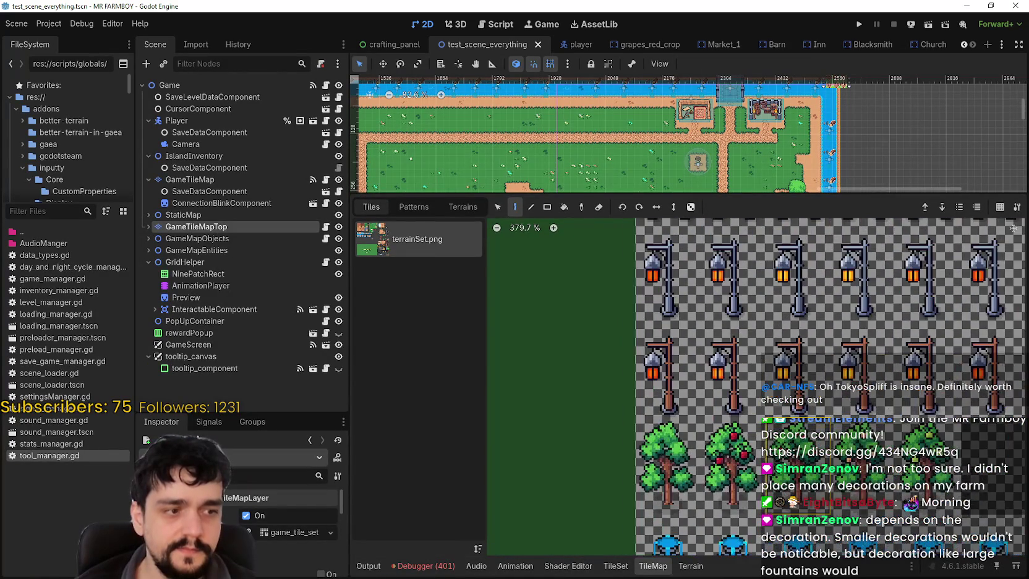
pyautogui.scroll(-2, 746, 442)
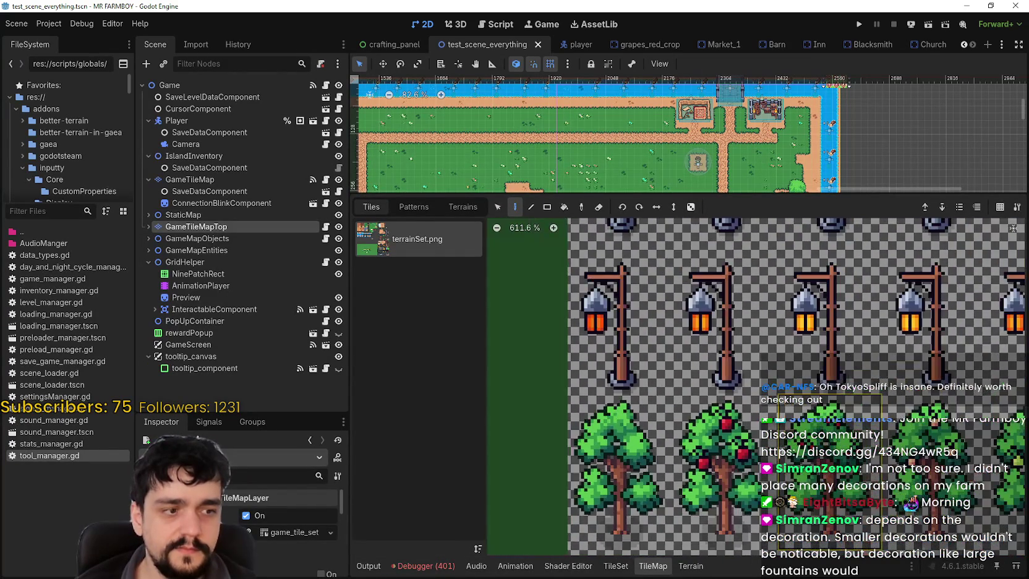
pyautogui.scroll(-6, 771, 396)
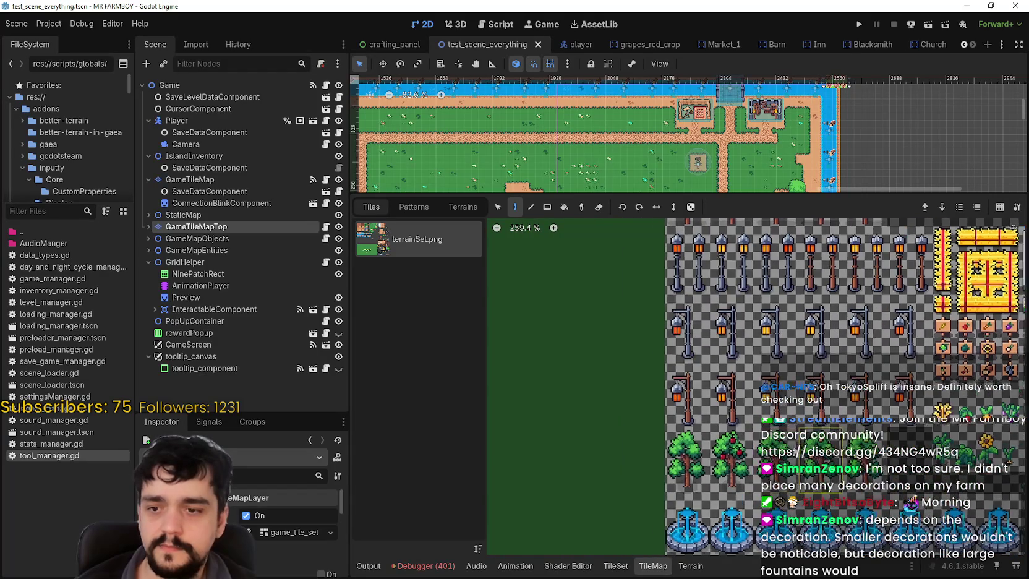
pyautogui.scroll(-2, 680, 445)
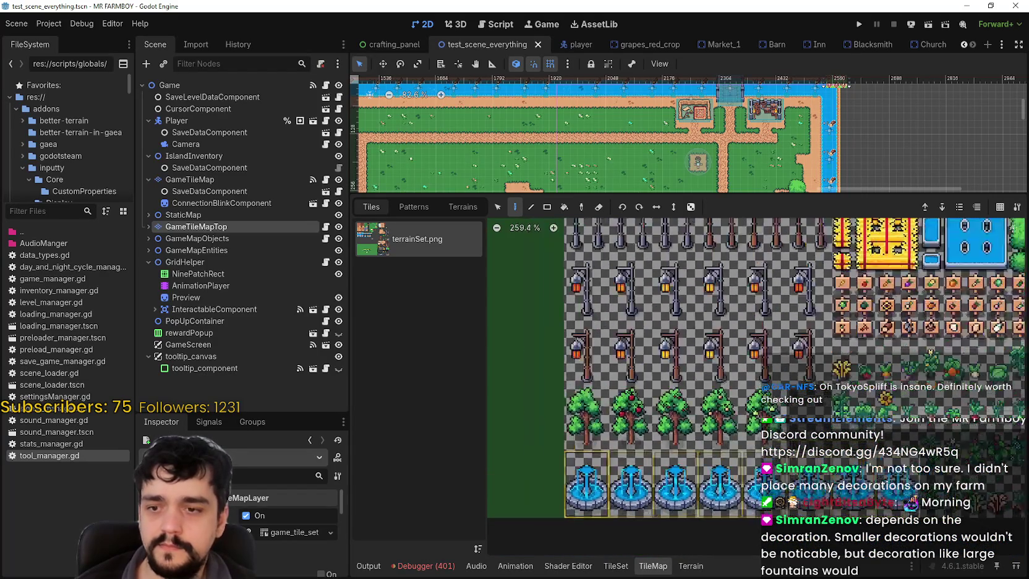
pyautogui.scroll(5, 593, 500)
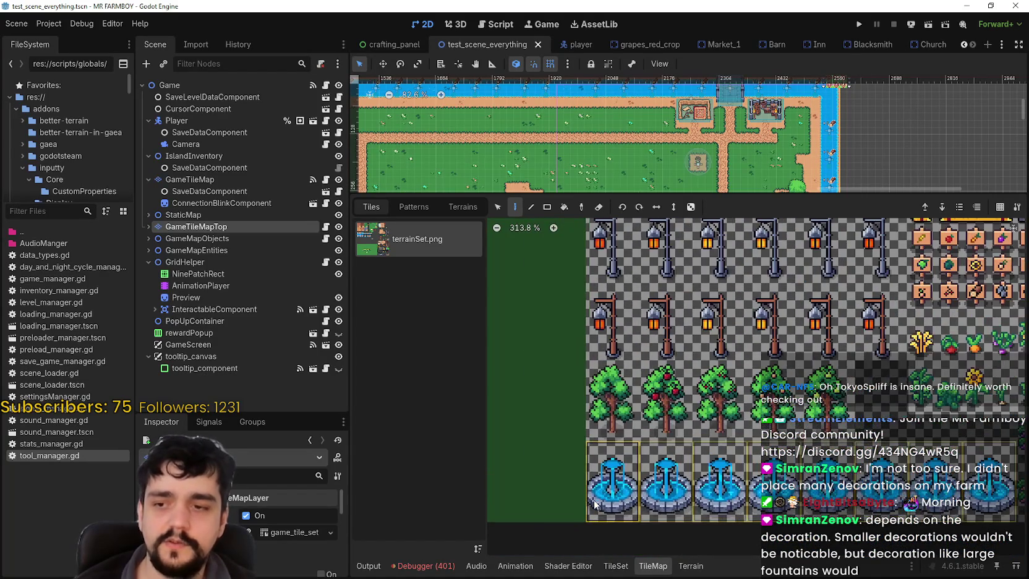
pyautogui.scroll(-3, 593, 500)
pyautogui.scroll(-1, 596, 499)
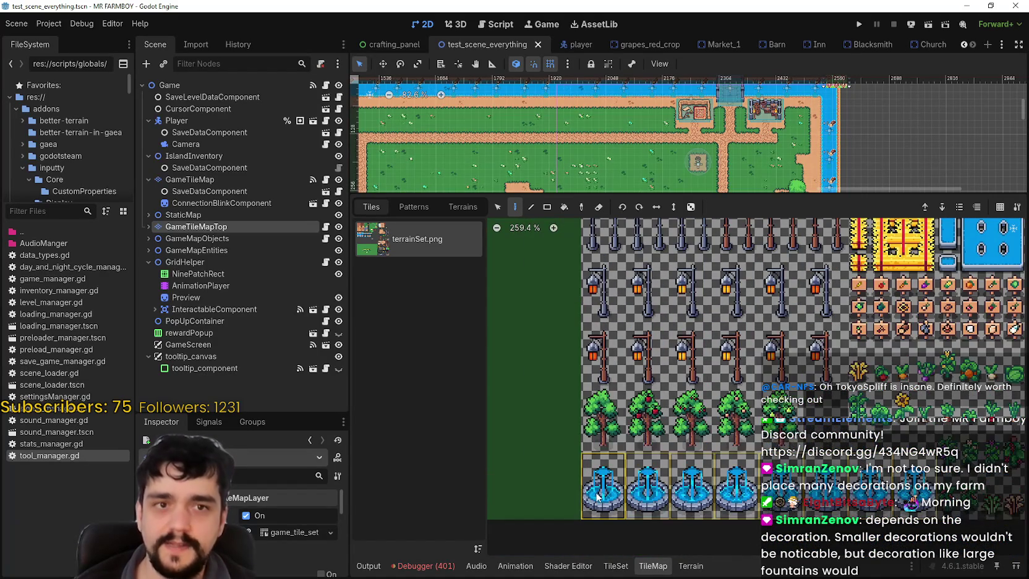
pyautogui.scroll(-1, 597, 495)
# Step: Select the tree tile and the row of brown lamp-post tiles, then switch to TileSet tile properties
pyautogui.click(583, 436)
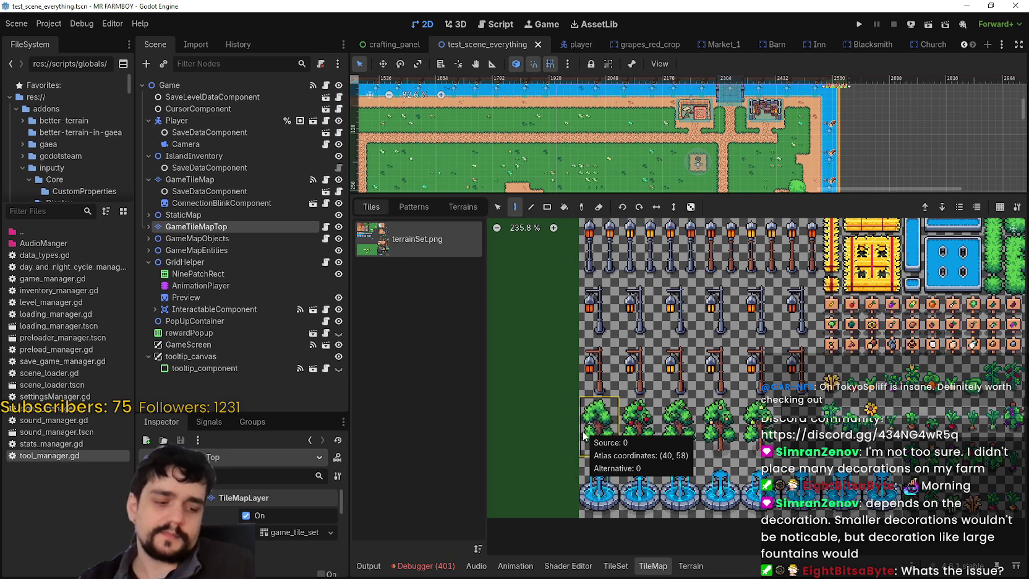
pyautogui.moveTo(595, 366); pyautogui.dragTo(801, 366)
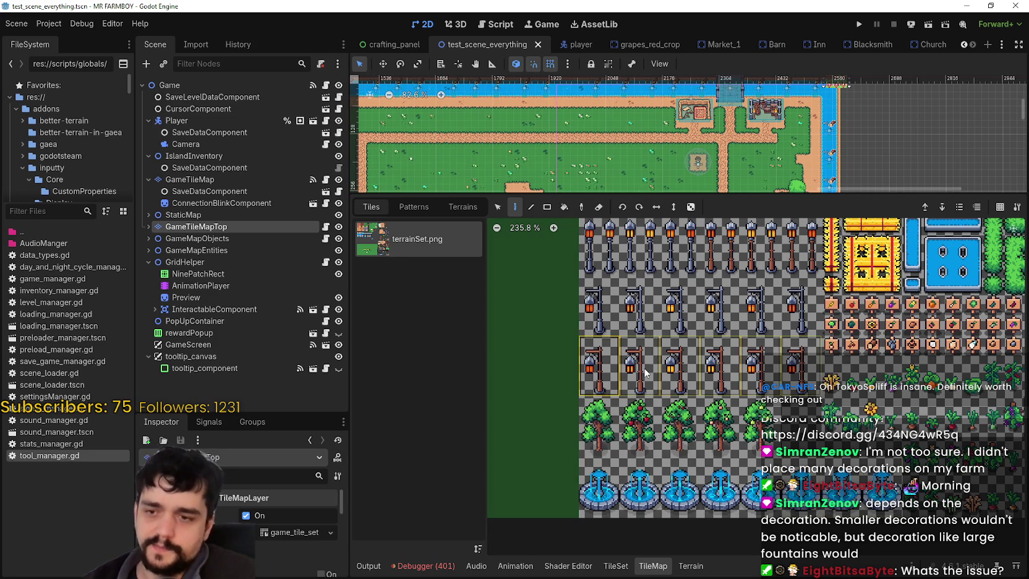
pyautogui.scroll(3, 659, 367)
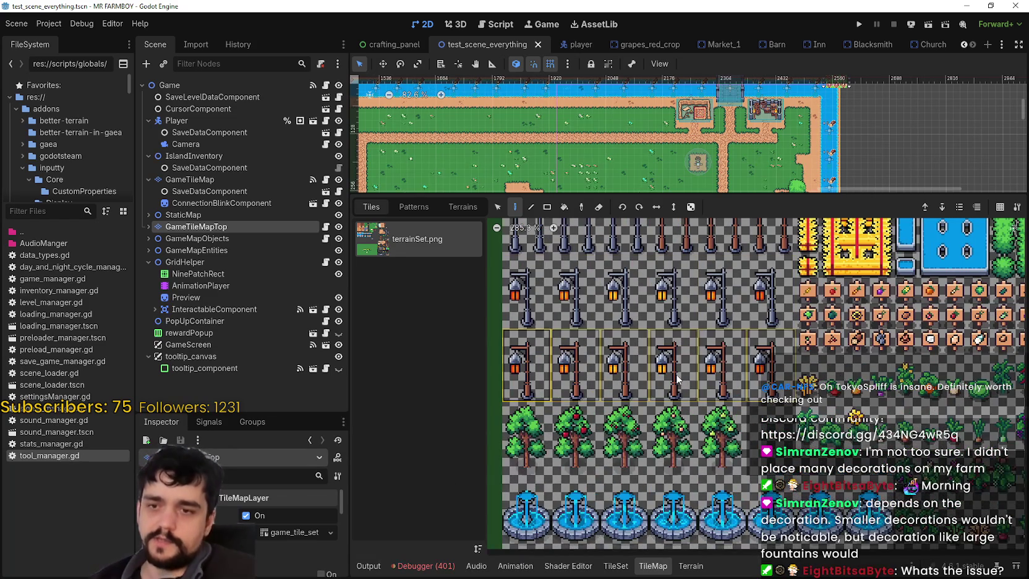
pyautogui.scroll(-5, 677, 378)
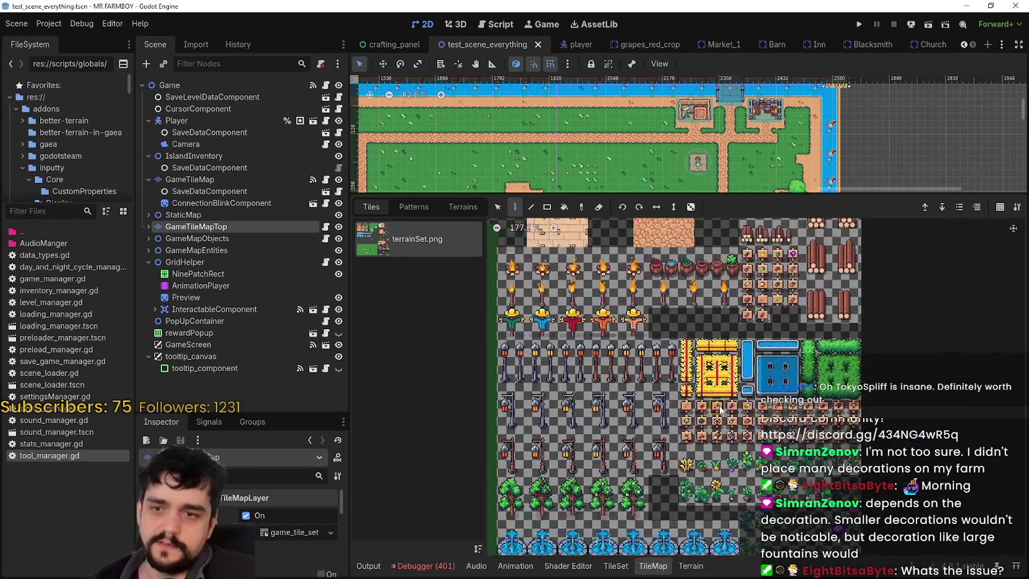
pyautogui.scroll(3, 538, 478)
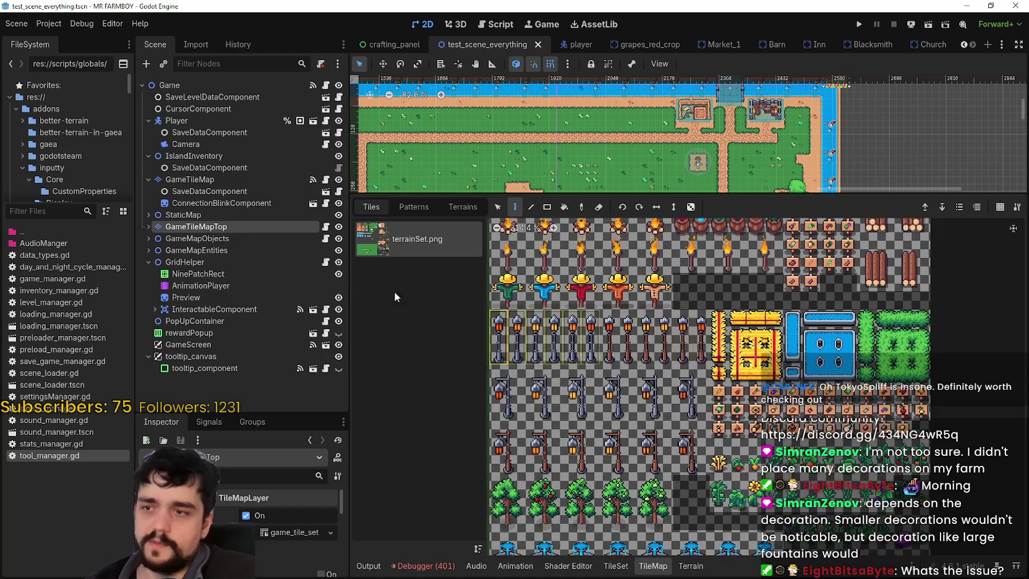
pyautogui.click(626, 566)
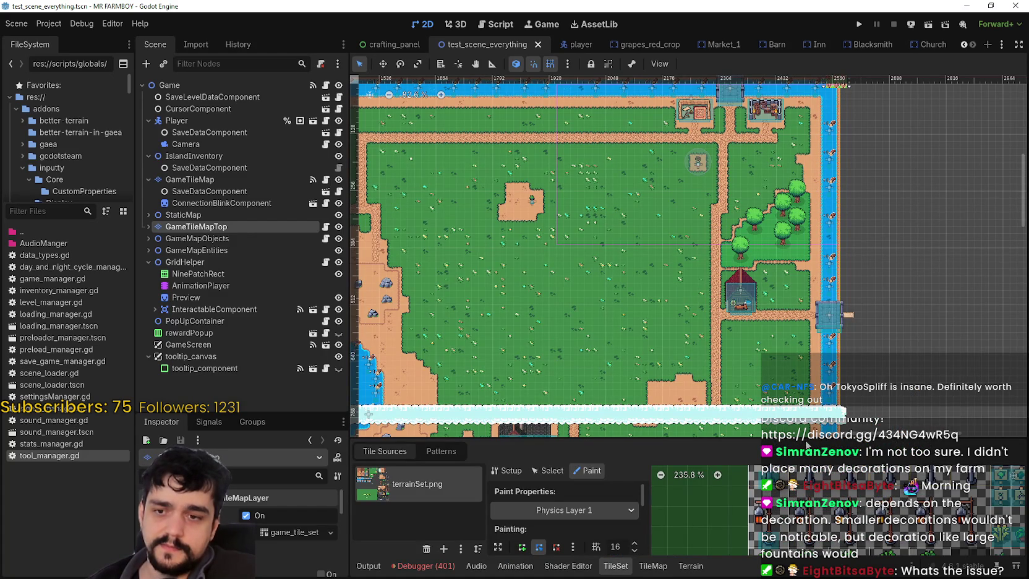
# Step: Enlarge the TileSet panel and zoom and pan the atlas to show the decor tiles larger
pyautogui.moveTo(805, 441); pyautogui.dragTo(804, 159)
pyautogui.scroll(5, 764, 379)
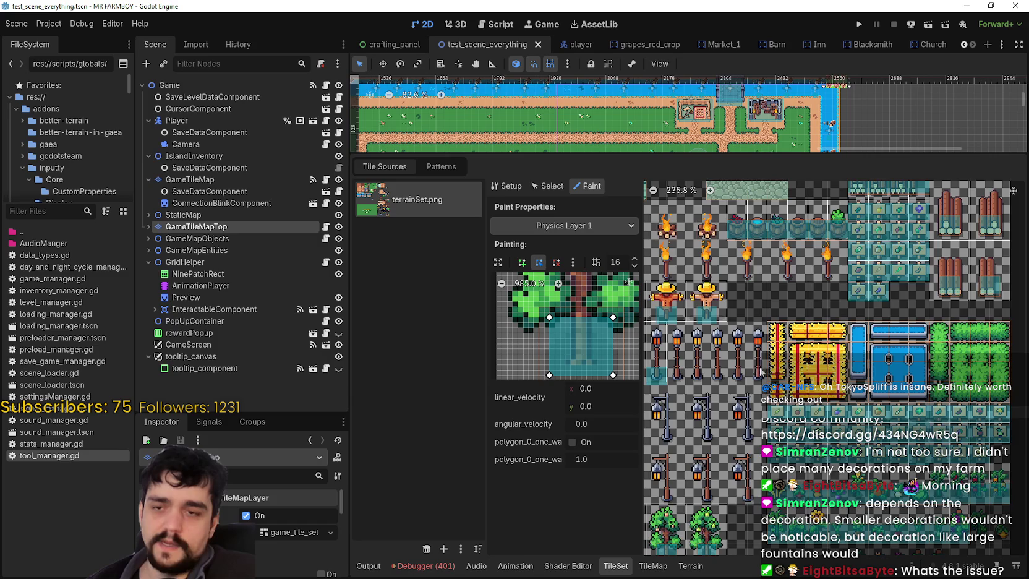
pyautogui.scroll(3, 768, 367)
pyautogui.hscroll(3, 751, 486)
pyautogui.scroll(4, 758, 484)
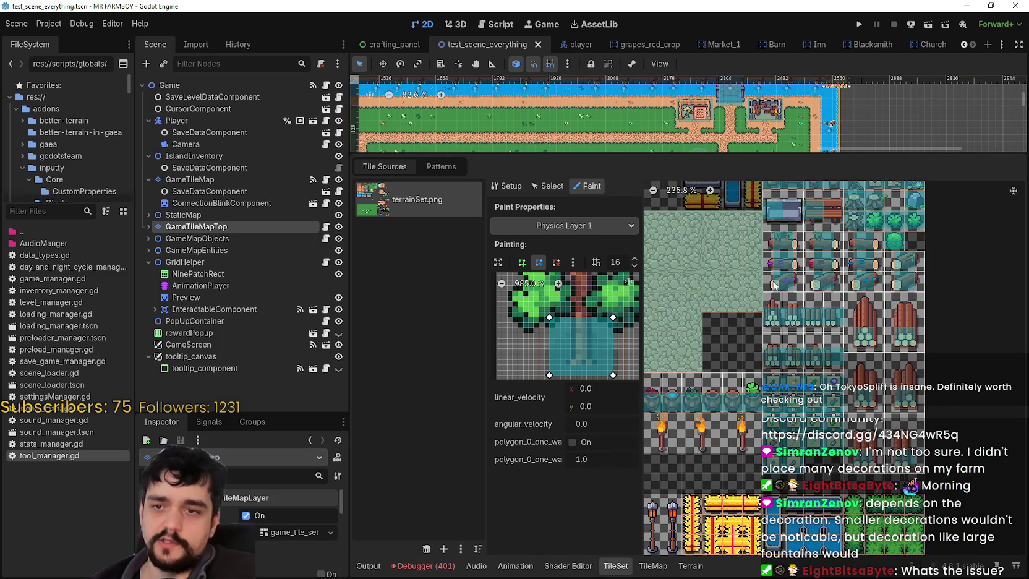
pyautogui.scroll(-4, 752, 308)
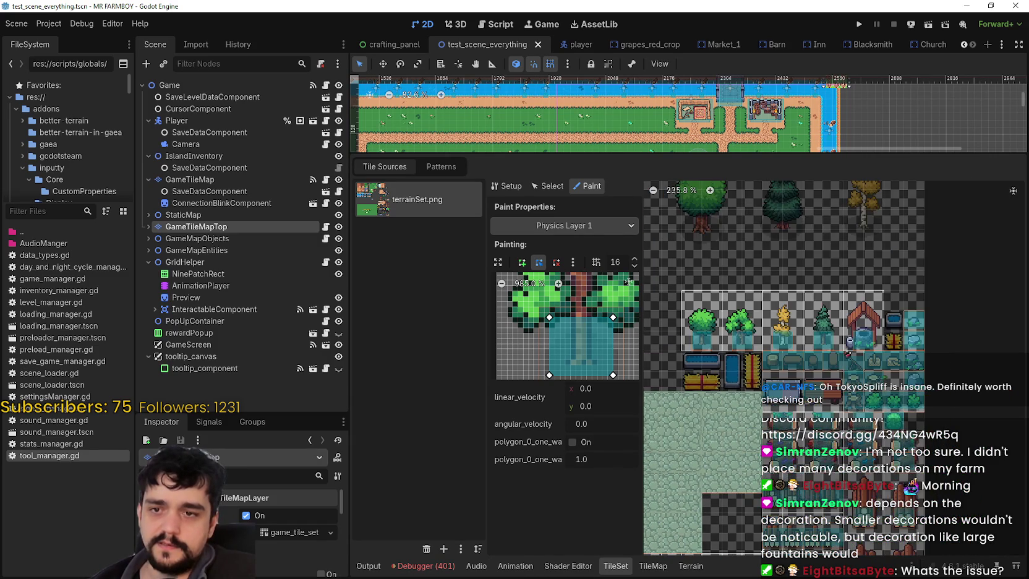
pyautogui.hscroll(2, 745, 289)
pyautogui.scroll(-2, 804, 292)
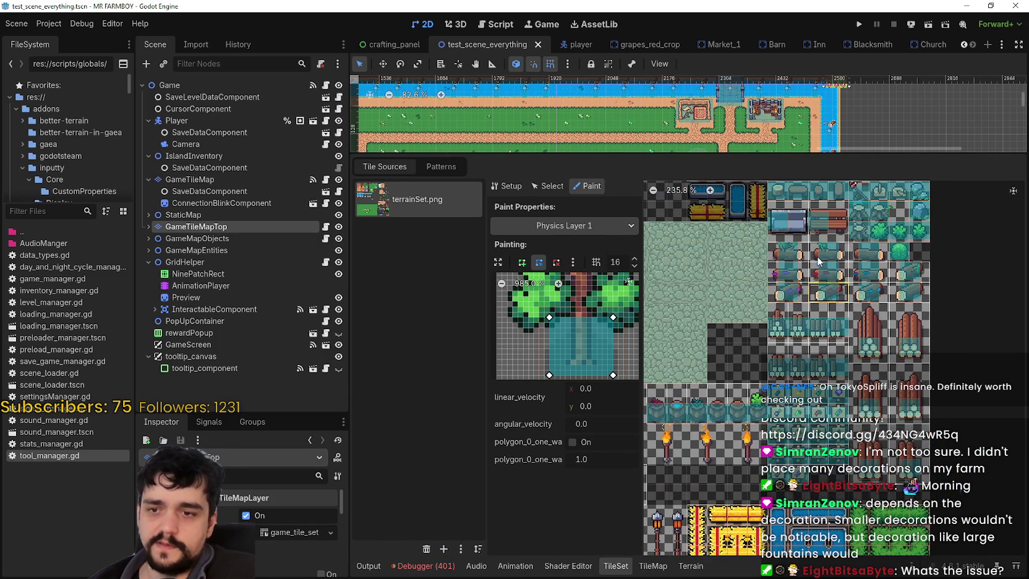
pyautogui.hscroll(-3, 853, 322)
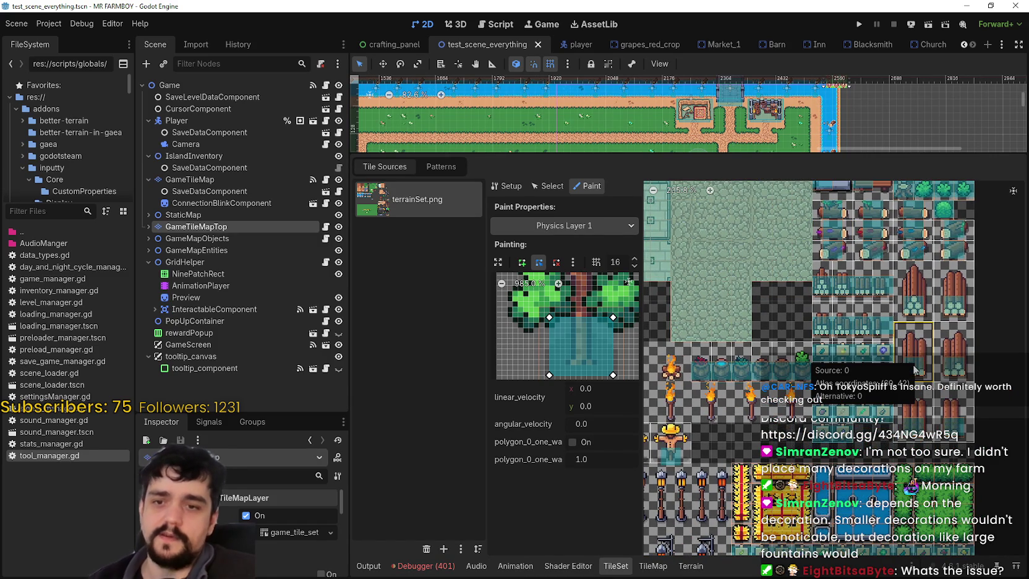
pyautogui.scroll(2, 796, 343)
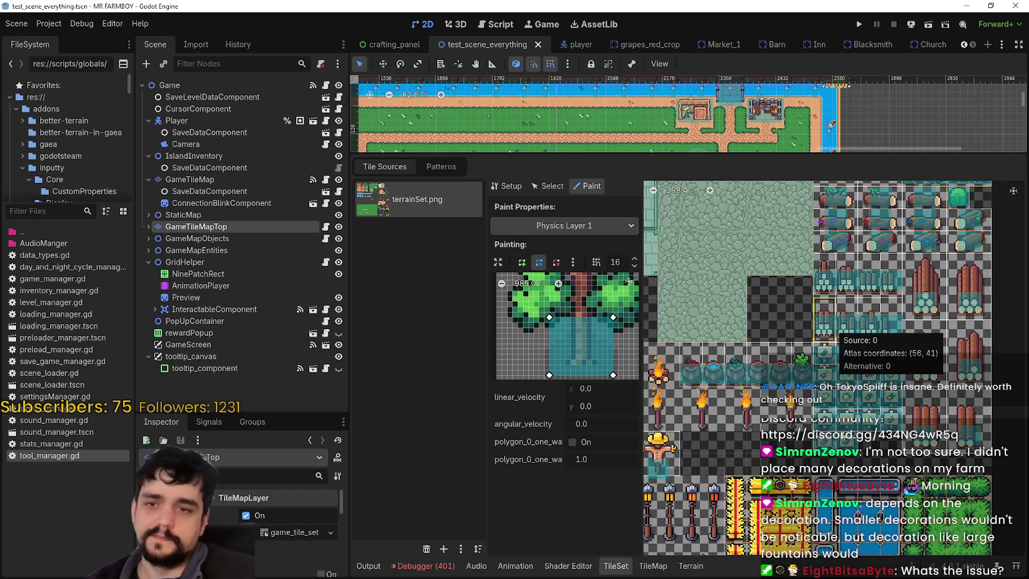
pyautogui.scroll(-5, 766, 371)
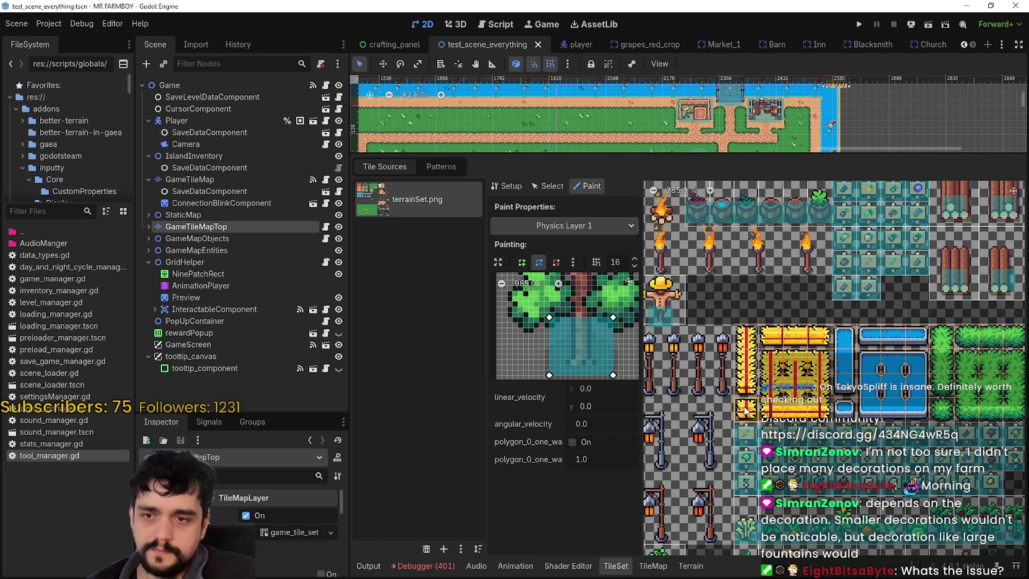
# Step: Shape the Physics Layer 1 polygon into a full-tile square by dragging its four corners out
pyautogui.click(746, 409)
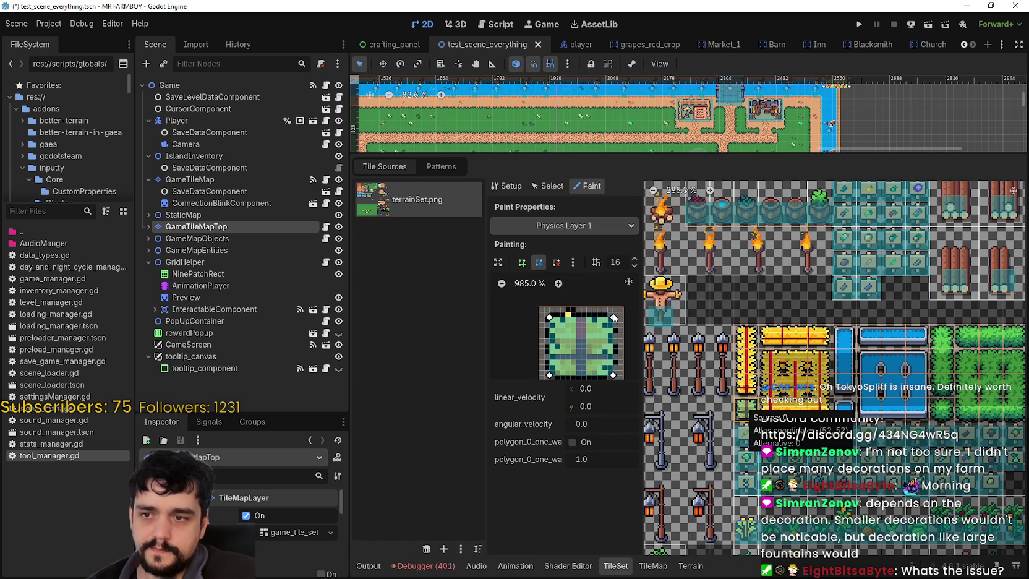
pyautogui.moveTo(613, 317); pyautogui.dragTo(623, 312)
pyautogui.moveTo(549, 318); pyautogui.dragTo(537, 307)
pyautogui.scroll(-1, 557, 321)
pyautogui.moveTo(547, 358); pyautogui.dragTo(540, 373)
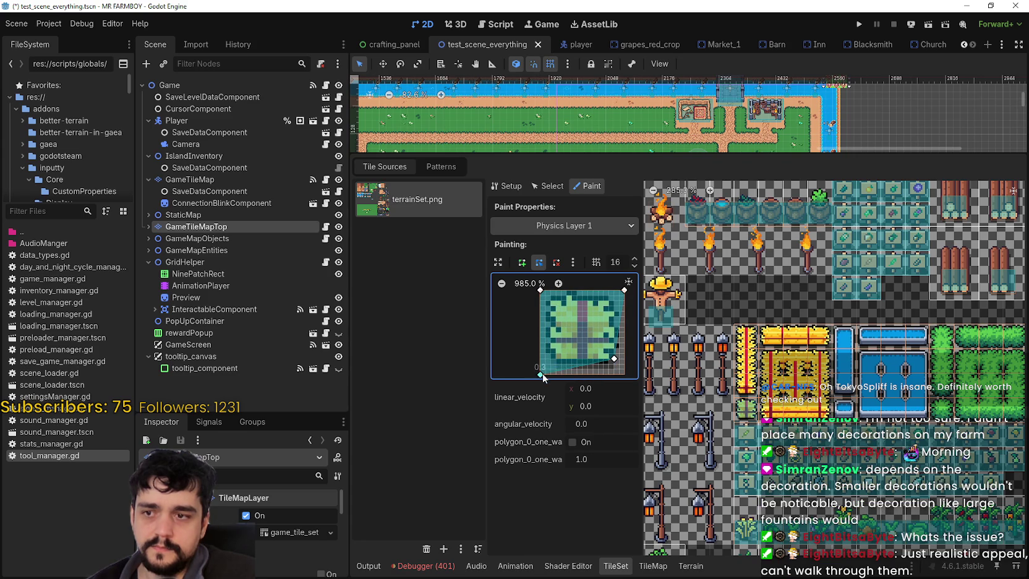
pyautogui.moveTo(615, 358); pyautogui.dragTo(619, 364)
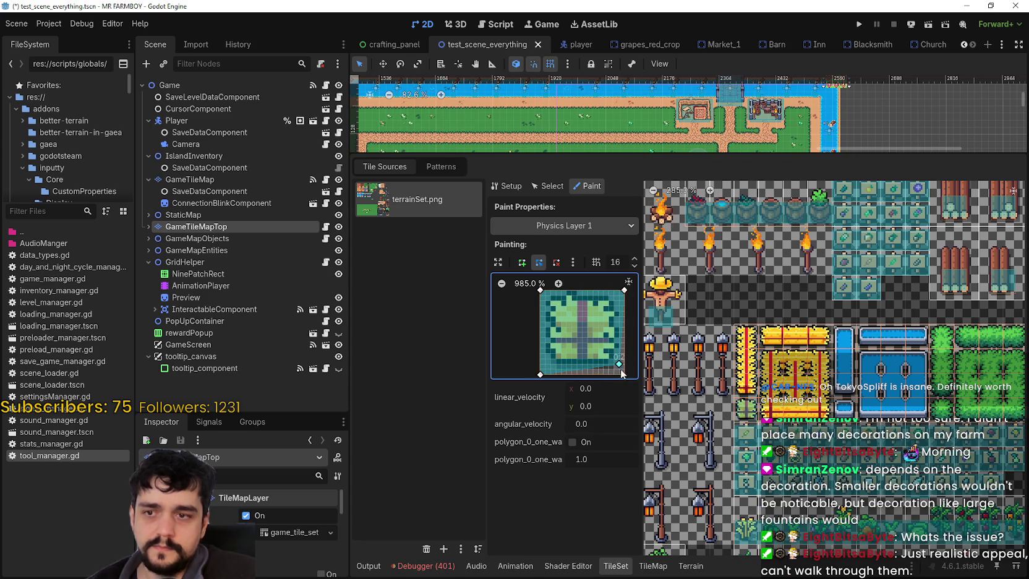
pyautogui.scroll(-1, 575, 327)
pyautogui.hscroll(1, 575, 327)
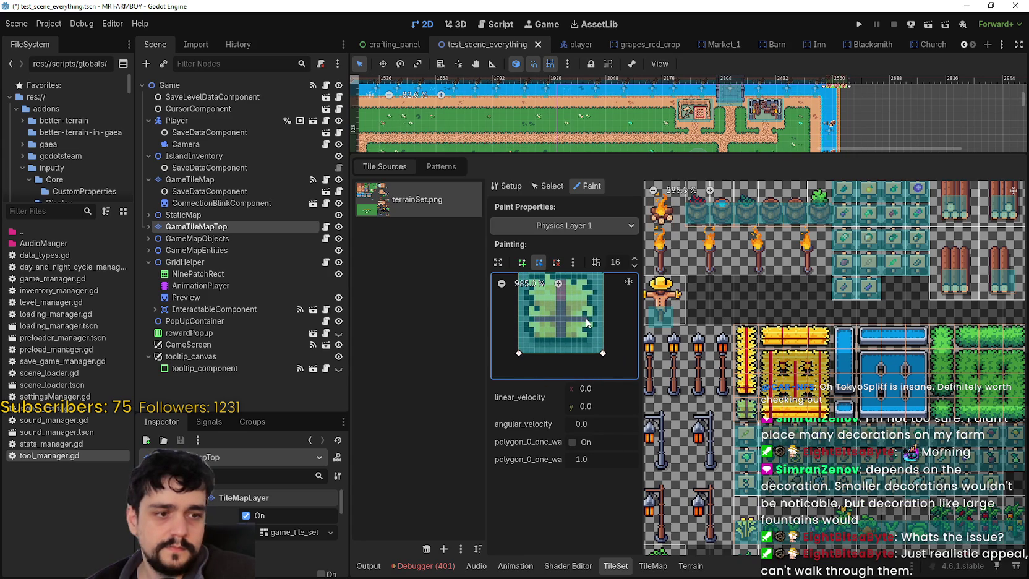
pyautogui.scroll(1, 584, 318)
pyautogui.hscroll(-1, 594, 321)
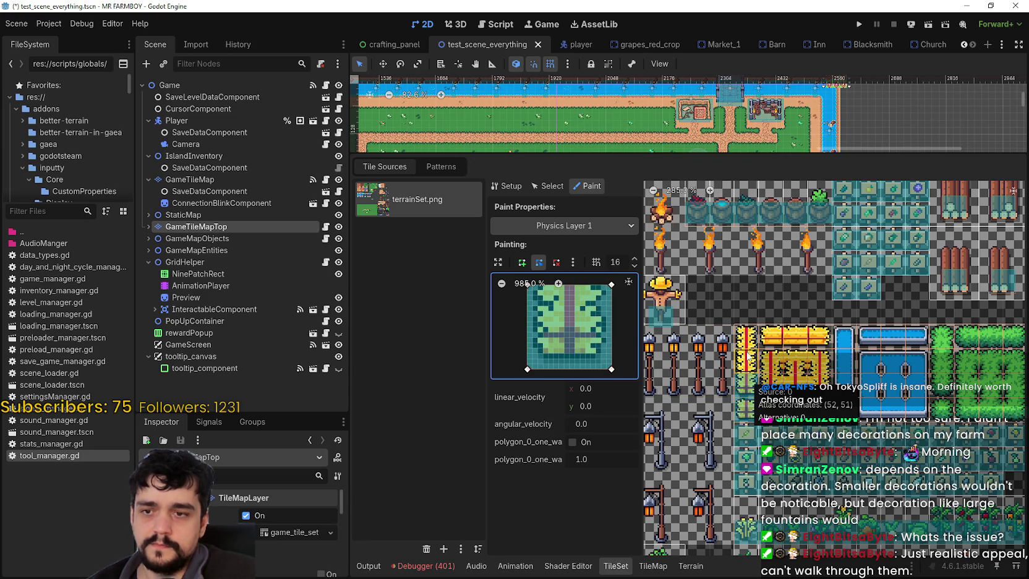
# Step: Paint the square collision onto the yellow column tiles and the rows of yellow tiles
pyautogui.click(748, 355)
pyautogui.click(747, 337)
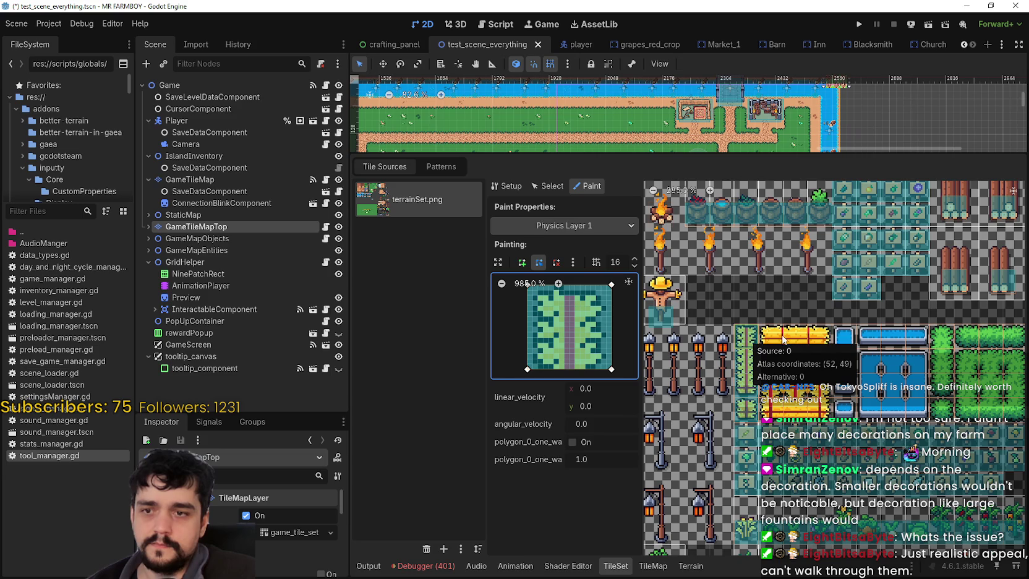
pyautogui.moveTo(777, 336); pyautogui.dragTo(823, 338)
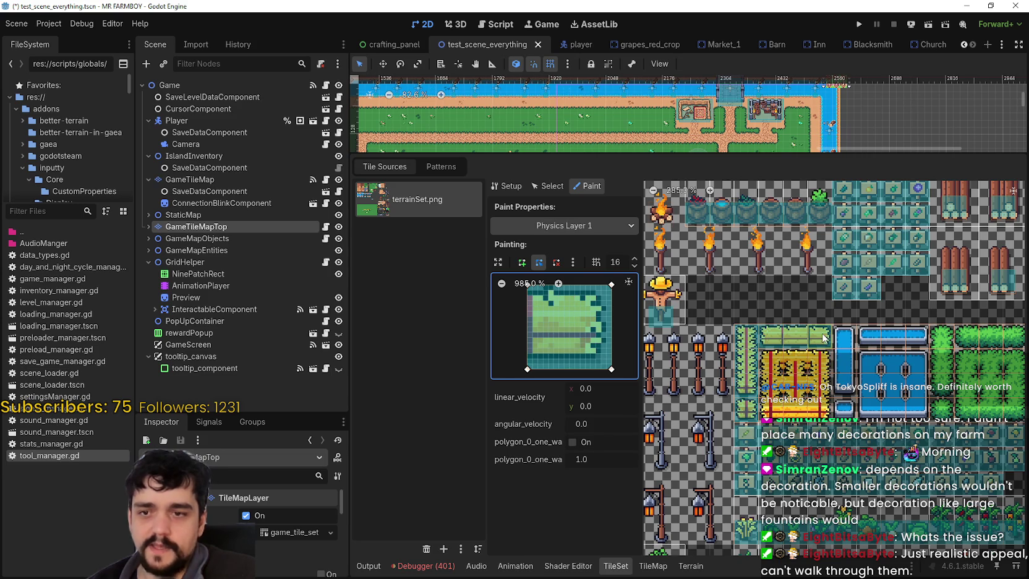
pyautogui.click(780, 358)
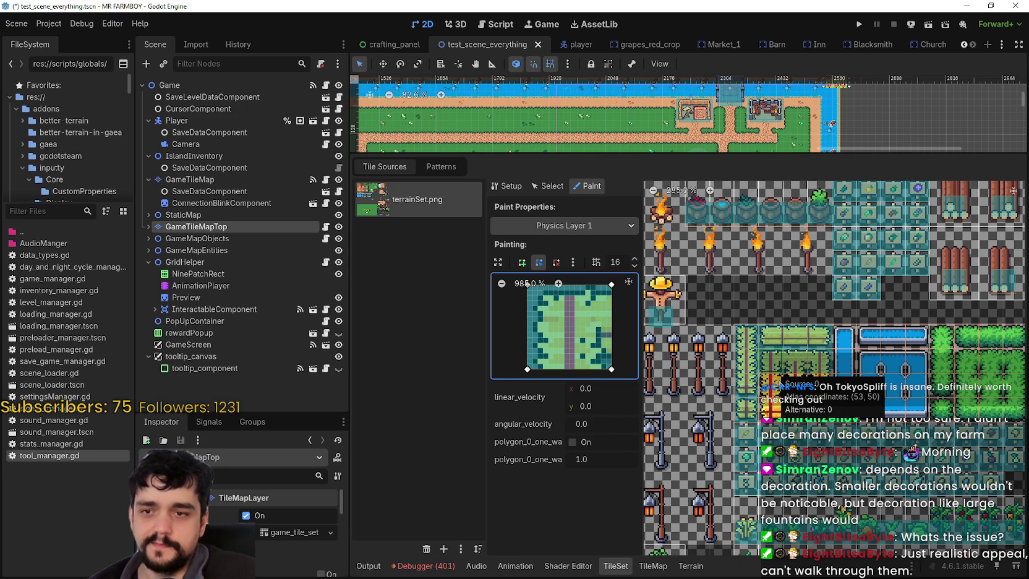
pyautogui.moveTo(777, 384); pyautogui.dragTo(824, 384)
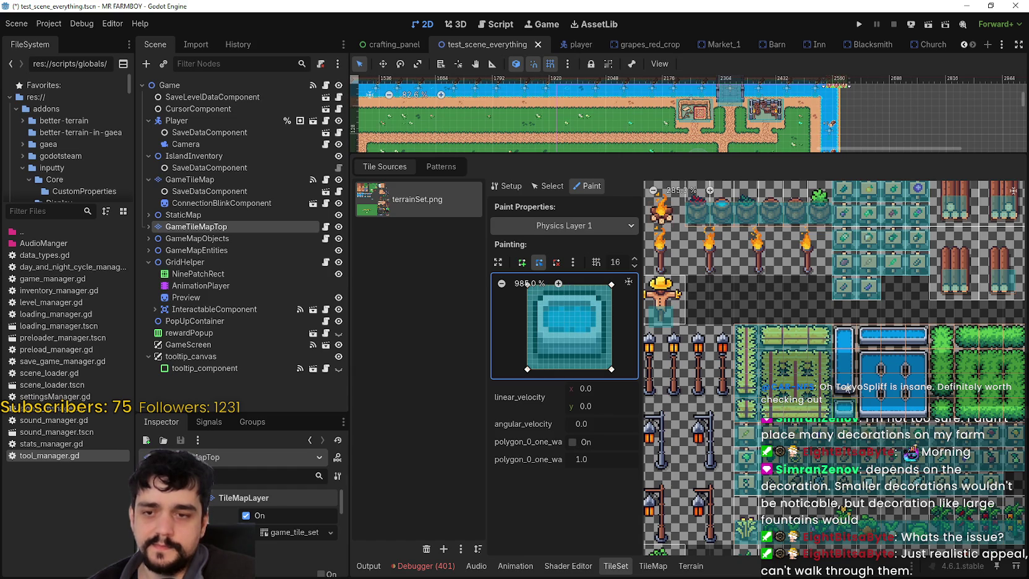
# Step: Paint the square collision onto the water-pool edge and corner tiles
pyautogui.click(844, 346)
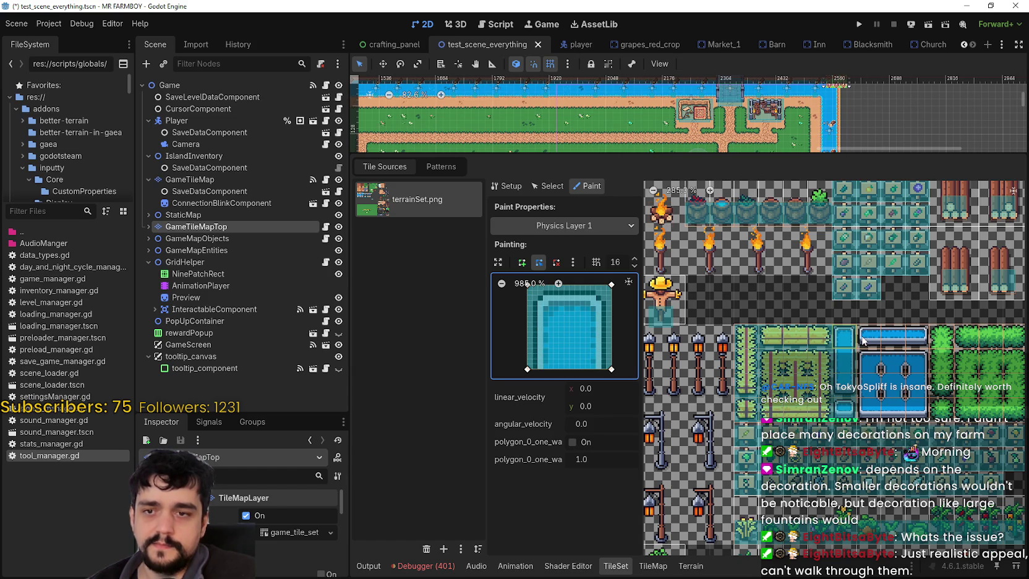
pyautogui.click(913, 340)
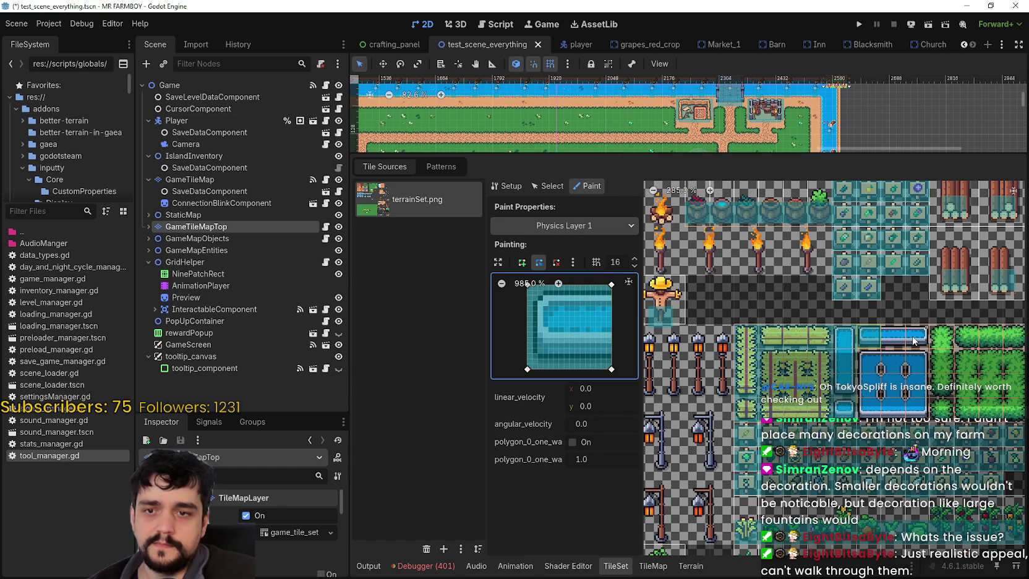
pyautogui.click(913, 340)
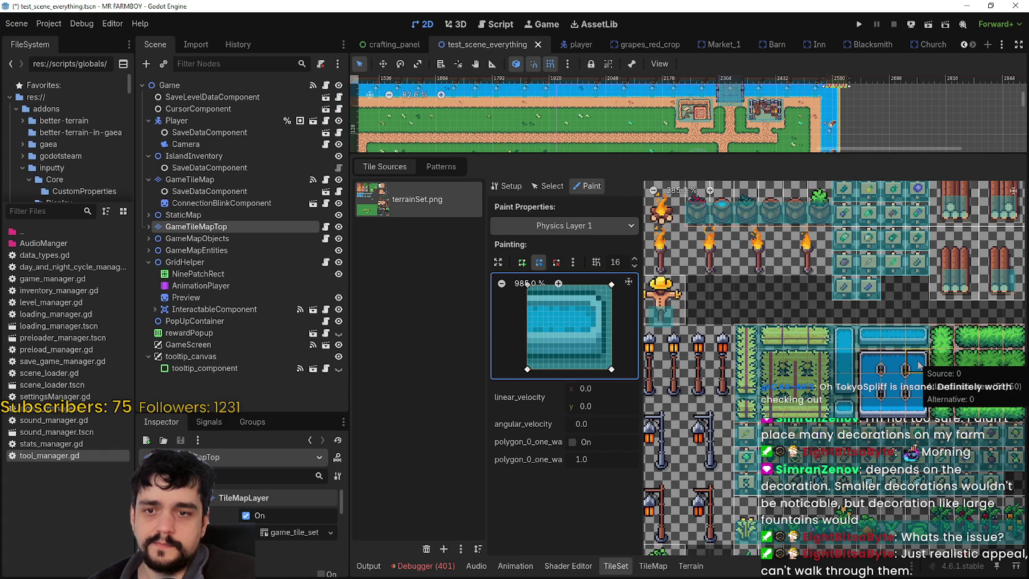
pyautogui.click(874, 374)
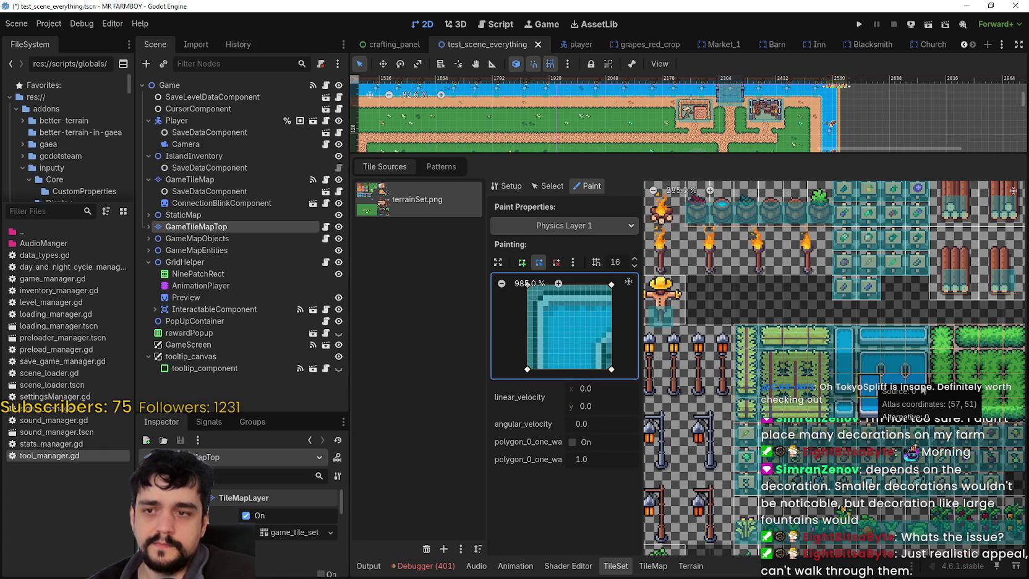
pyautogui.click(926, 386)
pyautogui.click(921, 390)
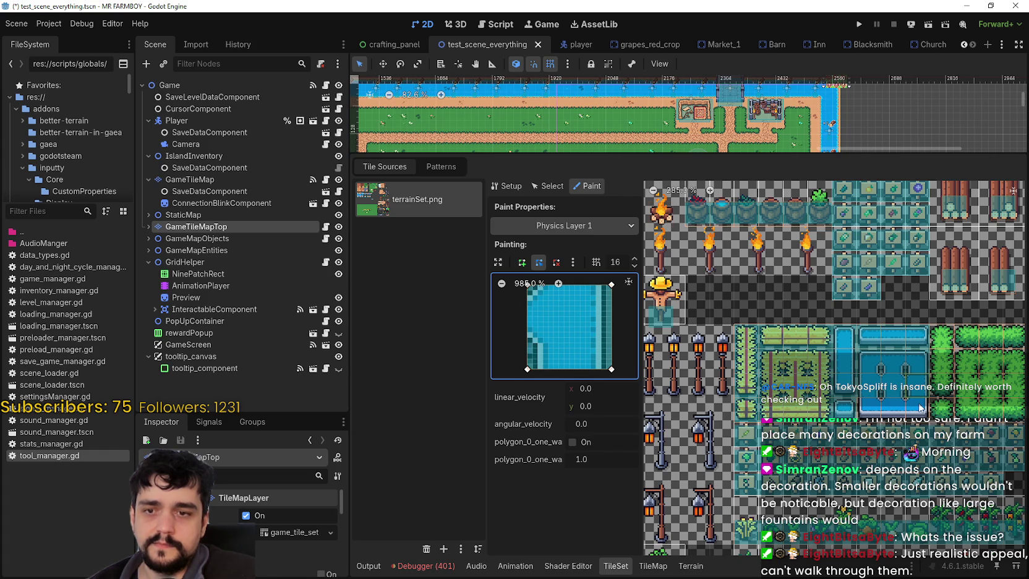
pyautogui.click(876, 408)
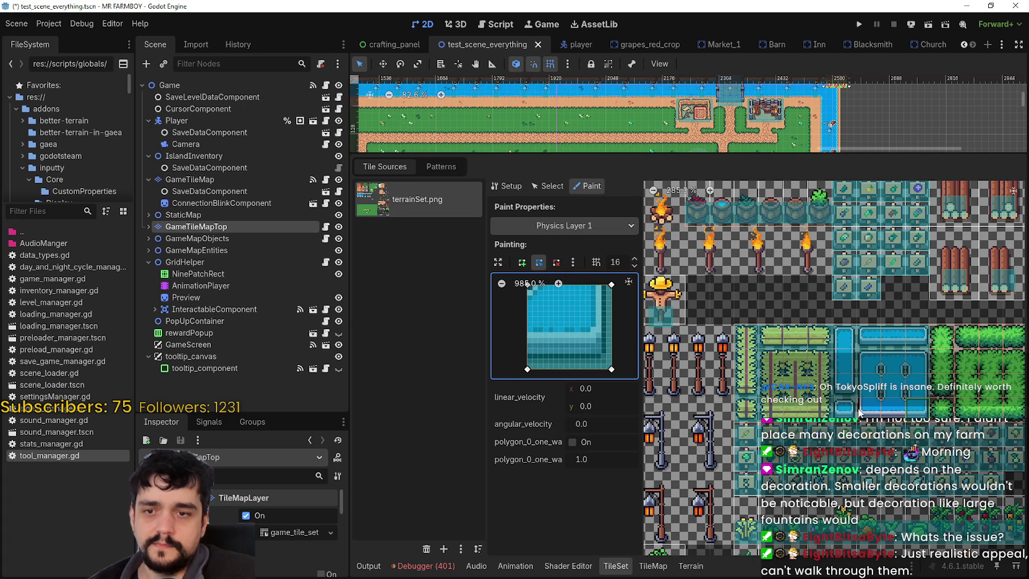
pyautogui.click(845, 391)
pyautogui.hscroll(3, 845, 393)
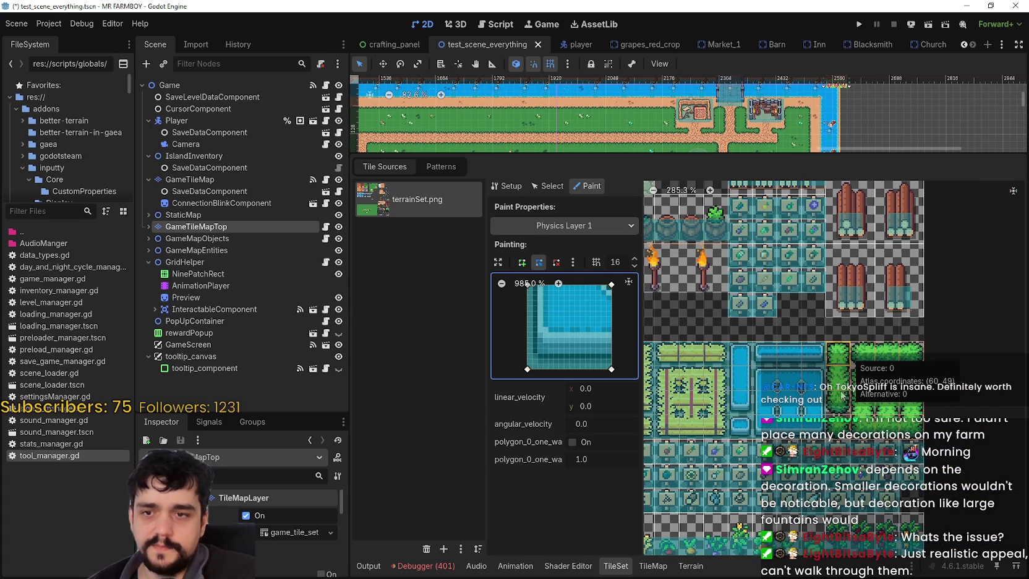
# Step: Paint the square collision onto the green hedge tiles and their left and right edges
pyautogui.click(844, 422)
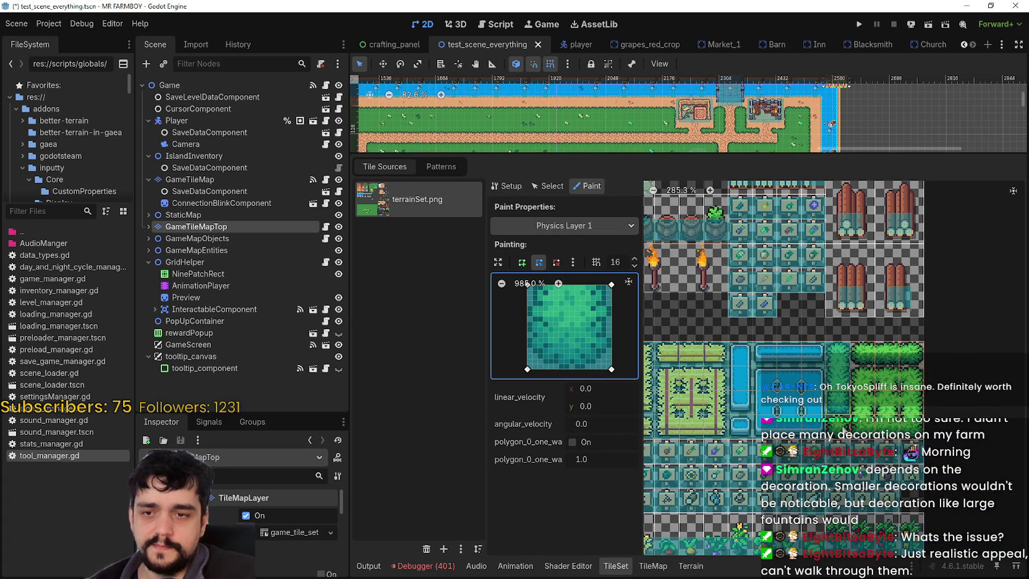
pyautogui.click(915, 410)
pyautogui.click(865, 405)
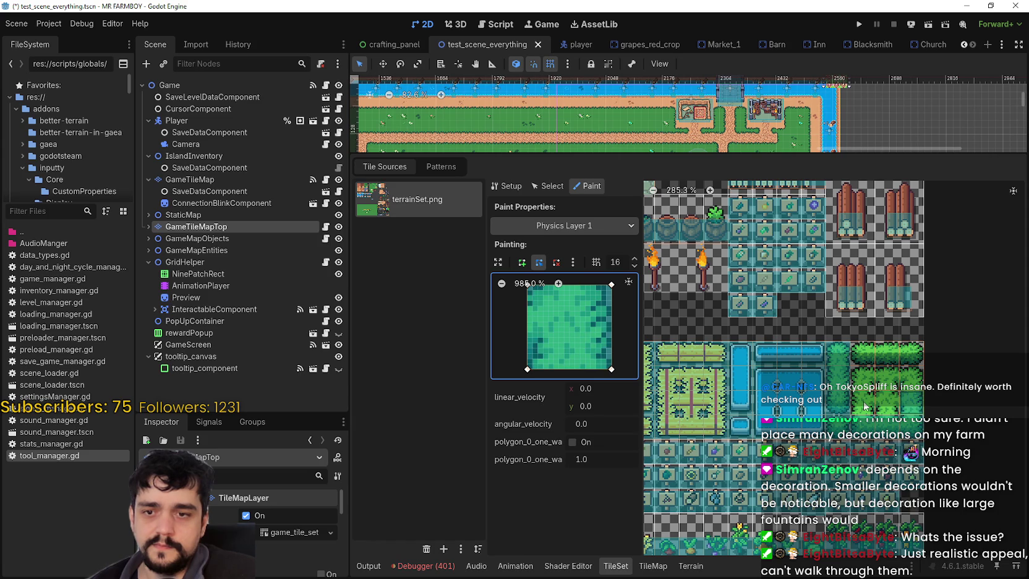
pyautogui.click(859, 381)
pyautogui.click(854, 406)
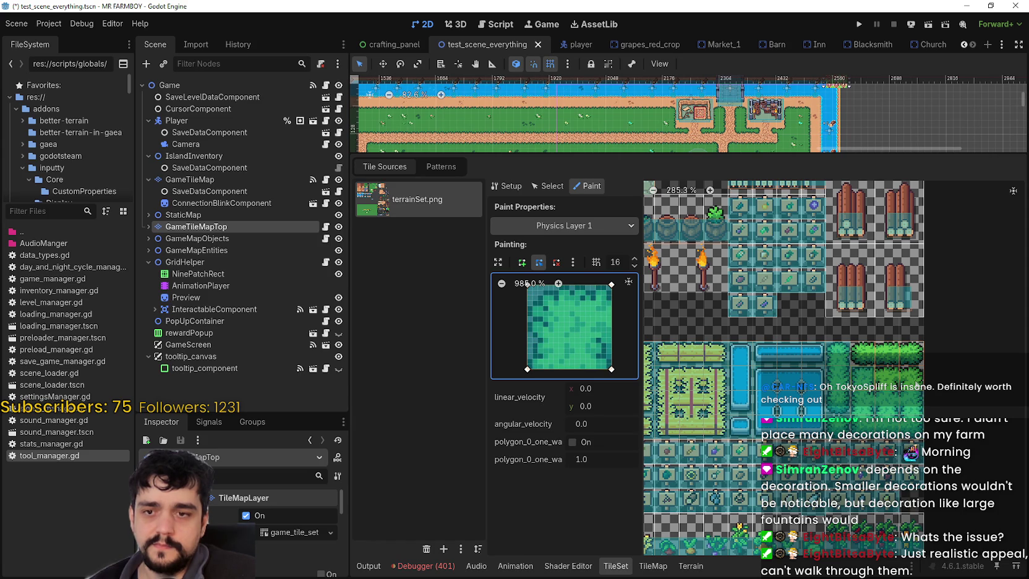
pyautogui.click(915, 379)
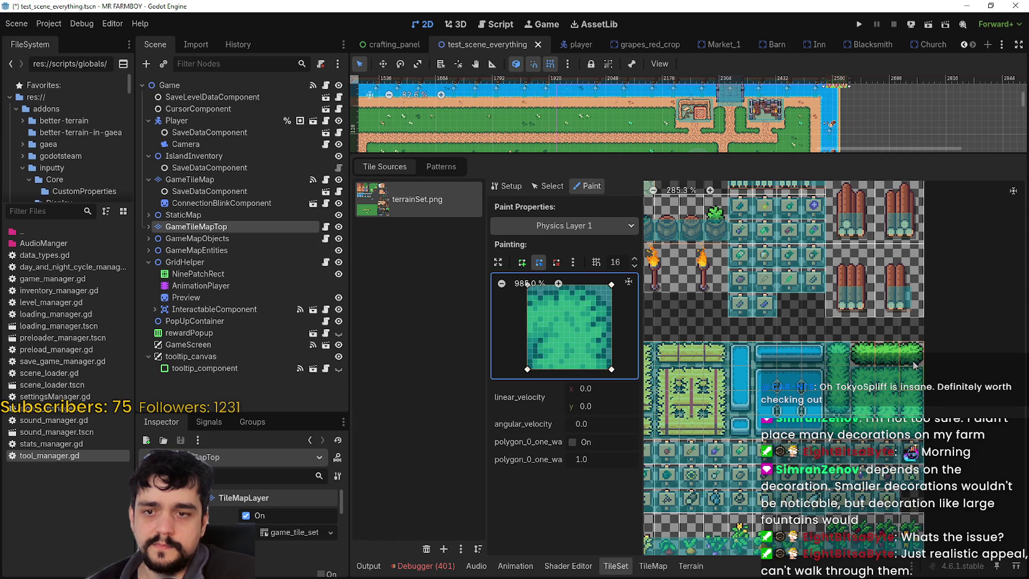
pyautogui.click(859, 354)
pyautogui.click(853, 355)
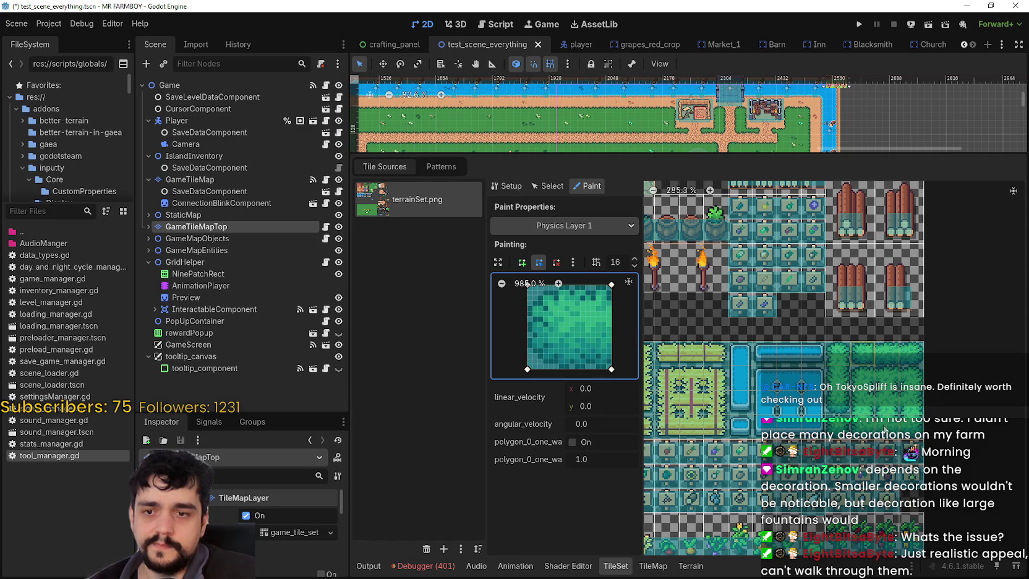
# Step: Scroll around the atlas and save the scene with Ctrl+S
pyautogui.scroll(3, 902, 427)
pyautogui.hscroll(-4, 903, 427)
pyautogui.scroll(-2, 895, 408)
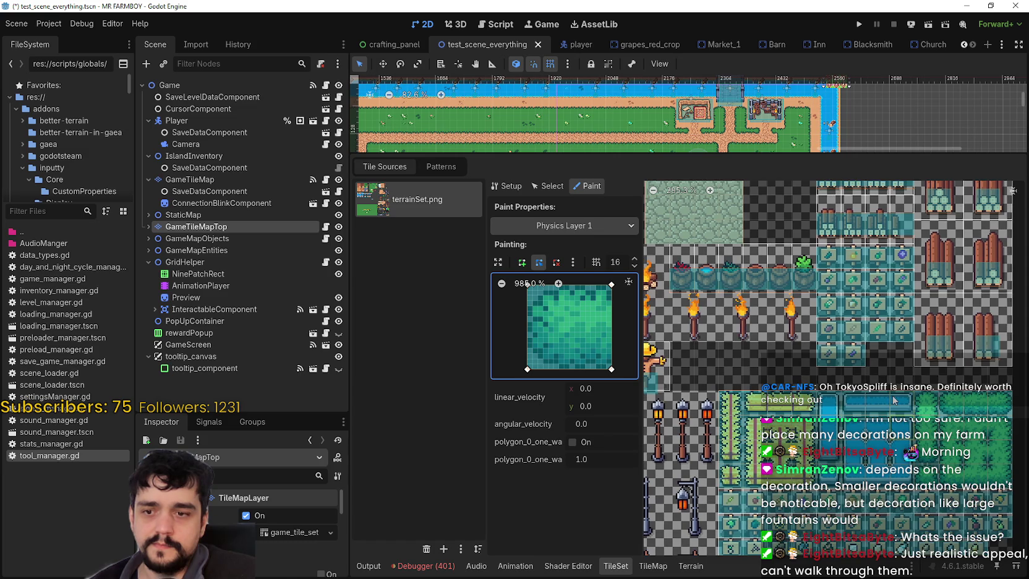
pyautogui.hscroll(2, 890, 401)
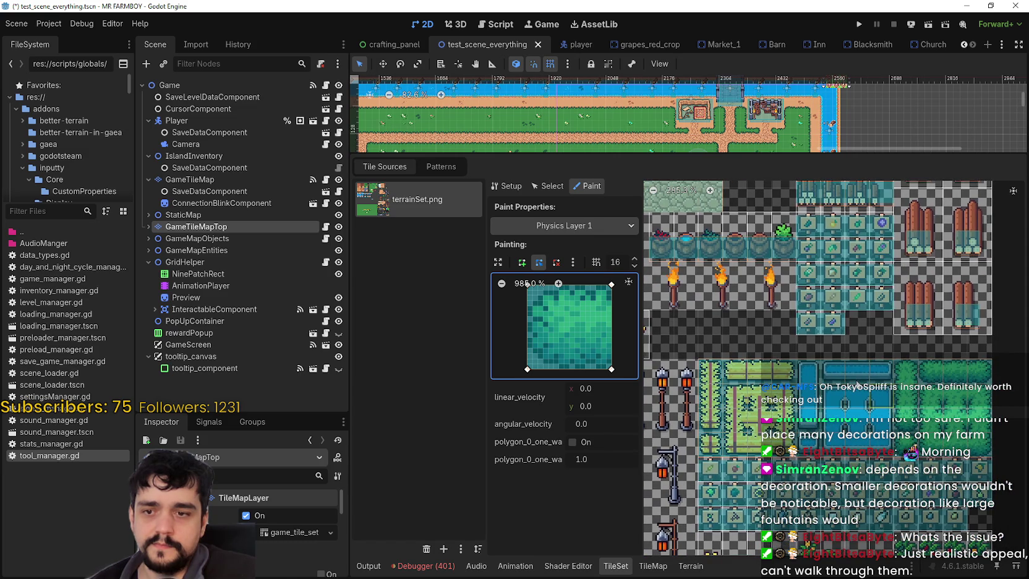
pyautogui.scroll(-1, 853, 389)
pyautogui.scroll(-1, 852, 390)
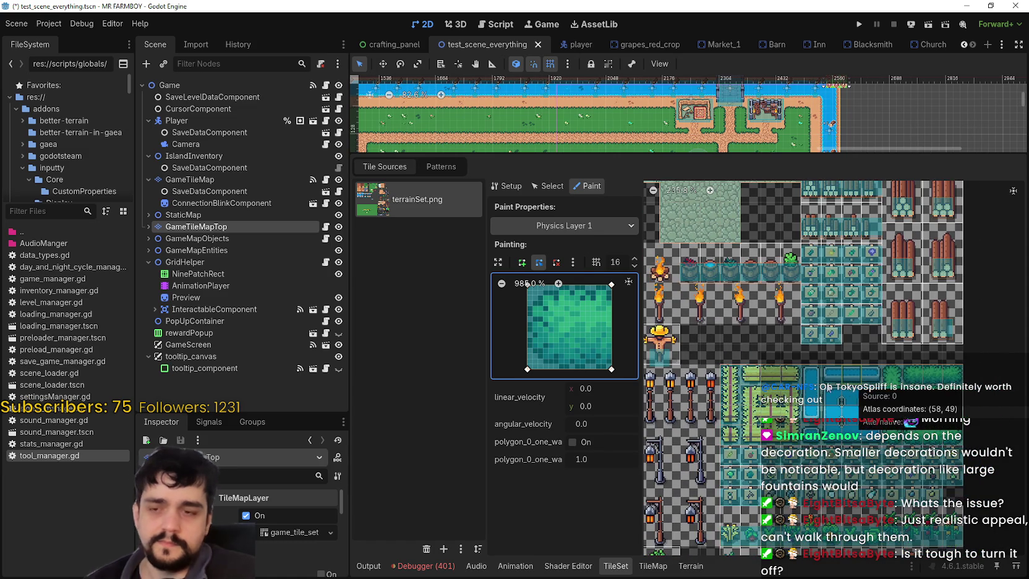
pyautogui.scroll(-1, 849, 393)
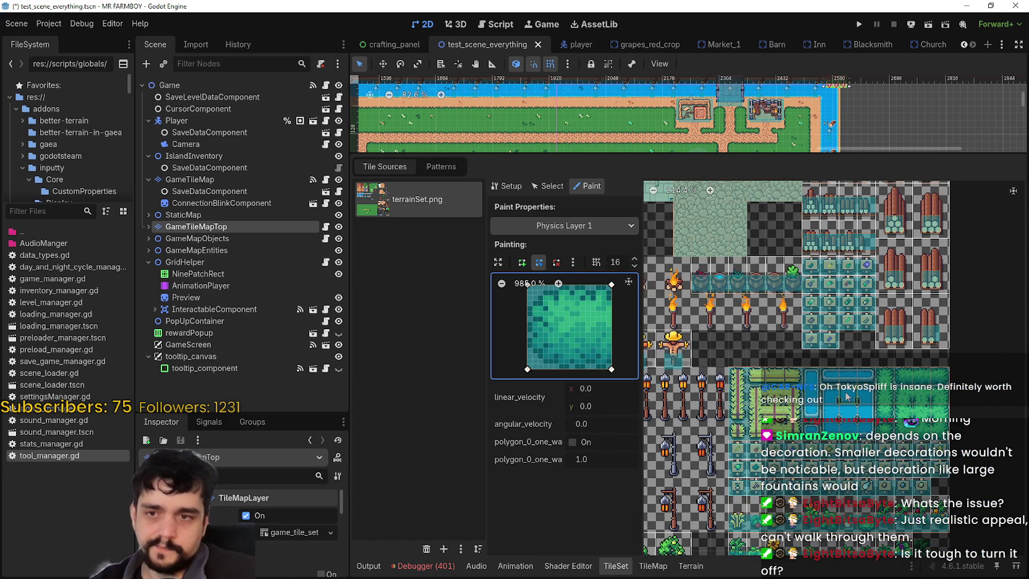
pyautogui.hotkey('ctrl', 's')
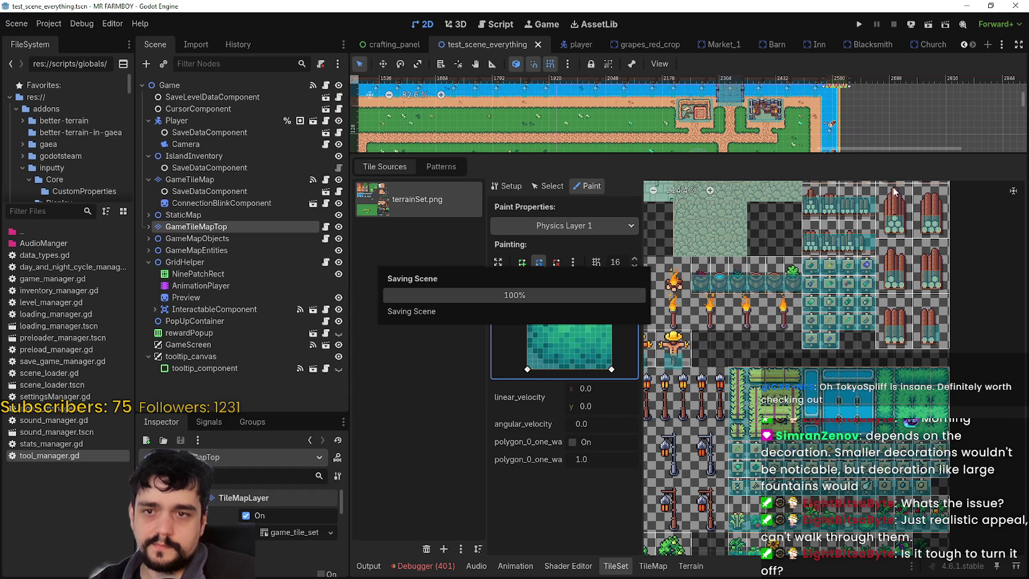
# Step: Apply the collision square to the tall pointed tile and expand its collision editor
pyautogui.scroll(3, 914, 214)
pyautogui.scroll(1, 939, 271)
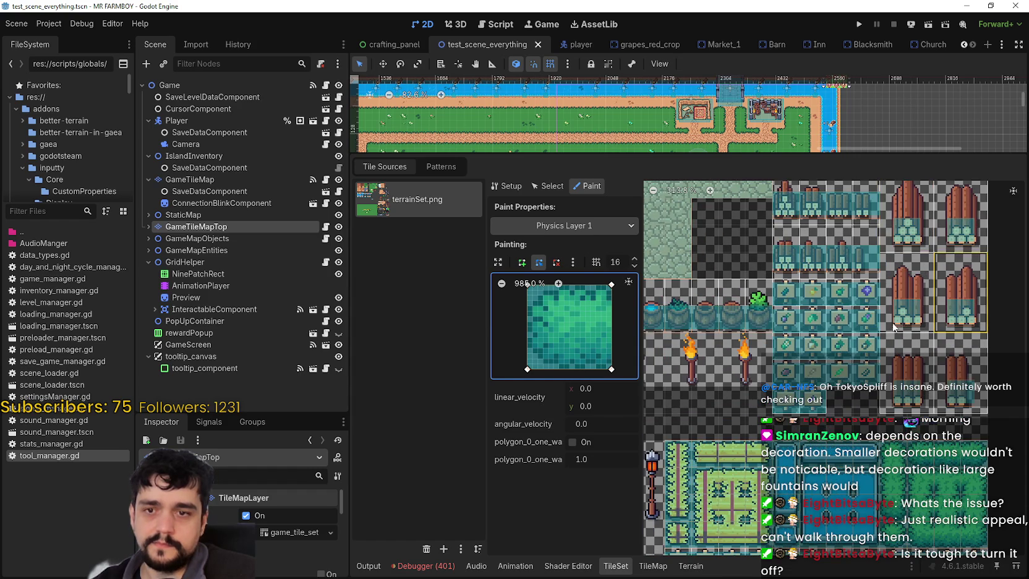
pyautogui.scroll(1, 838, 367)
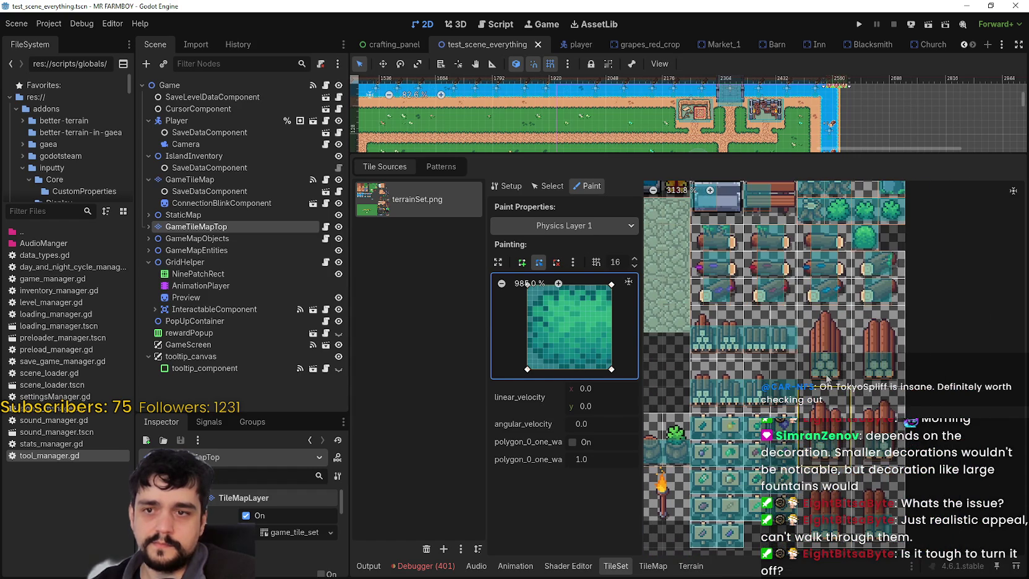
pyautogui.scroll(1, 838, 367)
pyautogui.click(838, 367)
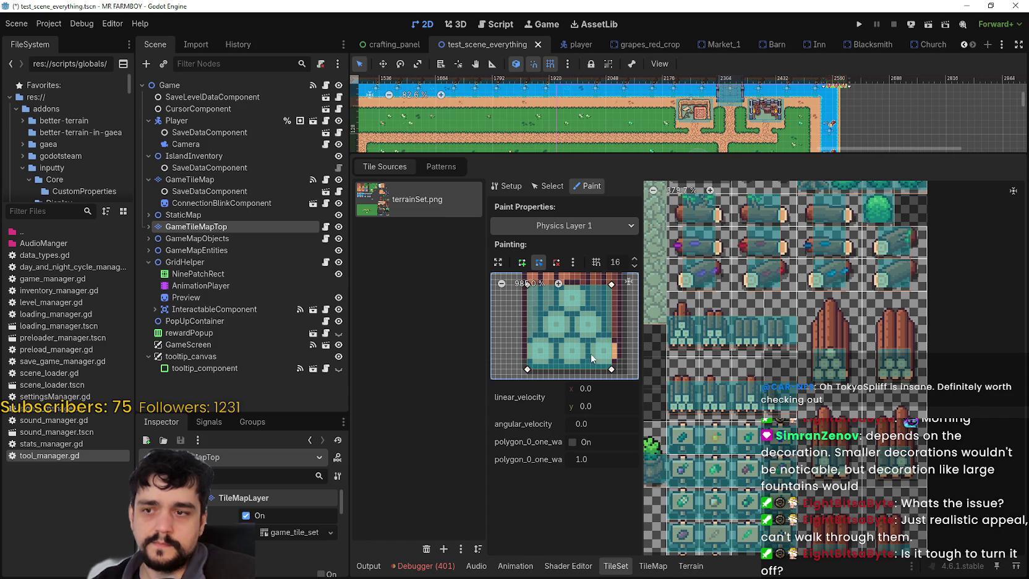
pyautogui.moveTo(570, 320)
pyautogui.mouseDown()
pyautogui.moveTo(565, 354)
pyautogui.moveTo(558, 331)
pyautogui.moveTo(580, 316)
pyautogui.mouseUp()
pyautogui.scroll(-2, 581, 319)
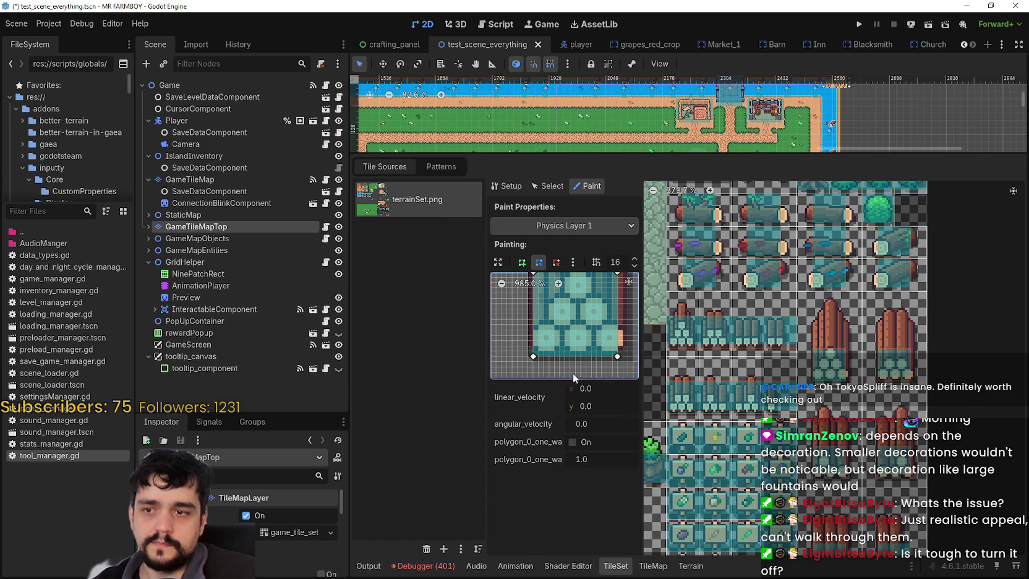
pyautogui.scroll(2, 575, 365)
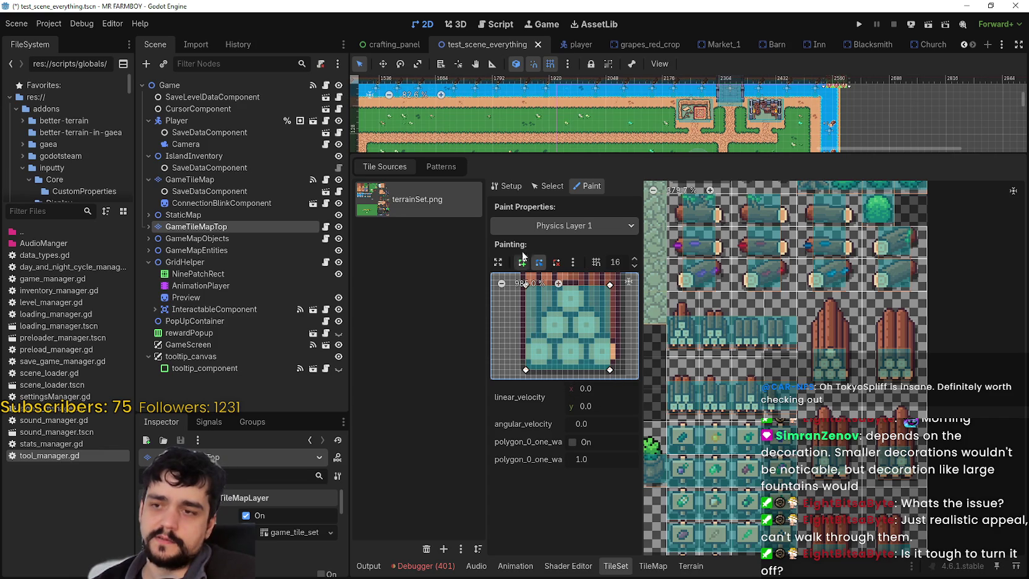
pyautogui.click(498, 263)
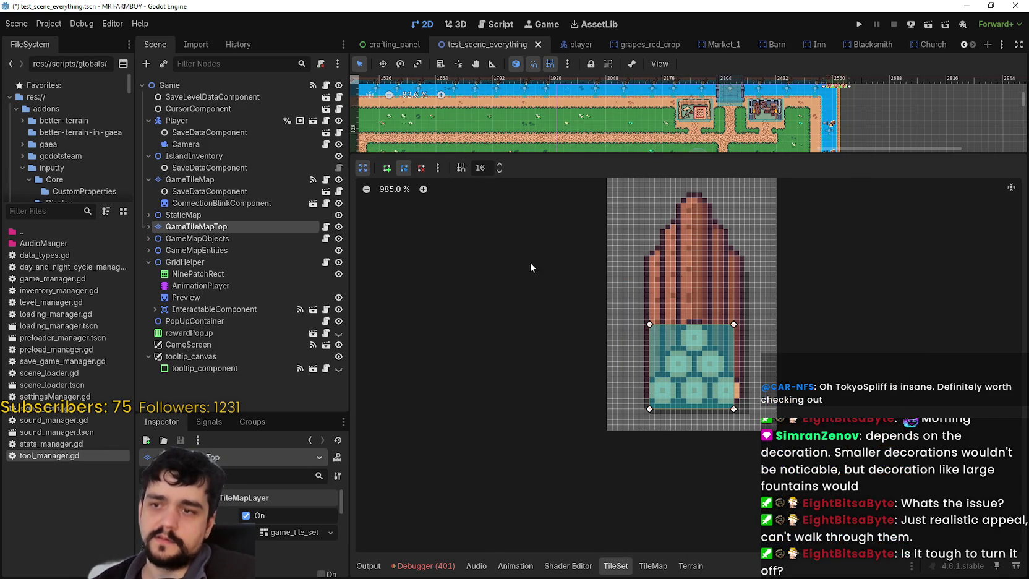
# Step: Zoom in on the tall tile's collision square, zoom back out, recentre, and collapse the editor
pyautogui.click(422, 188)
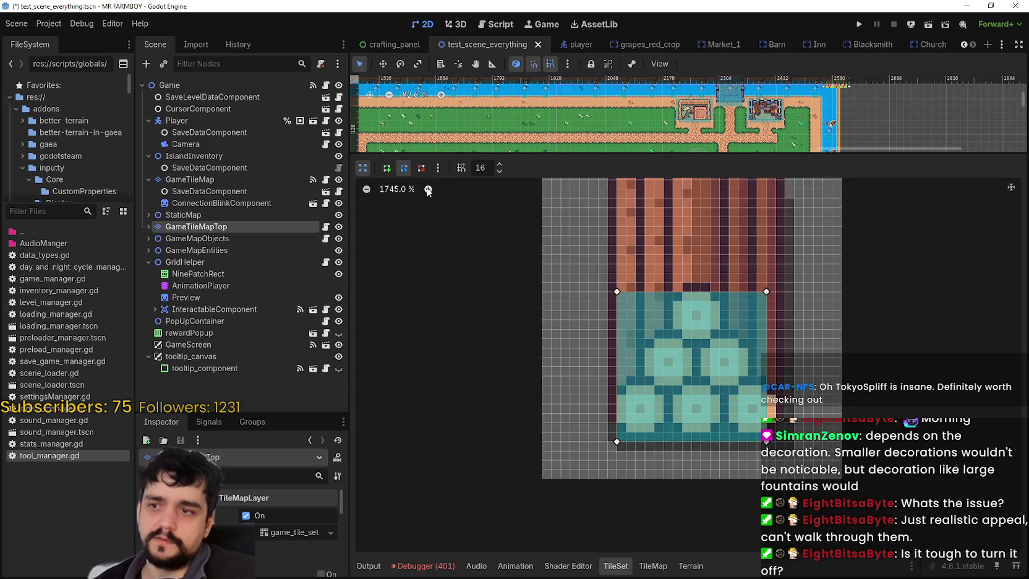
pyautogui.click(422, 189)
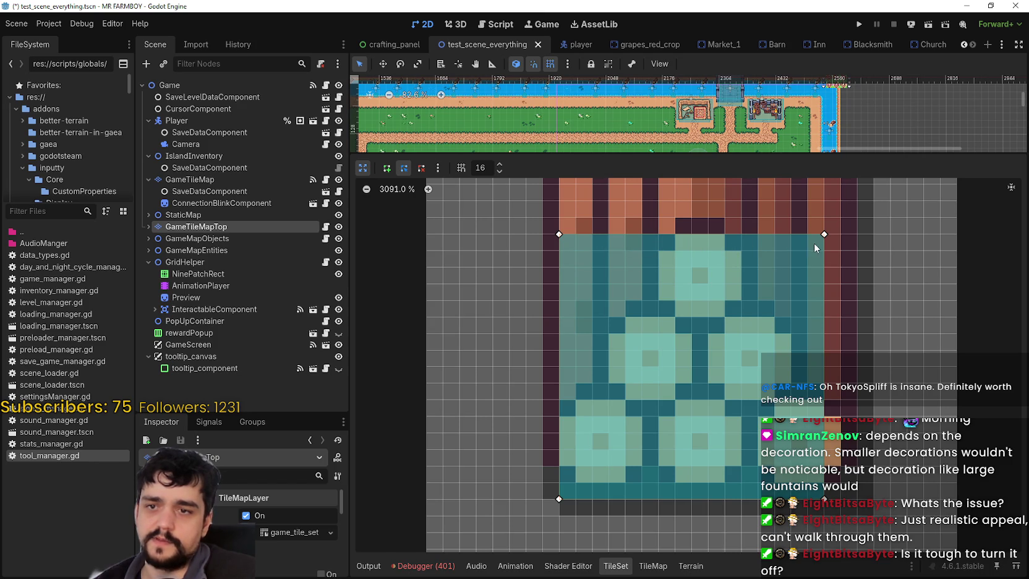
pyautogui.click(366, 188)
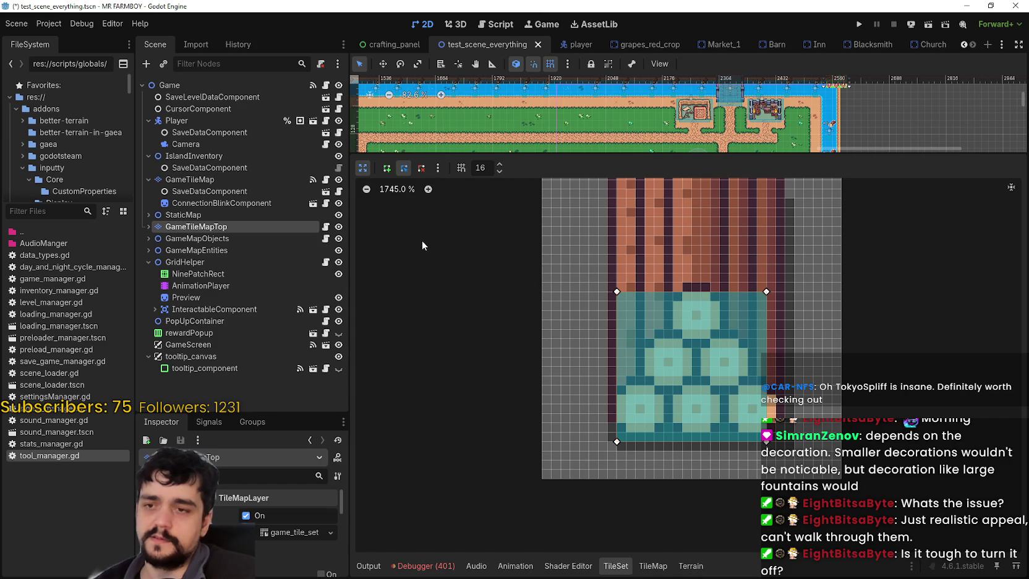
pyautogui.click(366, 189)
pyautogui.moveTo(676, 305); pyautogui.dragTo(623, 330)
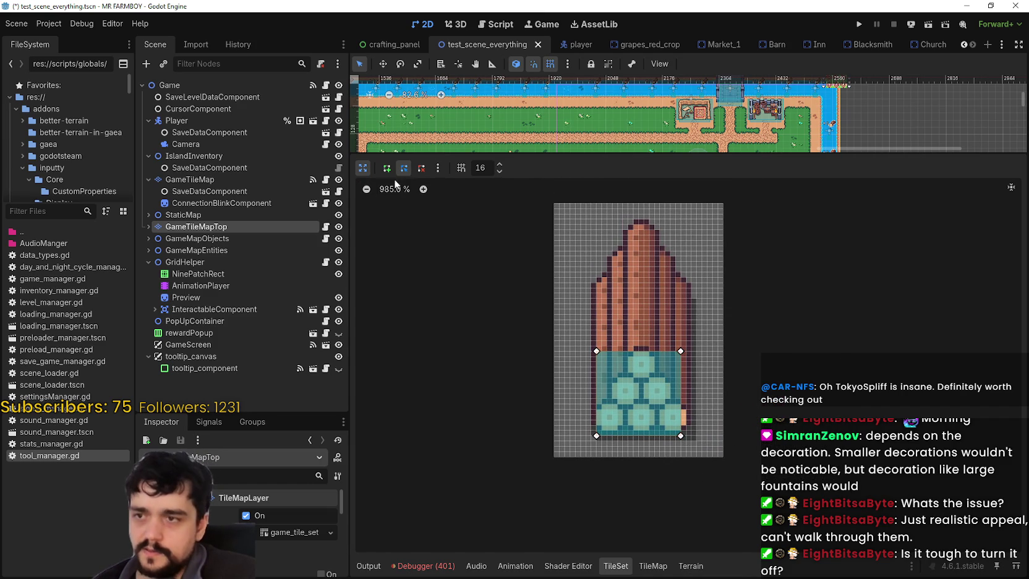
pyautogui.click(362, 168)
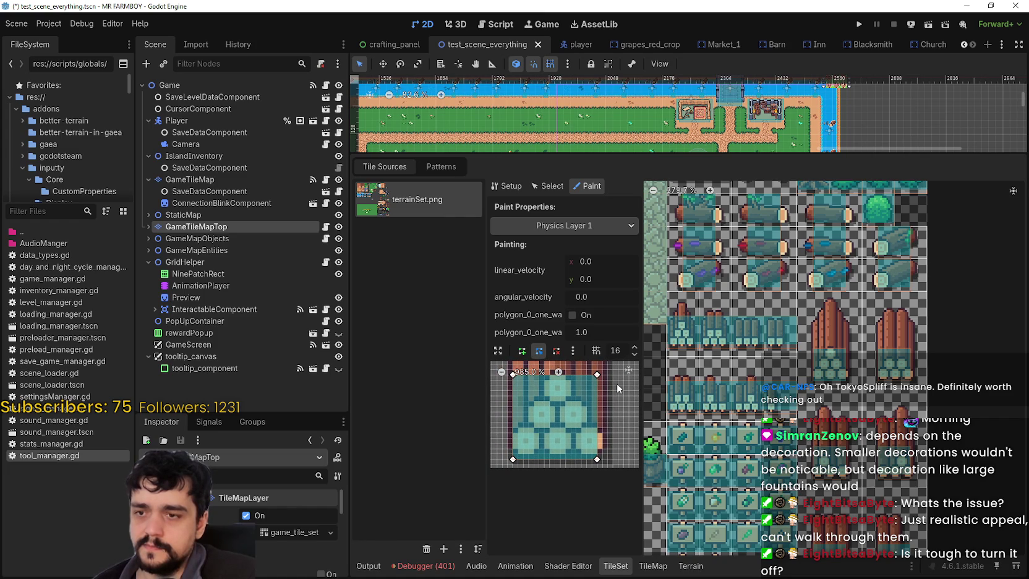
# Step: Nudge the spire tile preview and expand its collision editor across the TileSet panel
pyautogui.moveTo(616, 383)
pyautogui.mouseDown()
pyautogui.moveTo(599, 373)
pyautogui.moveTo(614, 394)
pyautogui.moveTo(619, 383)
pyautogui.mouseUp()
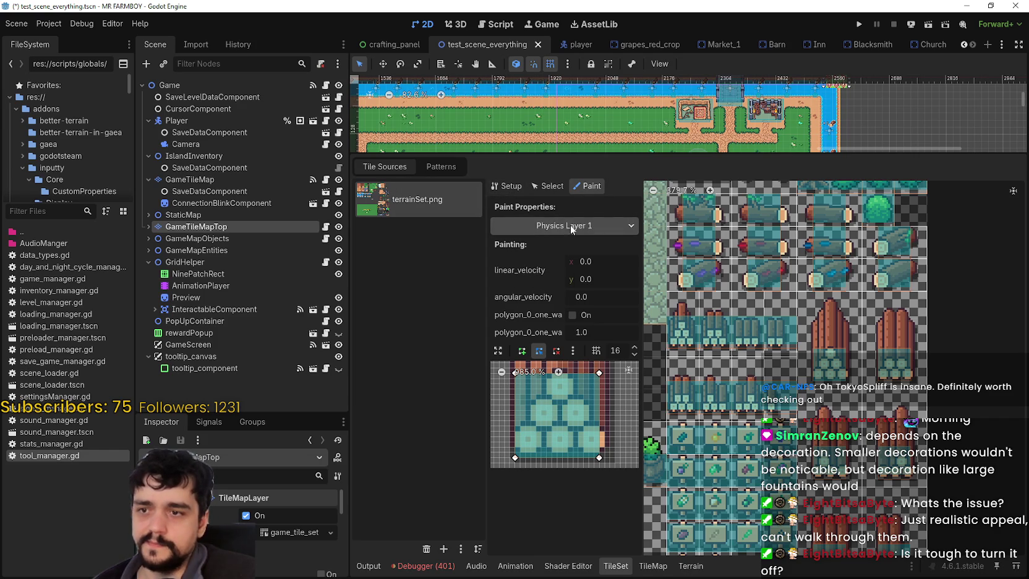
pyautogui.click(498, 350)
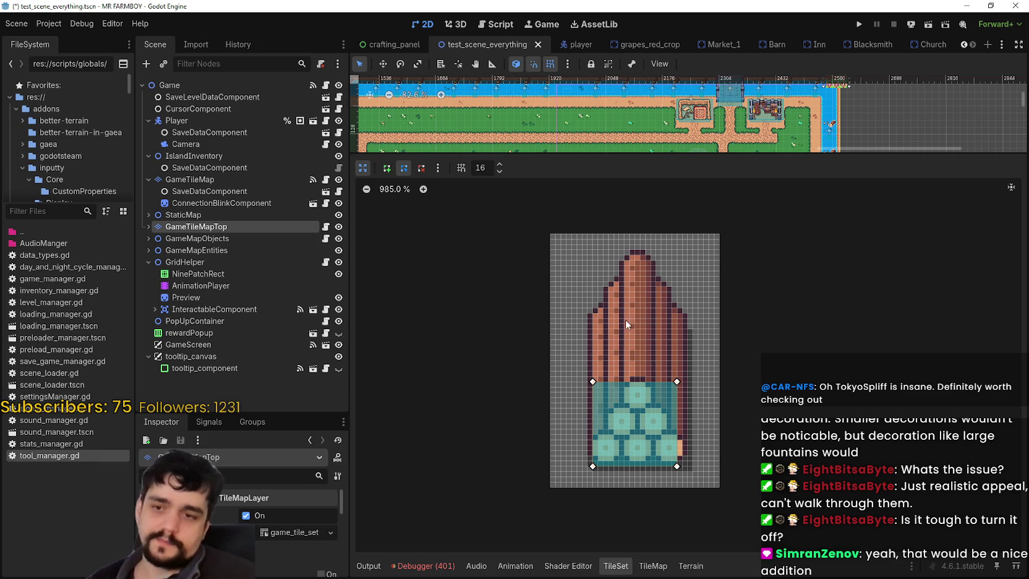
# Step: Zoom in on the spire tile, straighten the polygon's right edge and pull its left corners up and out
pyautogui.click(423, 190)
pyautogui.moveTo(658, 383)
pyautogui.mouseDown()
pyautogui.moveTo(705, 367)
pyautogui.moveTo(675, 398)
pyautogui.moveTo(688, 401)
pyautogui.moveTo(702, 283)
pyautogui.mouseUp()
pyautogui.scroll(-5, 696, 361)
pyautogui.hscroll(1, 711, 389)
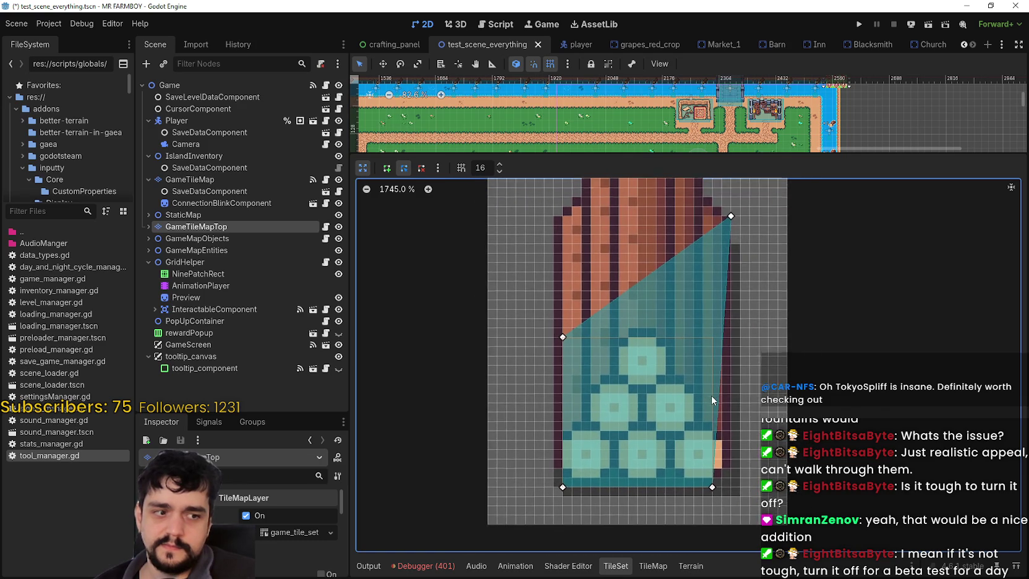
pyautogui.moveTo(717, 475); pyautogui.dragTo(735, 475)
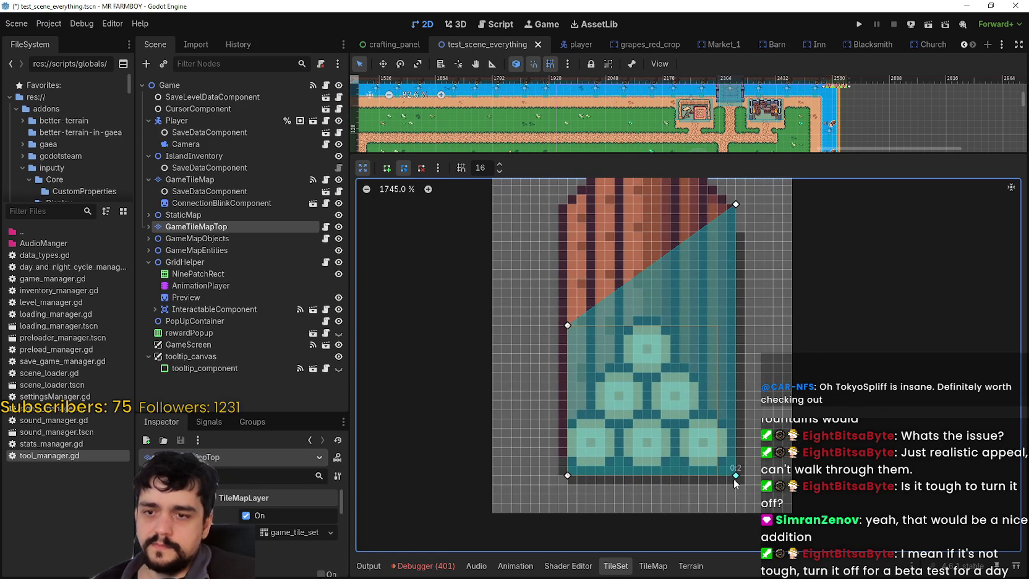
pyautogui.scroll(2, 571, 335)
pyautogui.moveTo(570, 359); pyautogui.dragTo(559, 240)
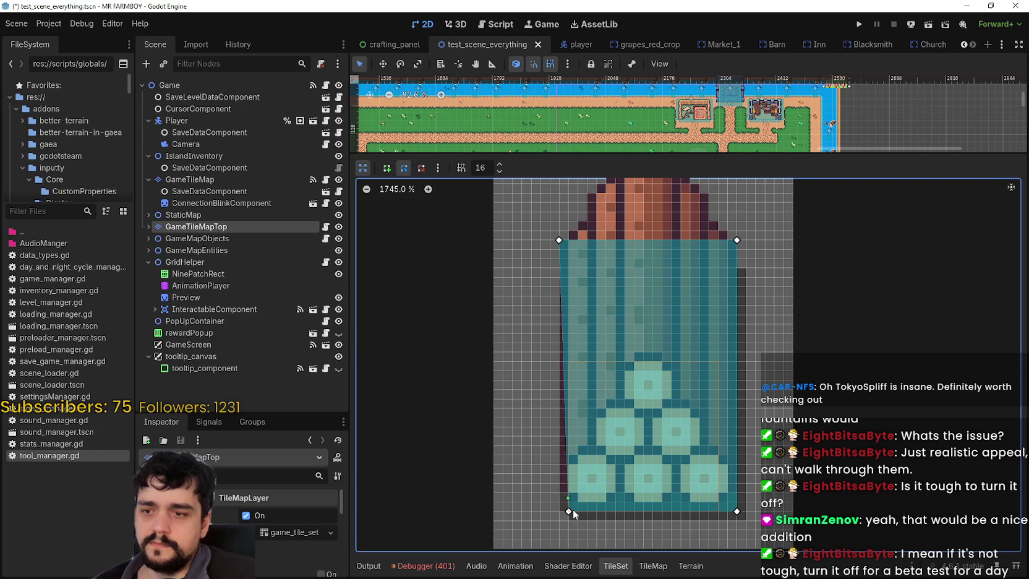
pyautogui.moveTo(568, 511); pyautogui.dragTo(560, 511)
pyautogui.scroll(3, 664, 388)
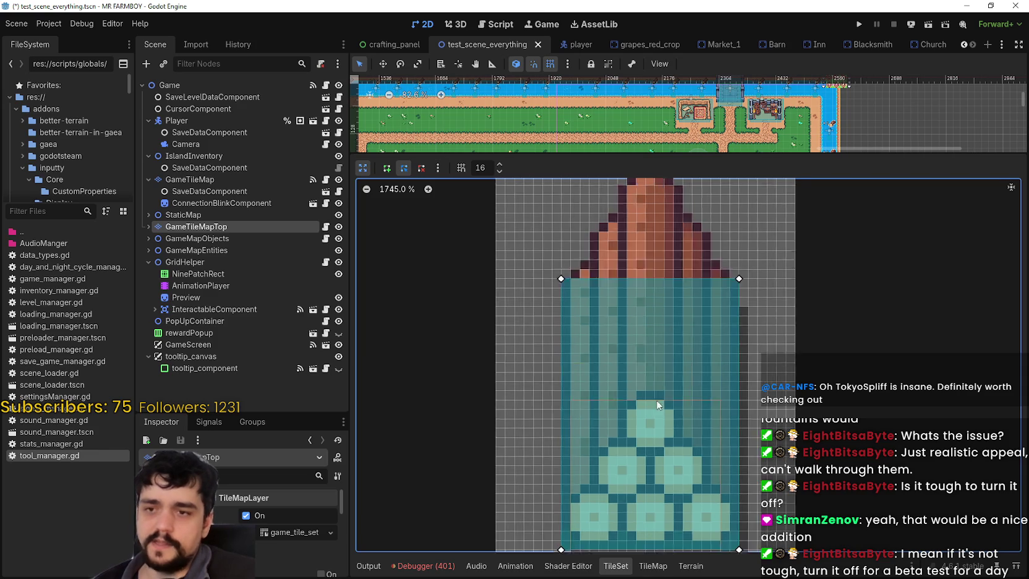
pyautogui.scroll(-3, 651, 431)
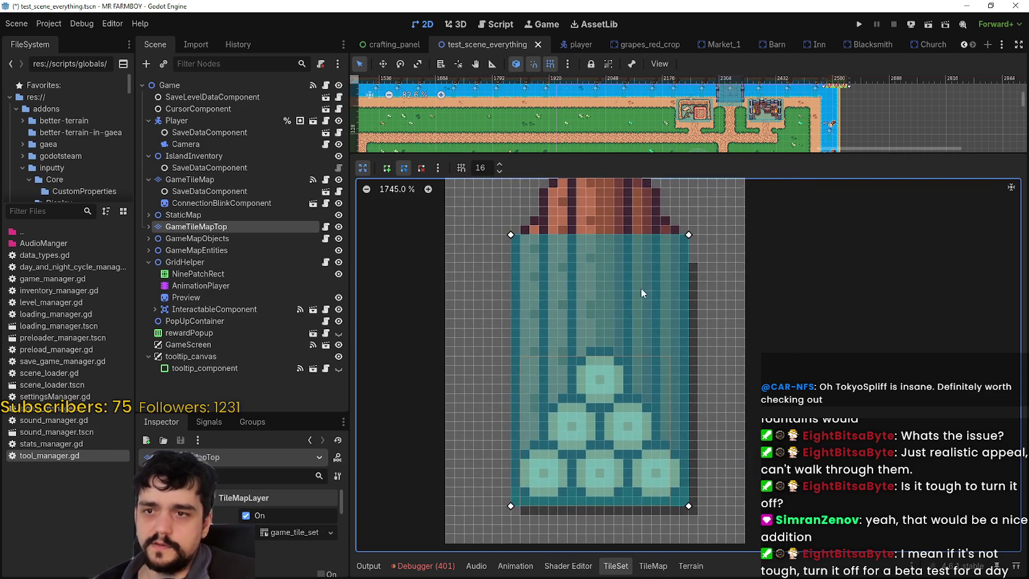
pyautogui.scroll(-2, 625, 303)
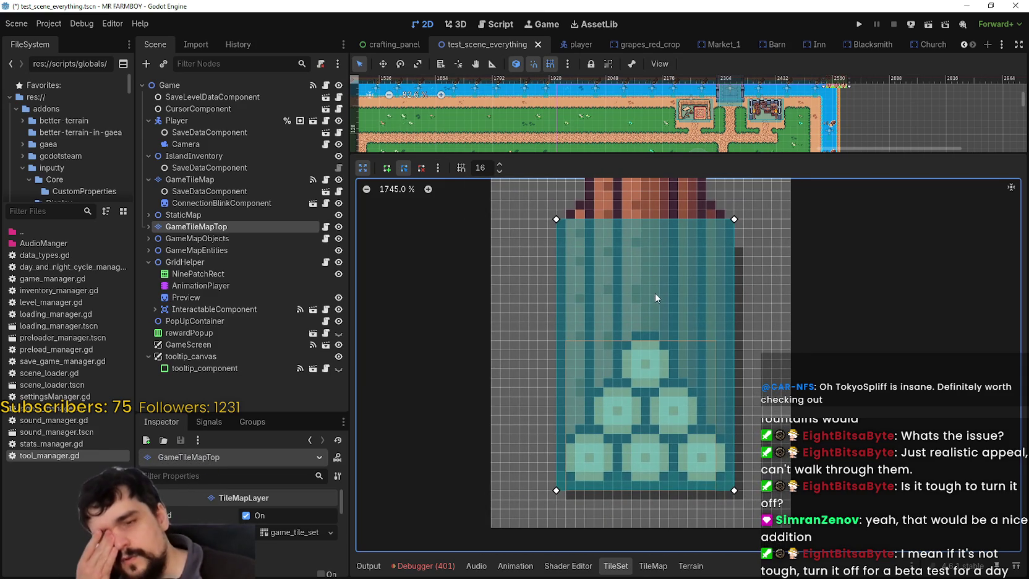
pyautogui.scroll(2, 713, 389)
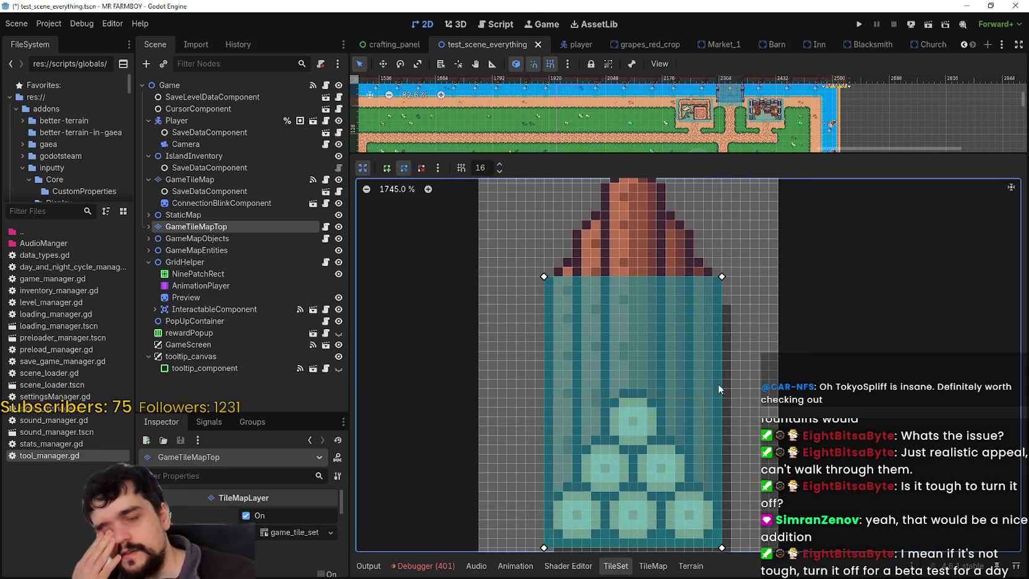
pyautogui.scroll(3, 745, 383)
pyautogui.scroll(-1, 742, 381)
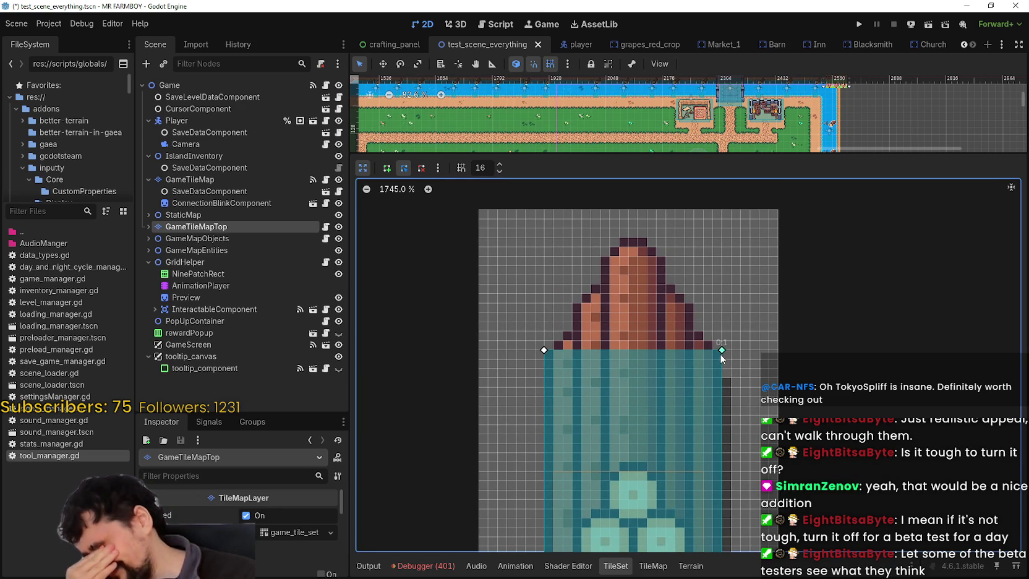
# Step: Reposition the view and lower both bottom corners to level the polygon's bottom edge
pyautogui.moveTo(649, 442)
pyautogui.mouseDown()
pyautogui.moveTo(641, 343)
pyautogui.moveTo(651, 295)
pyautogui.moveTo(703, 301)
pyautogui.moveTo(669, 234)
pyautogui.moveTo(627, 270)
pyautogui.moveTo(632, 260)
pyautogui.mouseUp()
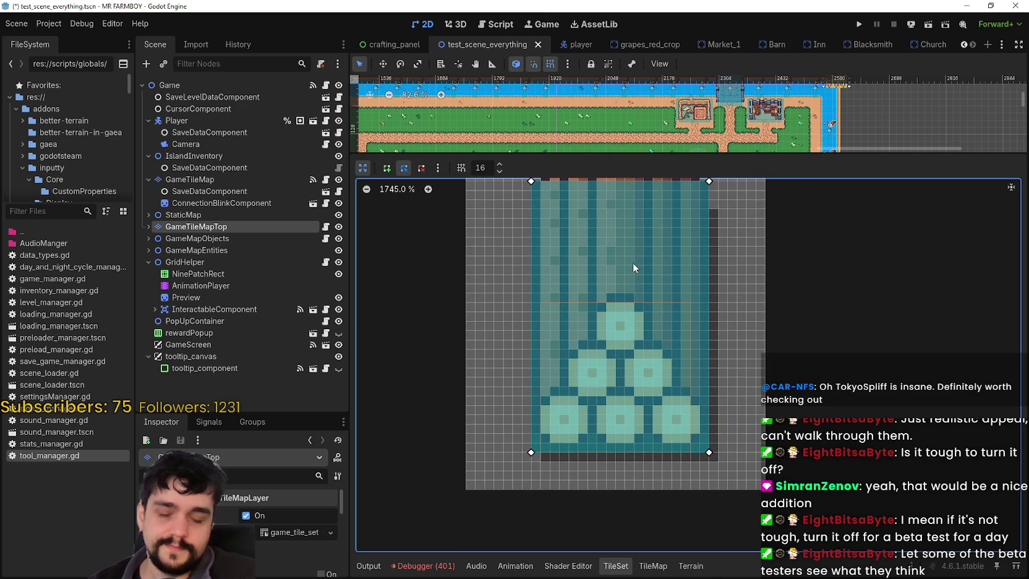
pyautogui.moveTo(685, 295); pyautogui.dragTo(653, 372)
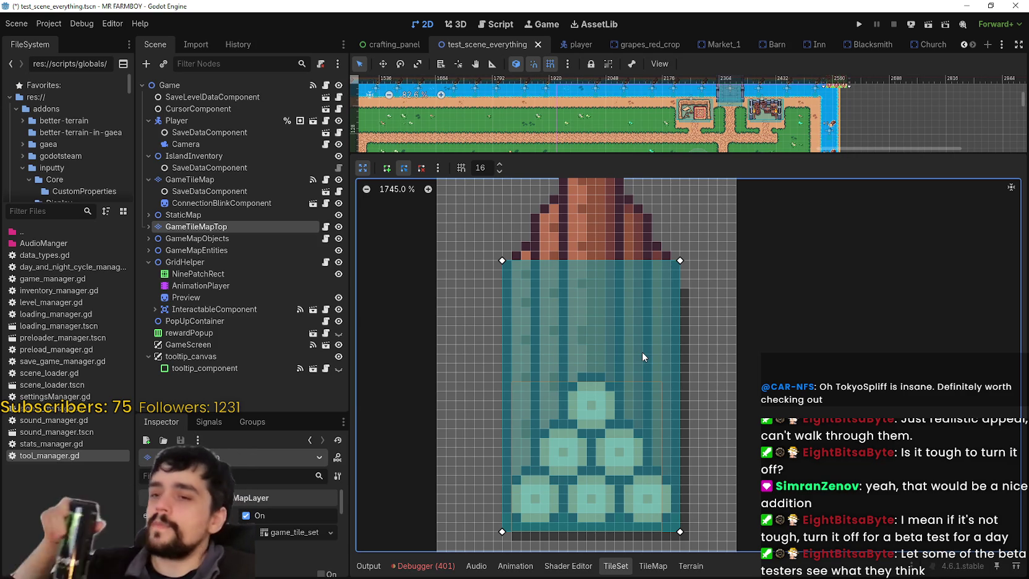
pyautogui.moveTo(662, 331)
pyautogui.mouseDown()
pyautogui.moveTo(632, 378)
pyautogui.moveTo(642, 352)
pyautogui.mouseUp()
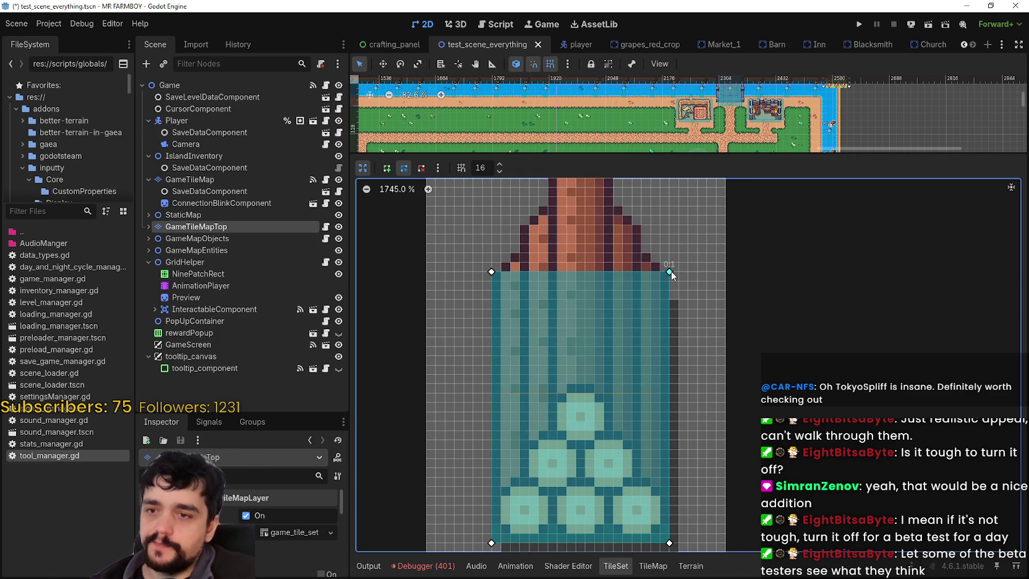
pyautogui.moveTo(626, 360)
pyautogui.mouseDown()
pyautogui.moveTo(658, 354)
pyautogui.moveTo(666, 307)
pyautogui.moveTo(666, 441)
pyautogui.moveTo(655, 273)
pyautogui.moveTo(637, 419)
pyautogui.moveTo(667, 329)
pyautogui.mouseUp()
pyautogui.moveTo(713, 276)
pyautogui.mouseDown()
pyautogui.moveTo(600, 419)
pyautogui.moveTo(623, 381)
pyautogui.moveTo(613, 383)
pyautogui.moveTo(654, 275)
pyautogui.moveTo(610, 410)
pyautogui.moveTo(609, 377)
pyautogui.moveTo(640, 275)
pyautogui.mouseUp()
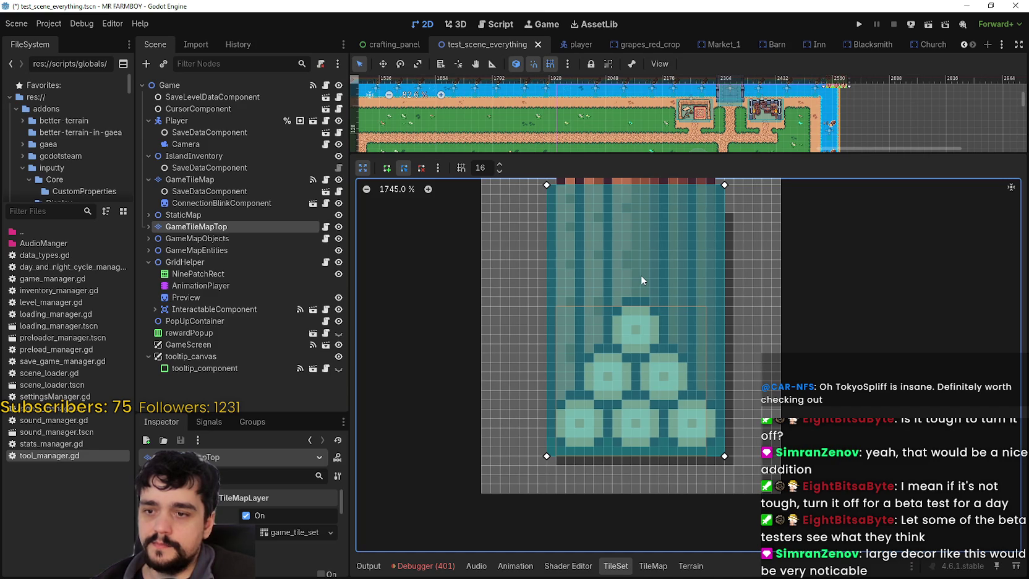
pyautogui.moveTo(640, 276); pyautogui.dragTo(654, 236)
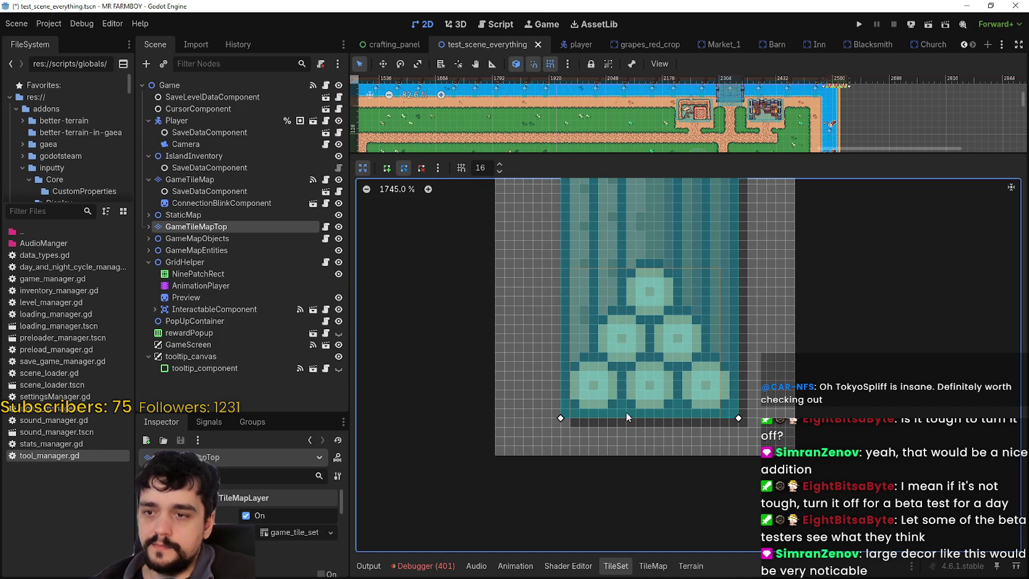
pyautogui.moveTo(562, 428); pyautogui.dragTo(563, 429)
pyautogui.moveTo(738, 419); pyautogui.dragTo(730, 427)
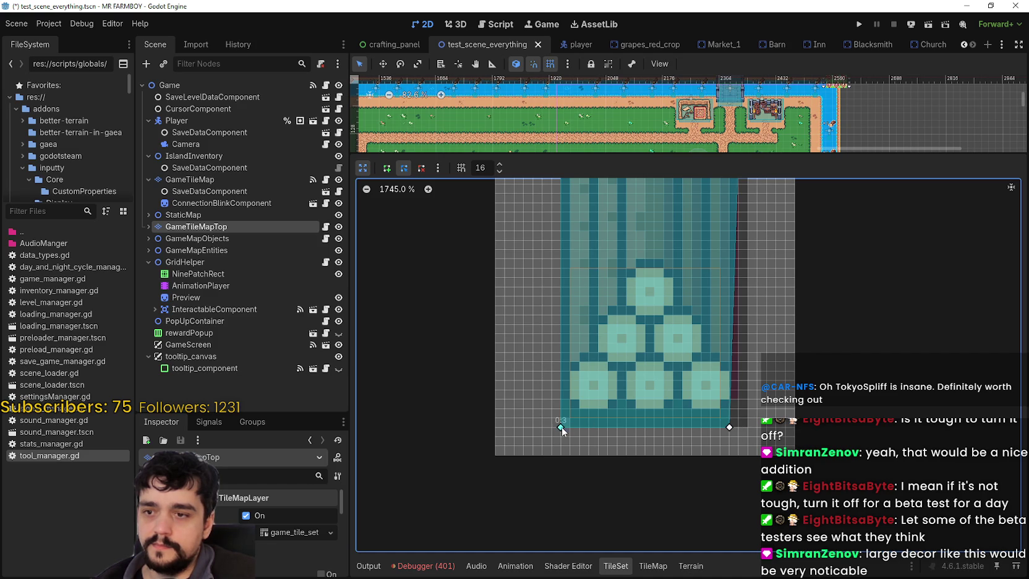
pyautogui.scroll(3, 725, 372)
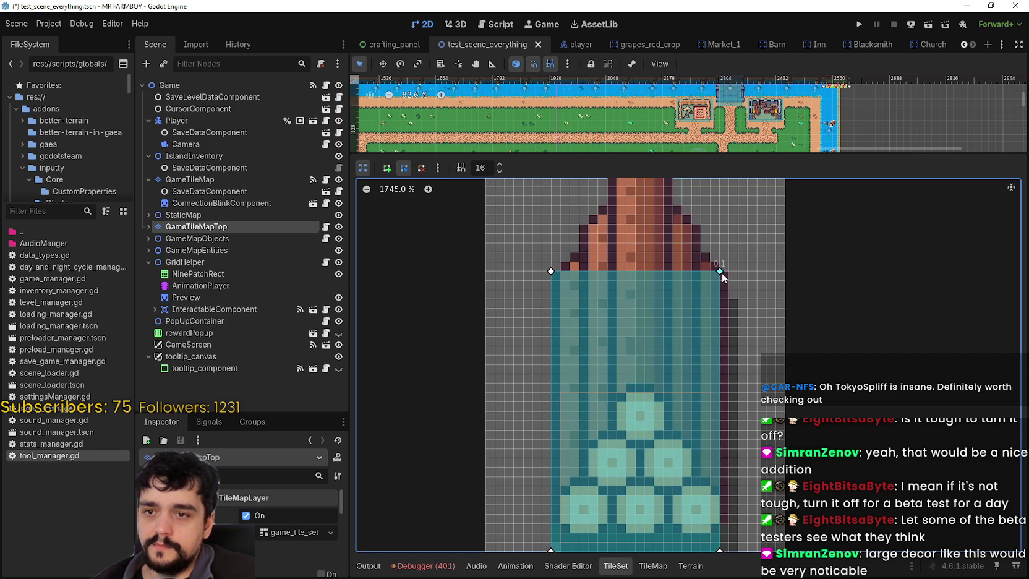
pyautogui.scroll(-2, 711, 366)
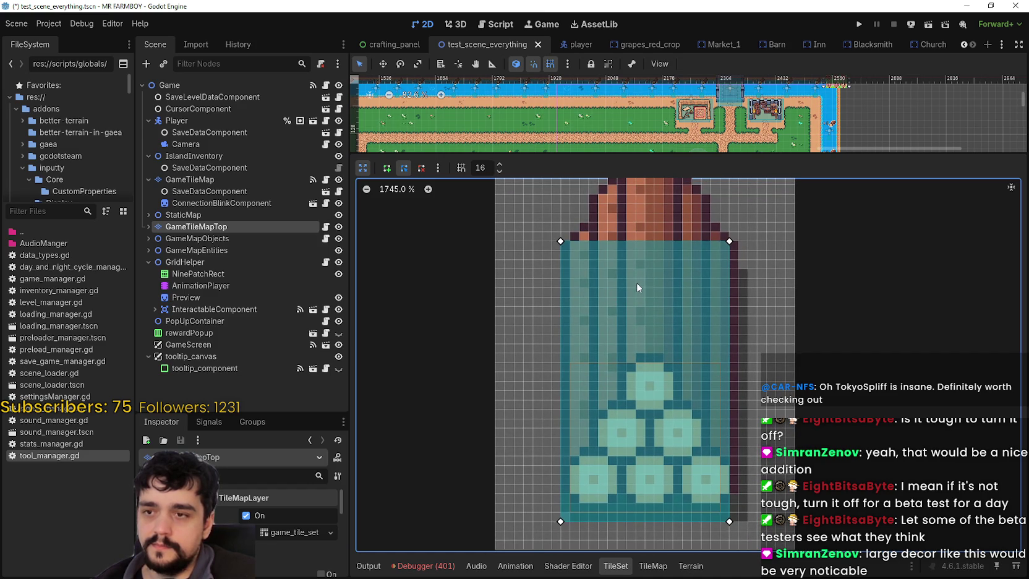
pyautogui.hscroll(2, 686, 325)
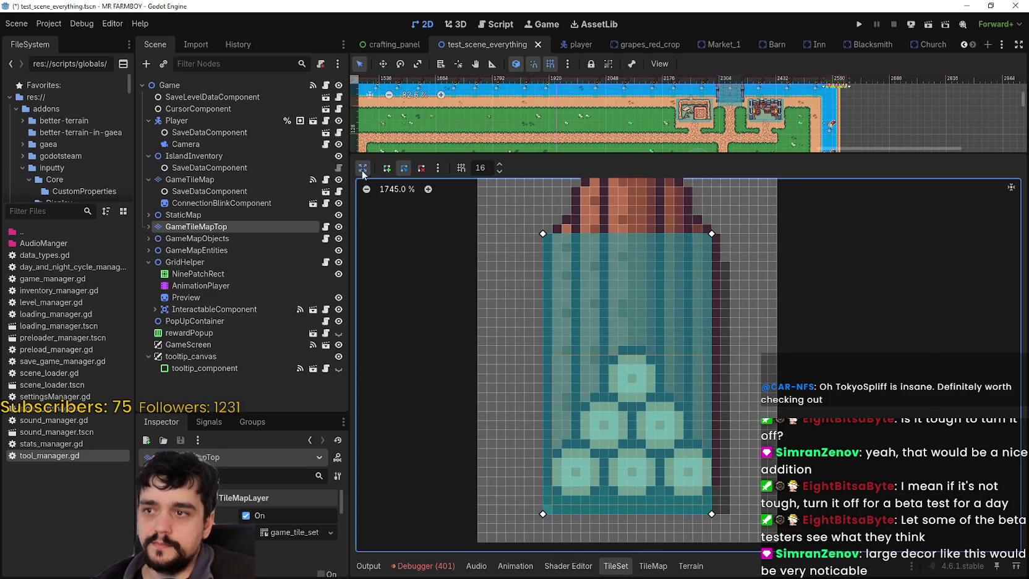
# Step: Return from the enlarged polygon editor to the atlas and preview Physics Layers 0 and 2
pyautogui.click(363, 172)
pyautogui.click(581, 225)
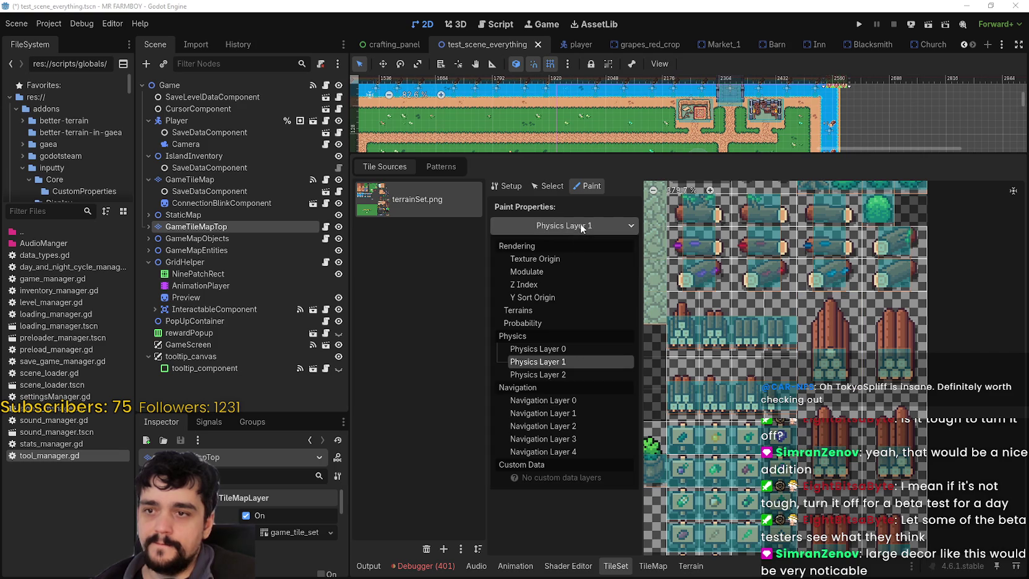
pyautogui.click(548, 350)
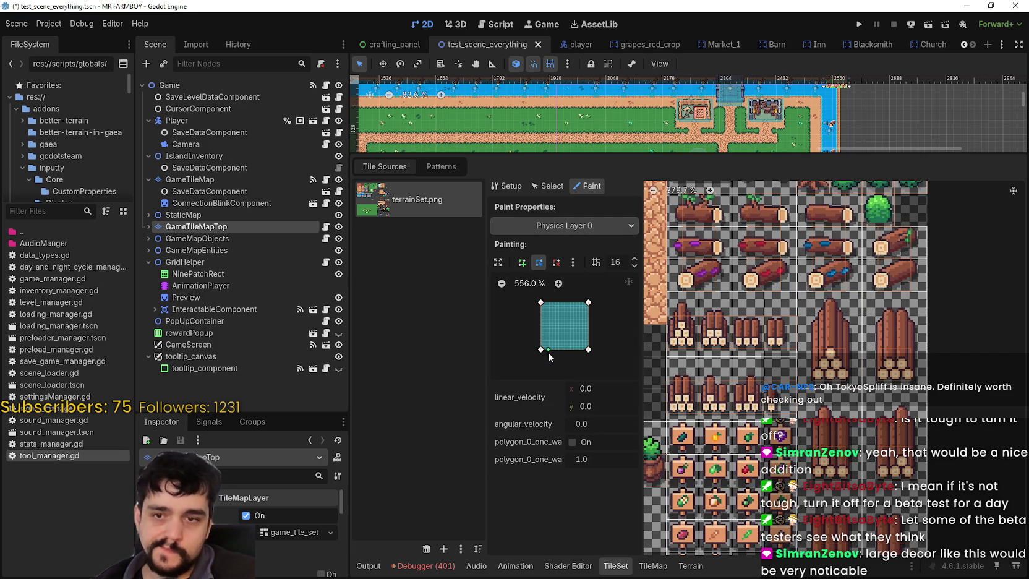
pyautogui.click(577, 223)
pyautogui.click(565, 376)
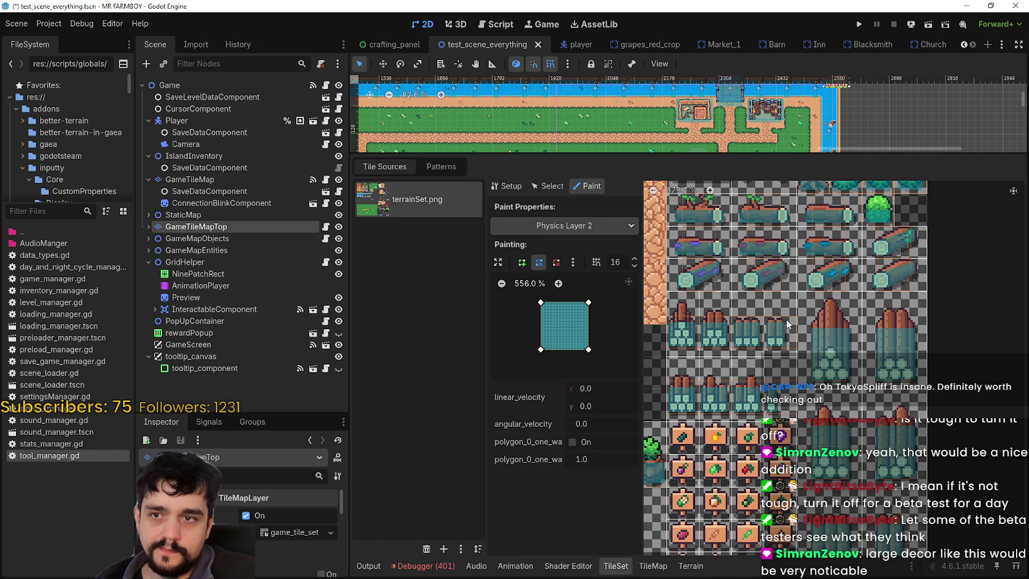
pyautogui.scroll(2, 878, 408)
pyautogui.scroll(-2, 879, 408)
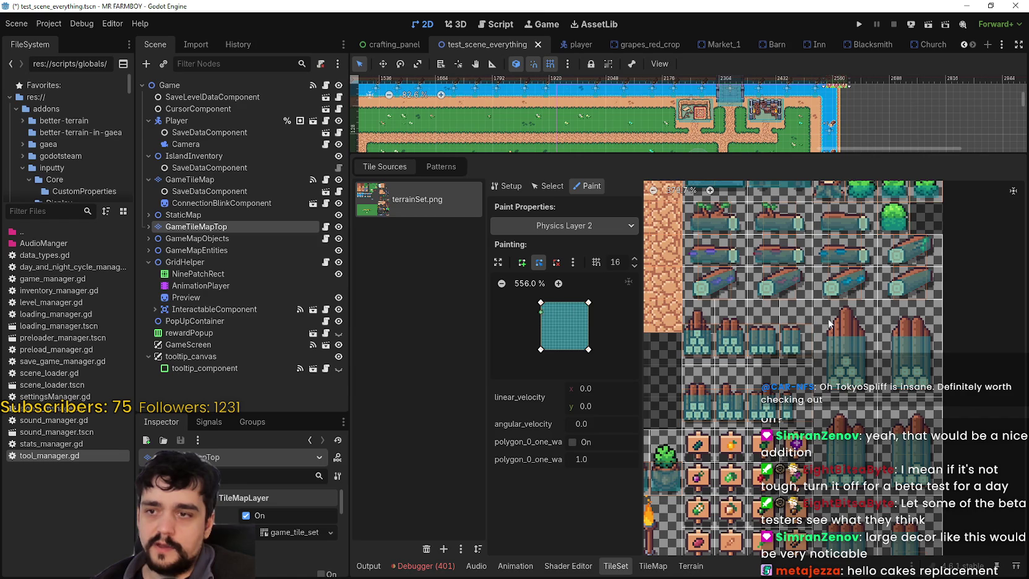
# Step: Widen the paint panel and cycle Physics Layers 1, 0 and 2, ending on Physics Layer 1
pyautogui.moveTo(488, 260)
pyautogui.mouseDown()
pyautogui.moveTo(509, 259)
pyautogui.moveTo(437, 262)
pyautogui.mouseUp()
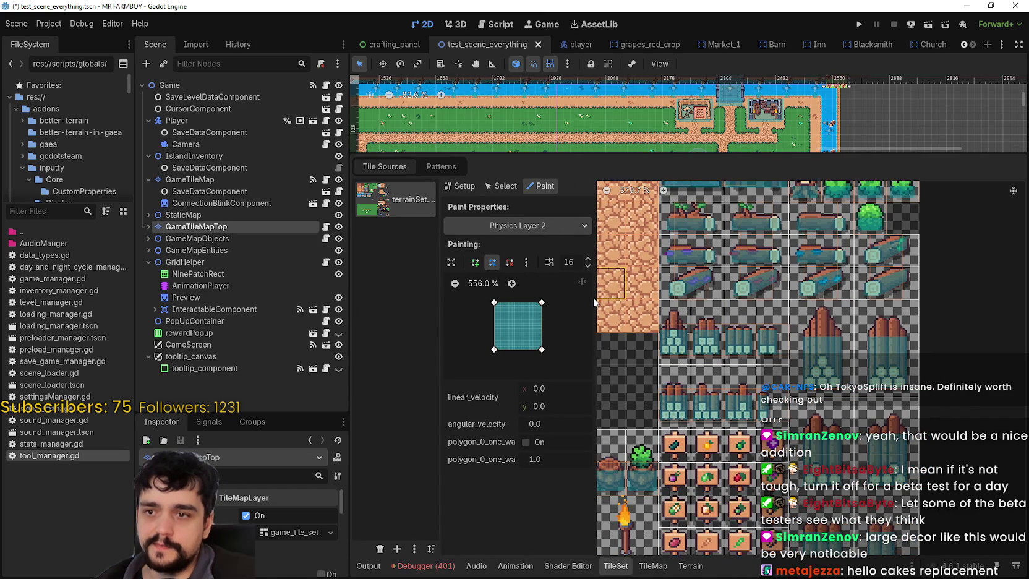
pyautogui.click(563, 226)
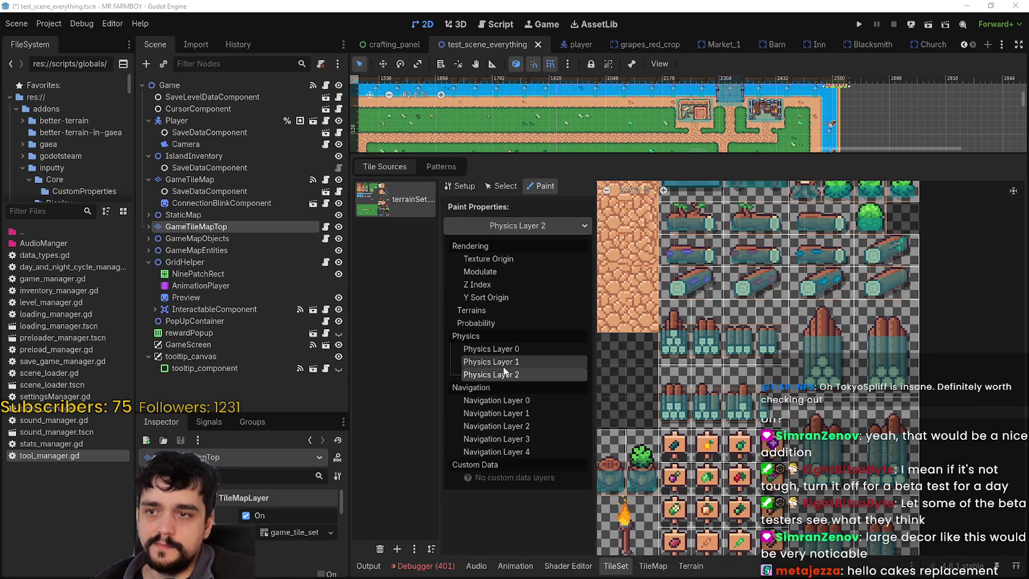
pyautogui.click(498, 358)
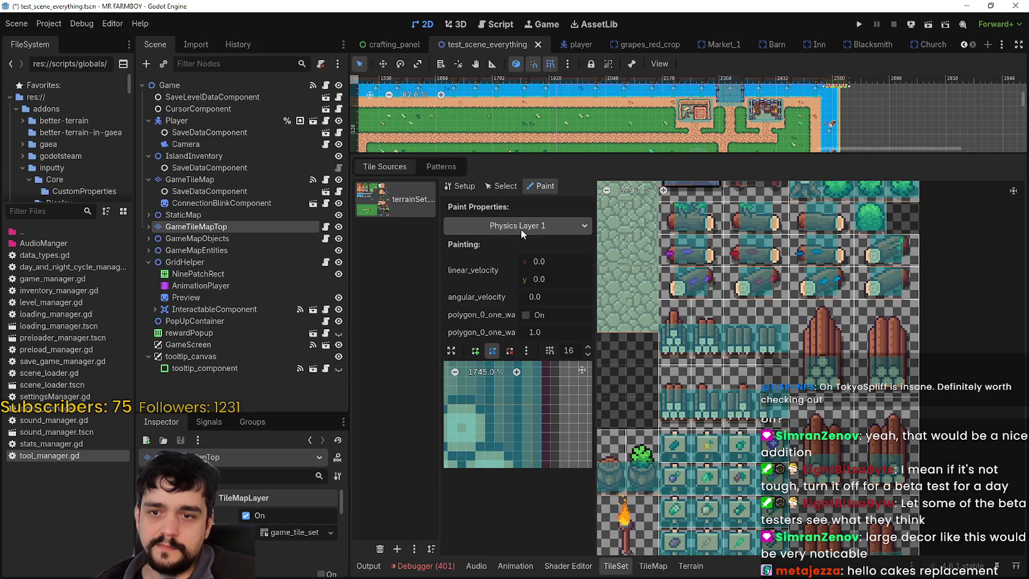
pyautogui.click(520, 228)
pyautogui.click(512, 349)
pyautogui.click(513, 223)
pyautogui.click(525, 367)
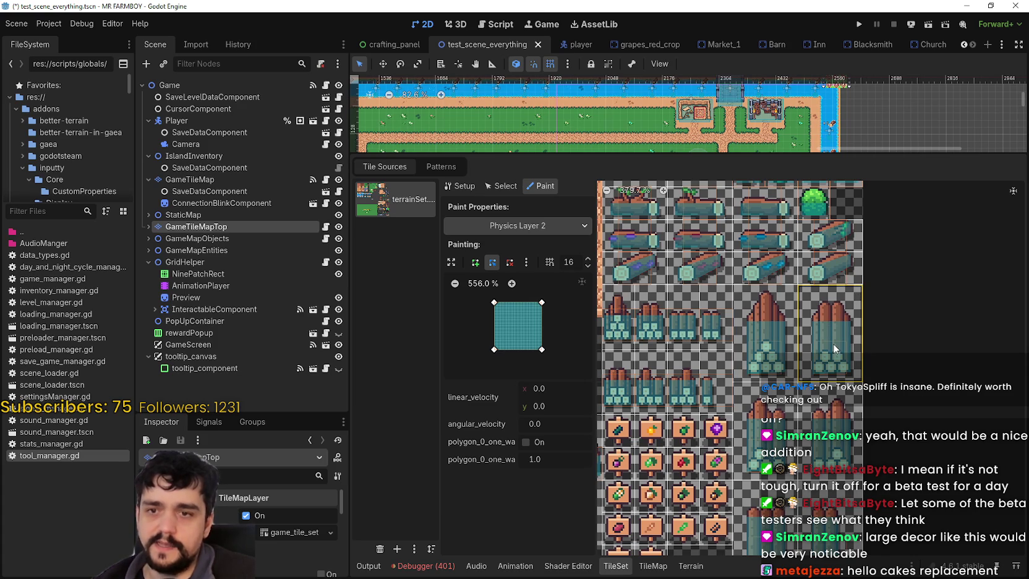
pyautogui.click(525, 227)
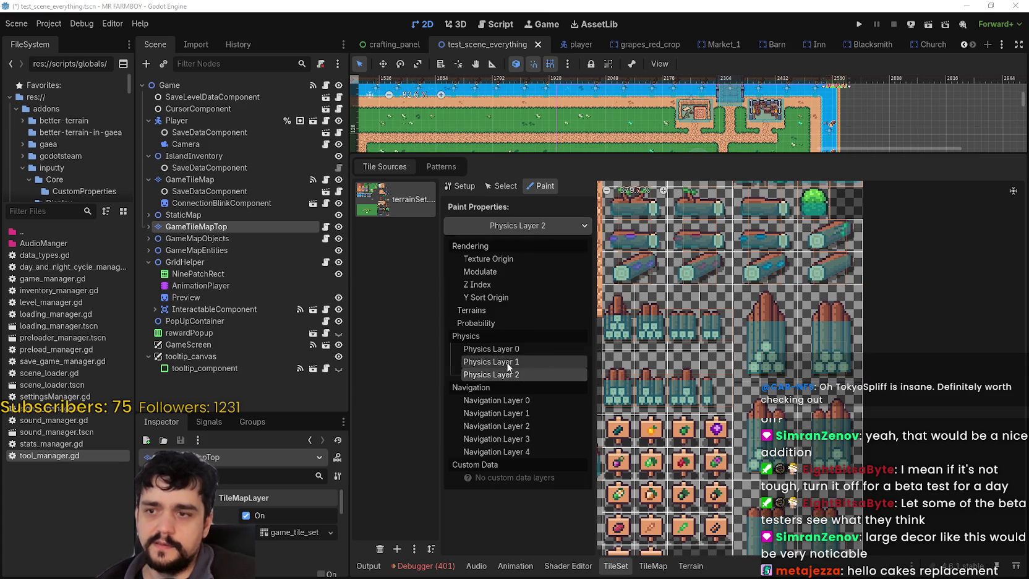
pyautogui.click(508, 362)
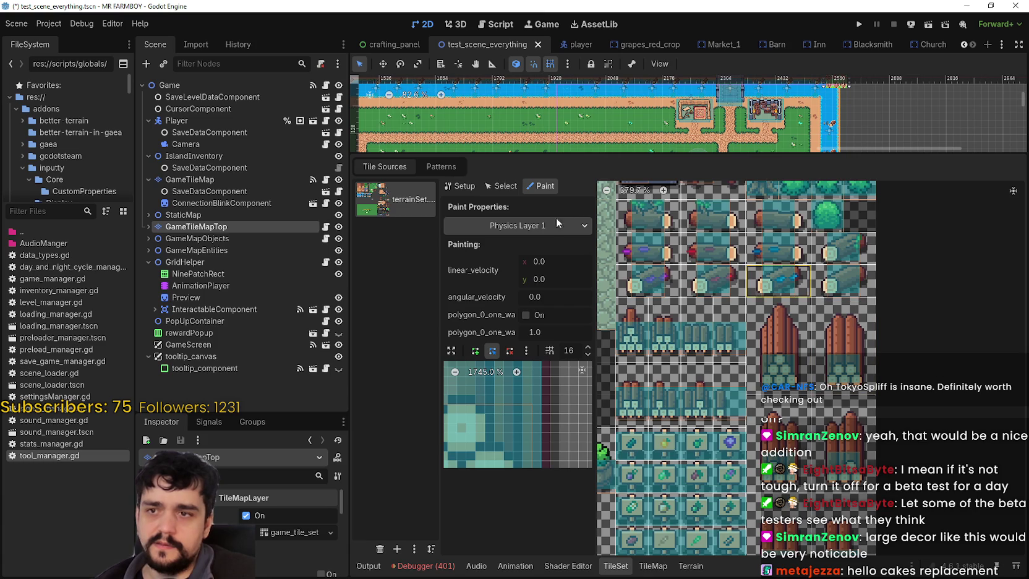
# Step: Enlarge and shrink the collision polygon editor twice to check the polygon
pyautogui.click(452, 350)
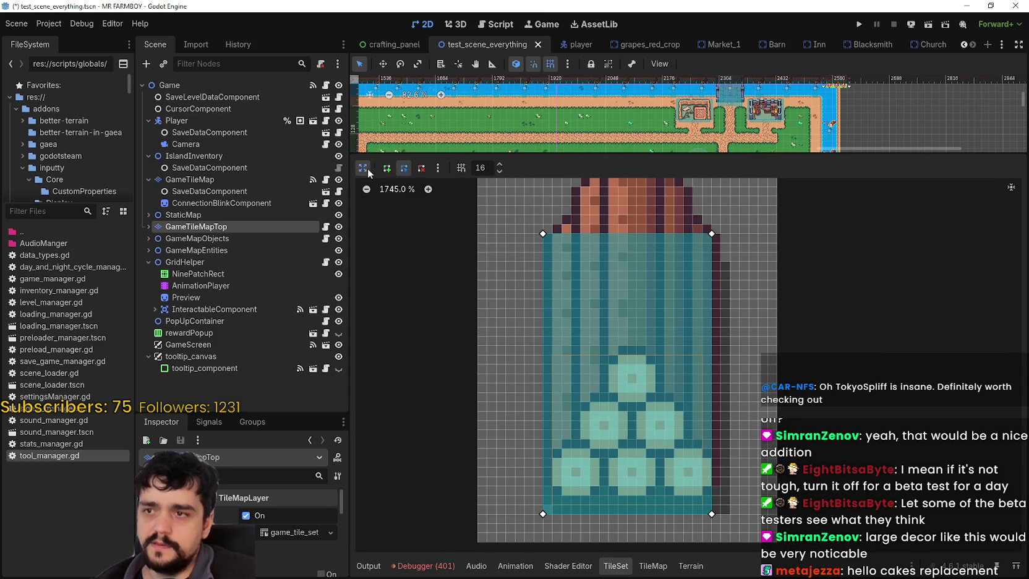
pyautogui.click(365, 169)
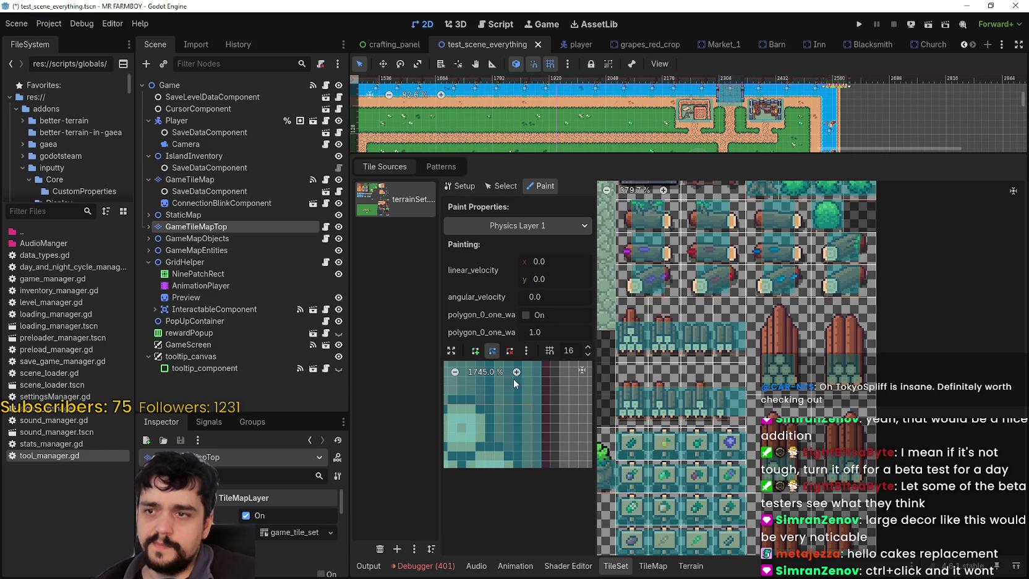
pyautogui.click(458, 351)
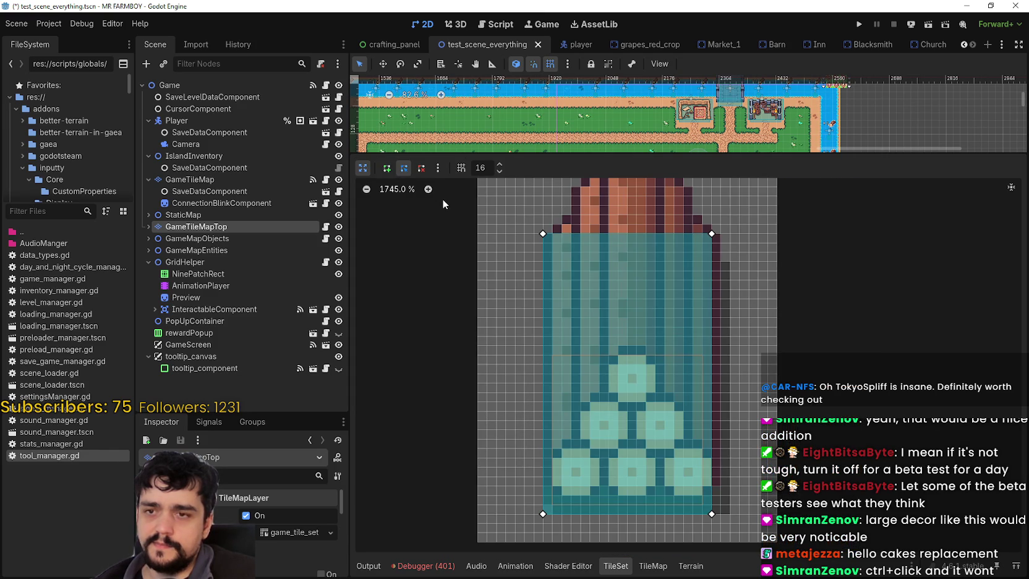
pyautogui.click(363, 168)
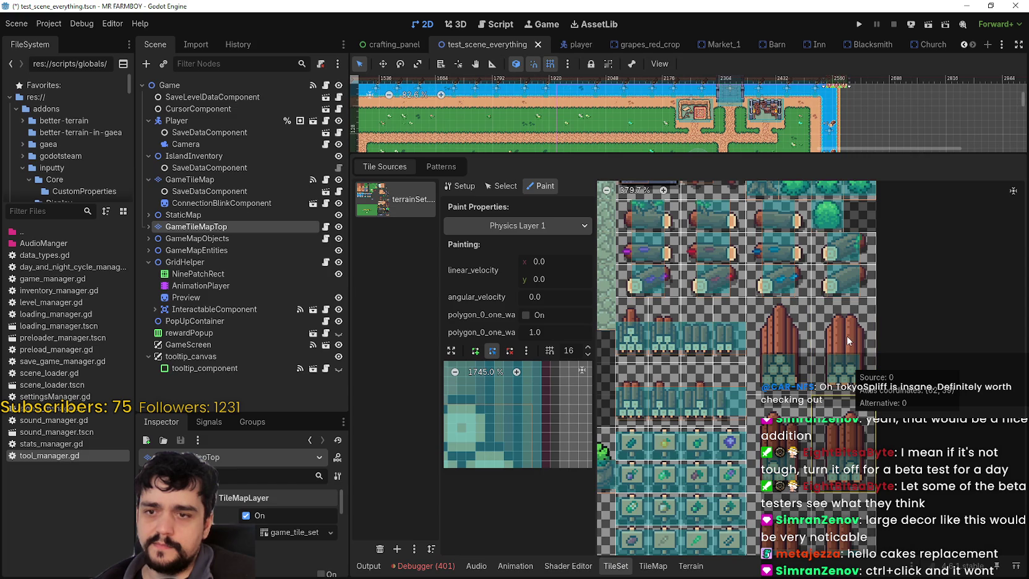
# Step: Paint the collision polygon onto four log tiles on Physics Layer 1 and run the project
pyautogui.scroll(-2, 847, 337)
pyautogui.scroll(-2, 810, 269)
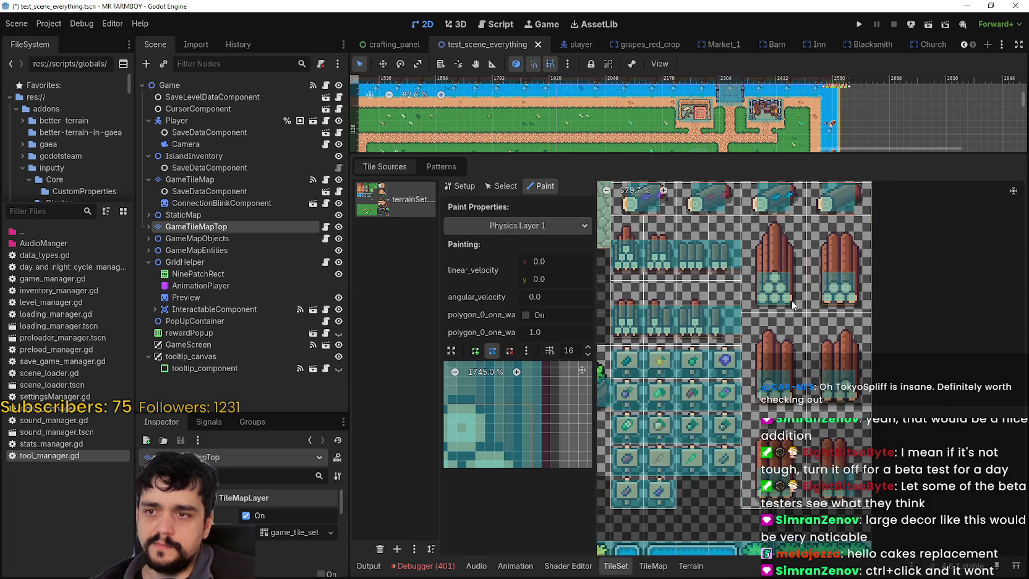
pyautogui.click(847, 362)
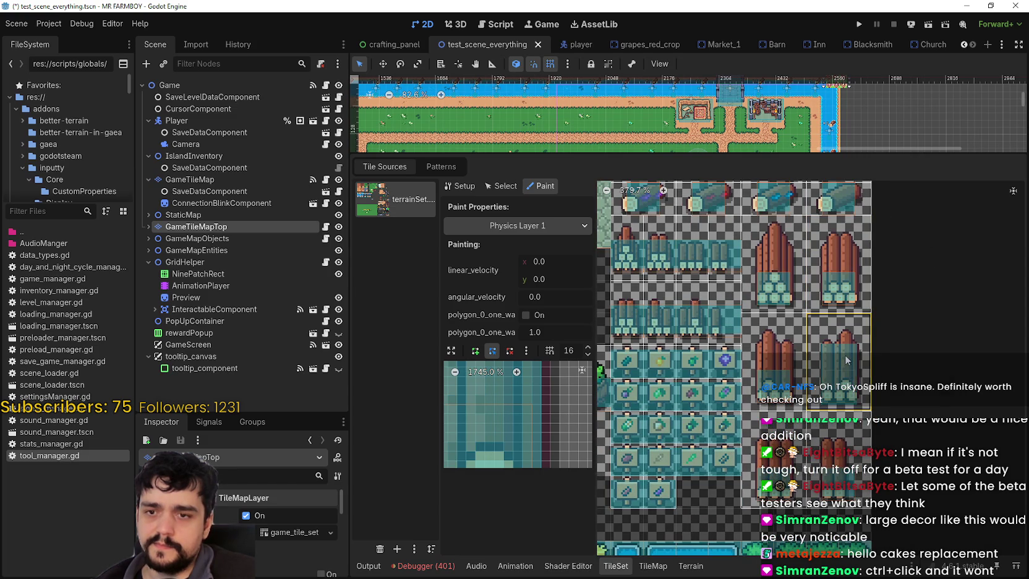
pyautogui.click(839, 258)
pyautogui.click(779, 377)
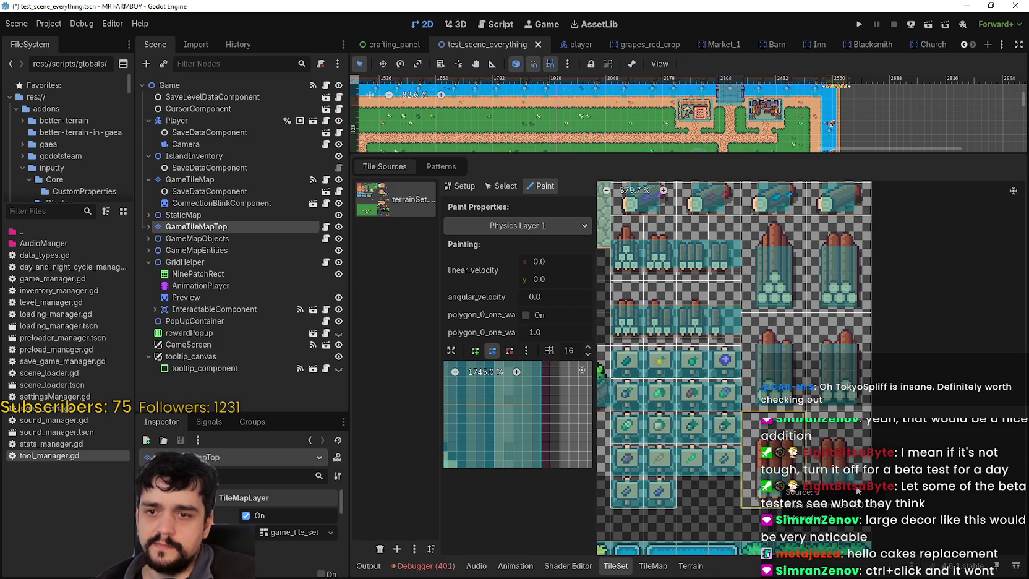
pyautogui.click(844, 477)
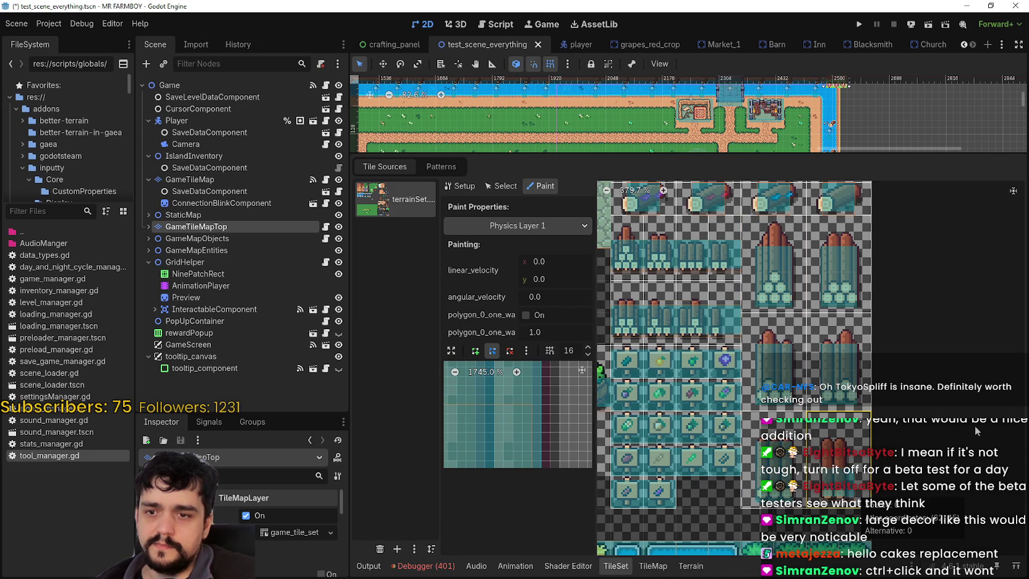
pyautogui.click(859, 24)
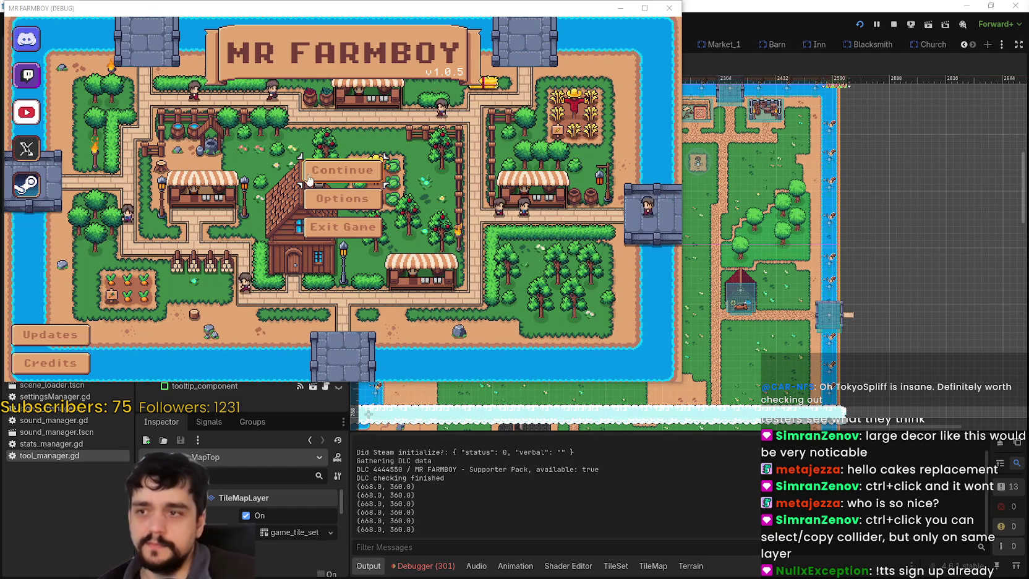
# Step: Choose Continue, load Save 1 (Normal), and maximize the game window
pyautogui.click(343, 170)
pyautogui.scroll(-3, 383, 235)
pyautogui.scroll(3, 371, 222)
pyautogui.scroll(-1, 357, 214)
pyautogui.scroll(1, 352, 152)
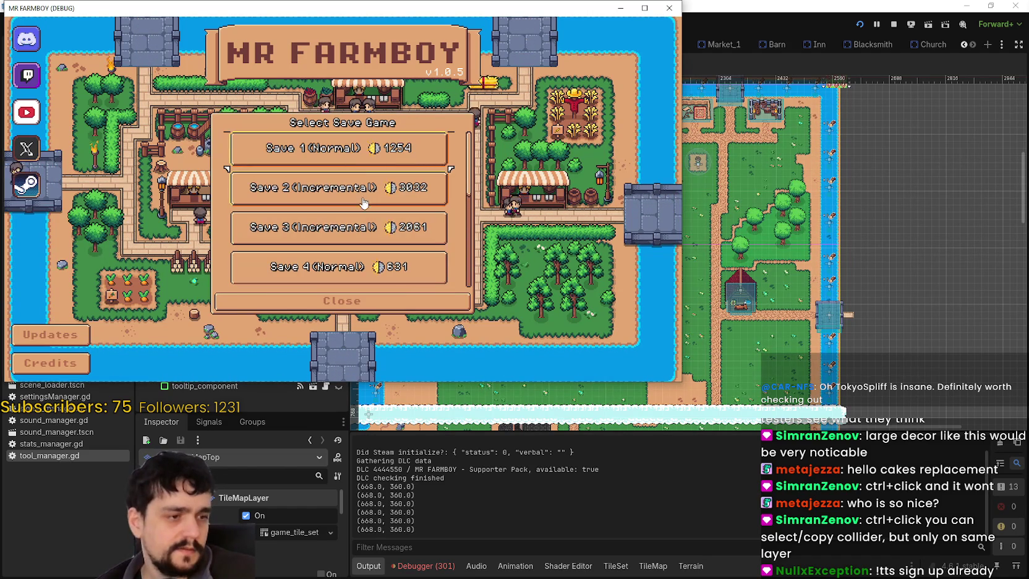
pyautogui.click(357, 152)
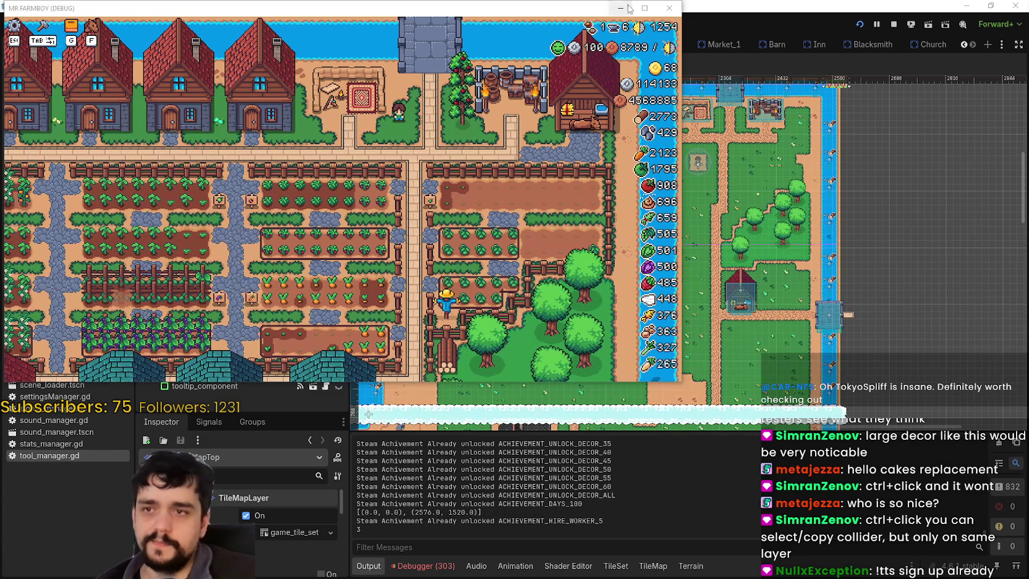
pyautogui.click(640, 8)
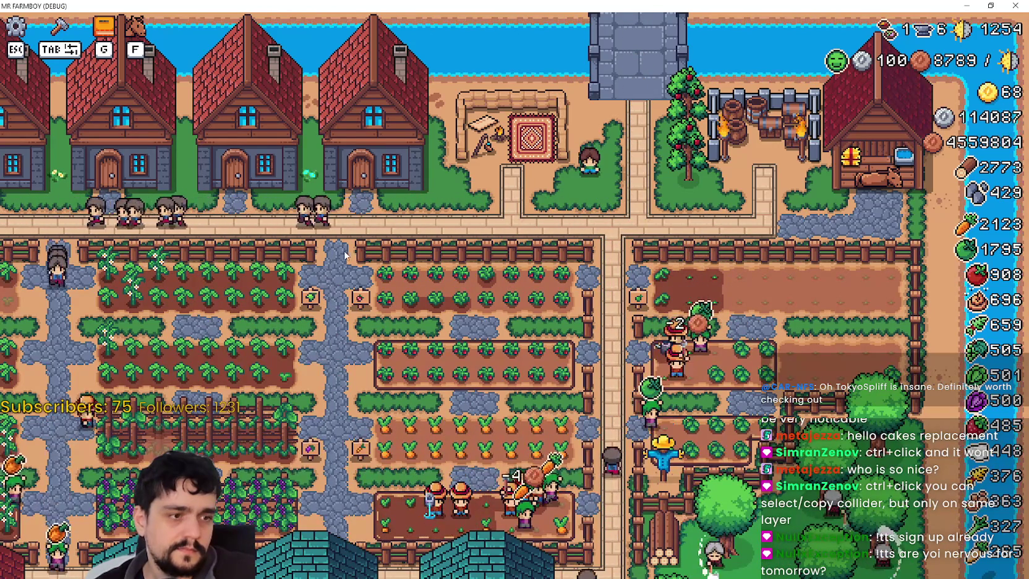
# Step: Walk the farmer through the crop field, orchard, log pile and field fence to test collisions
pyautogui.scroll(2, 380, 280)
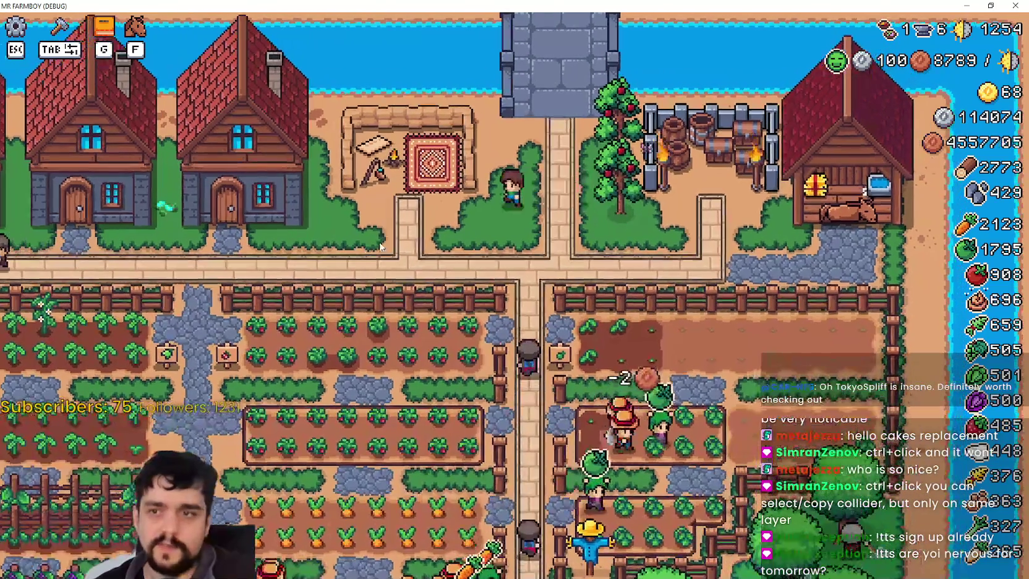
pyautogui.press('s')
pyautogui.press('a')
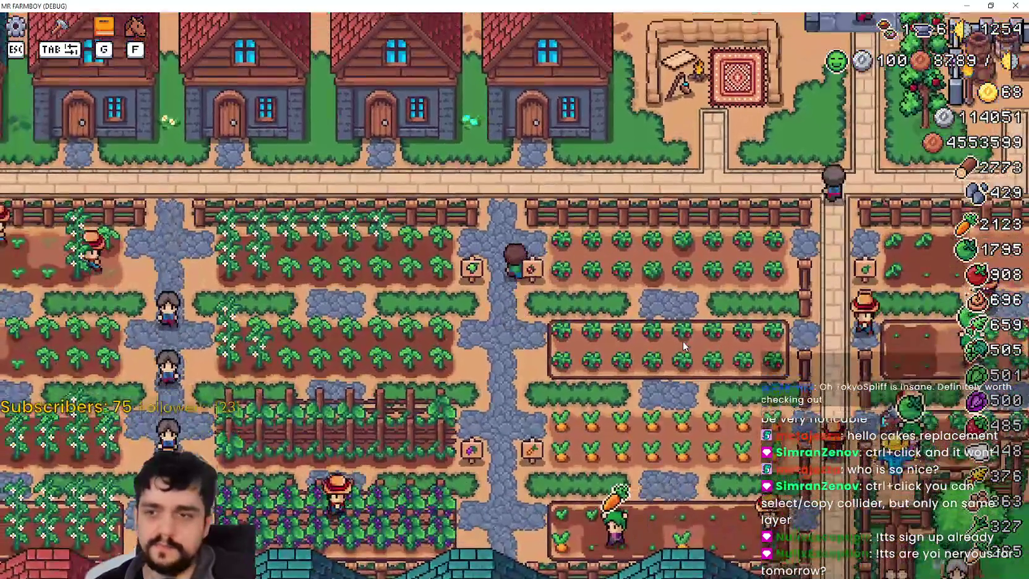
pyautogui.press('w')
pyautogui.press('d')
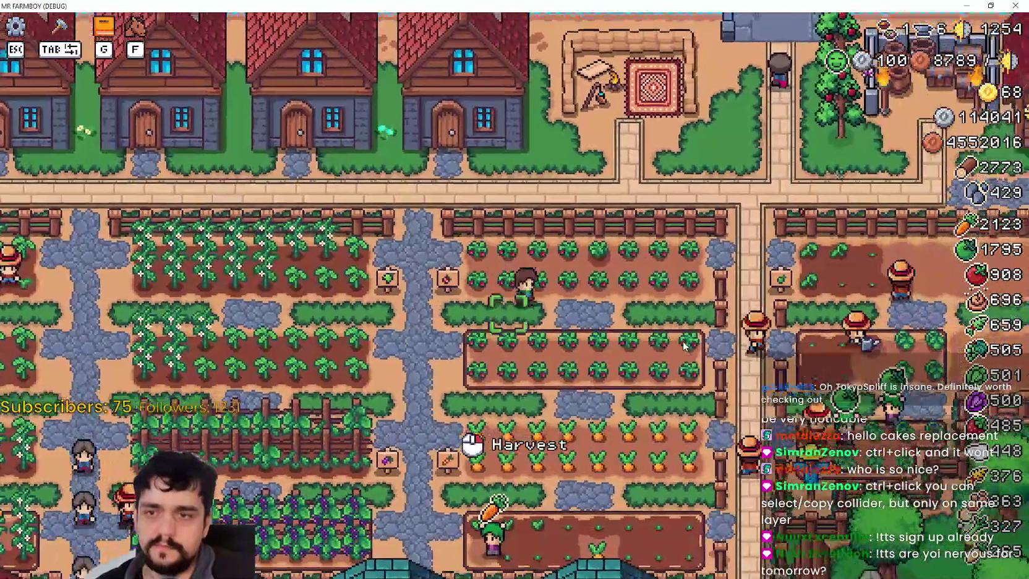
pyautogui.press('s')
pyautogui.press('d')
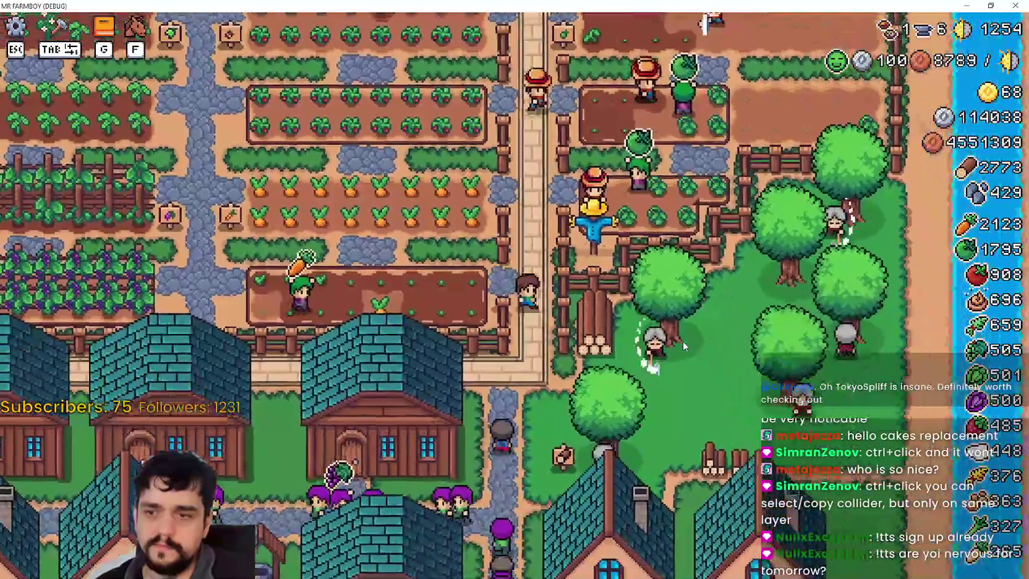
pyautogui.scroll(3, 646, 304)
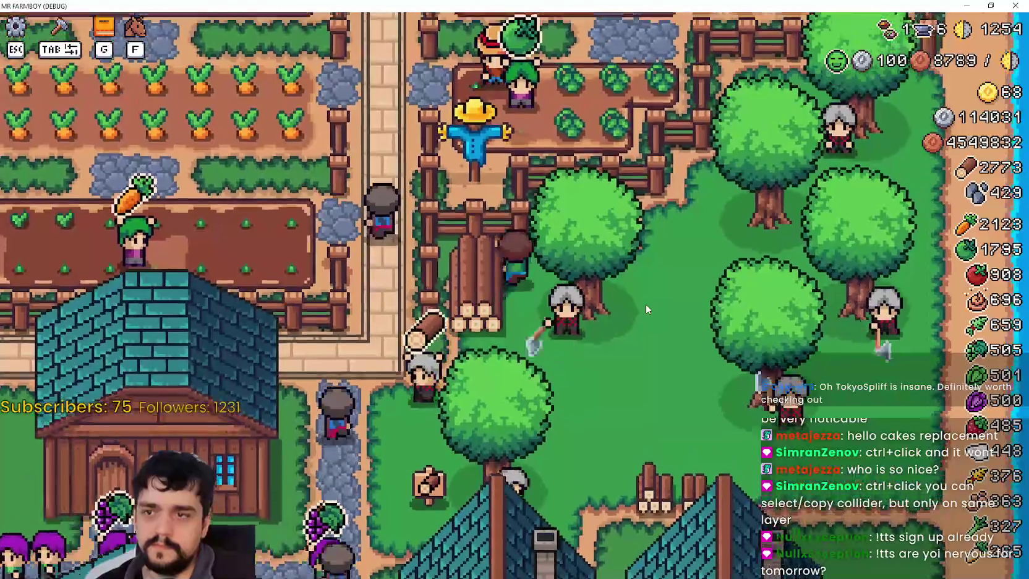
pyautogui.press('d')
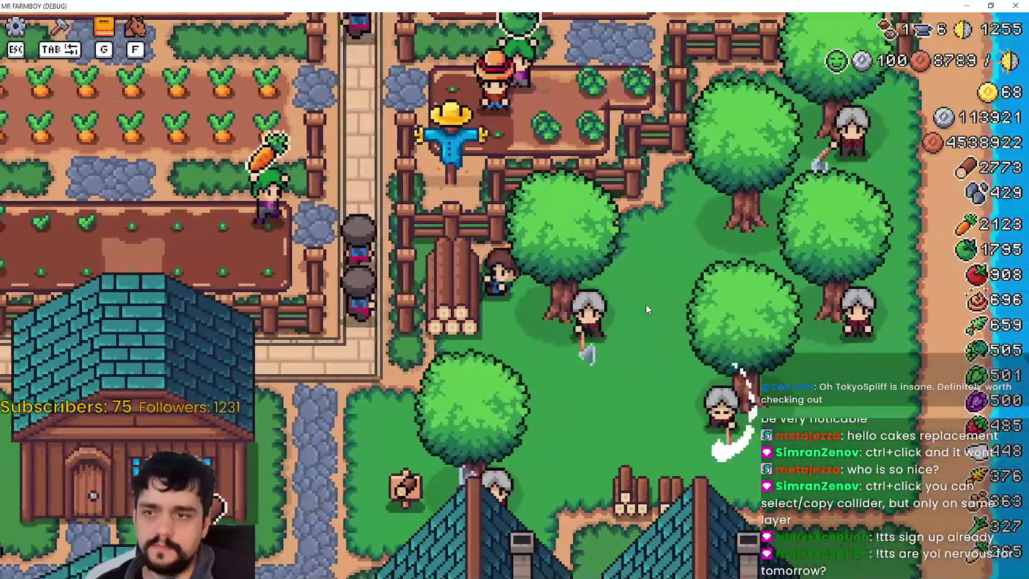
pyautogui.press('a')
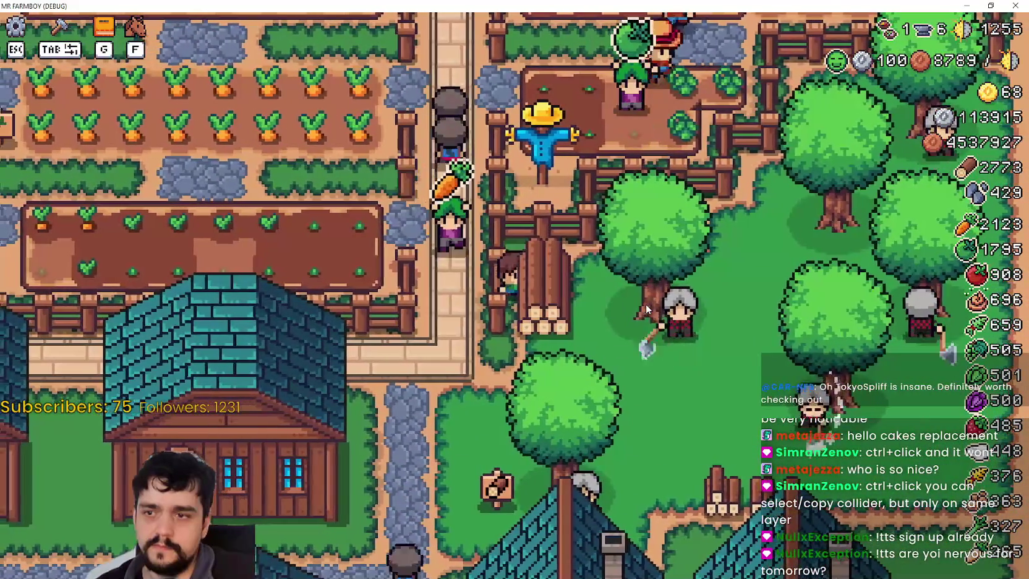
pyautogui.press('s')
pyautogui.press('w')
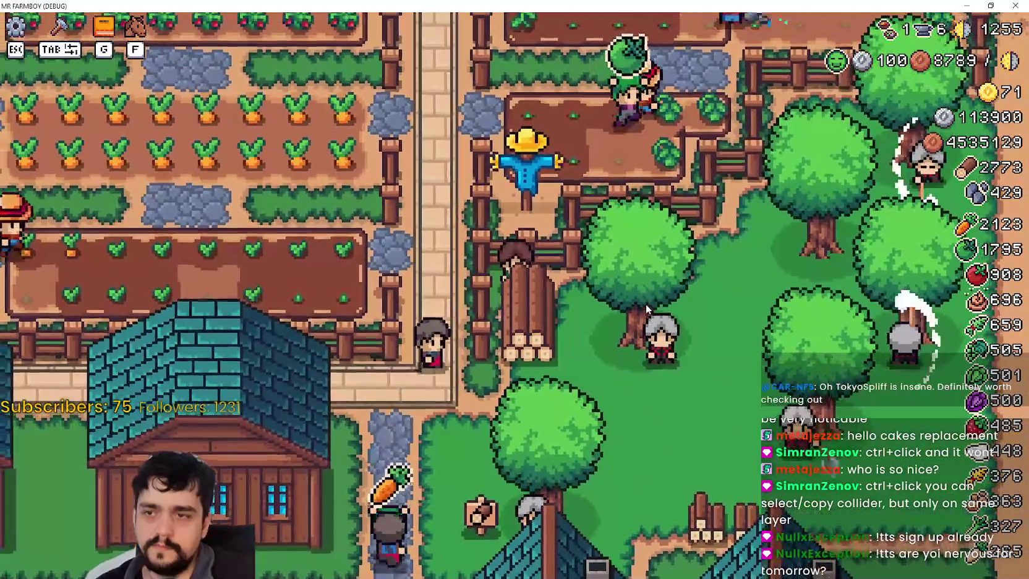
pyautogui.press('d')
pyautogui.press('s')
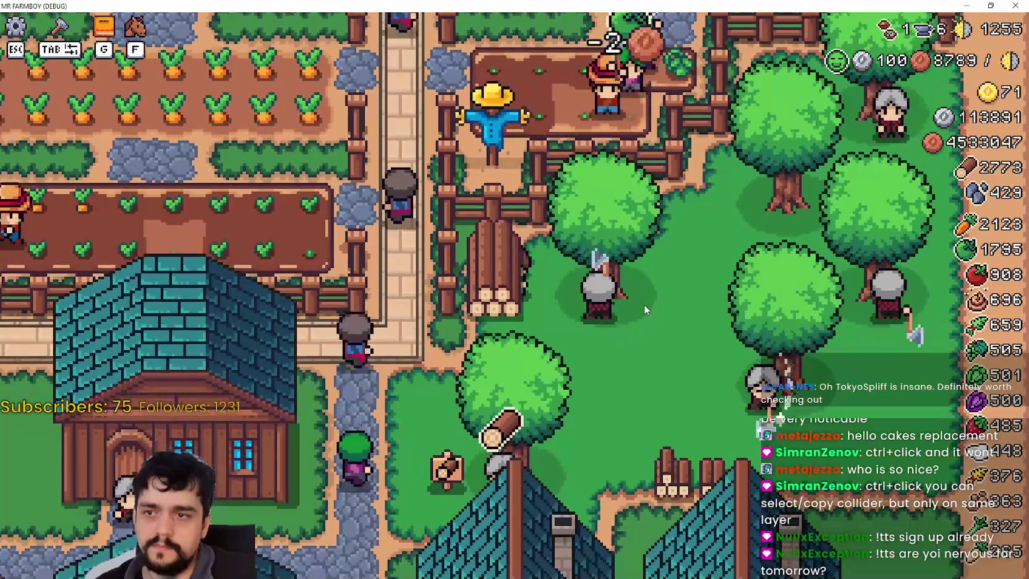
pyautogui.press('w')
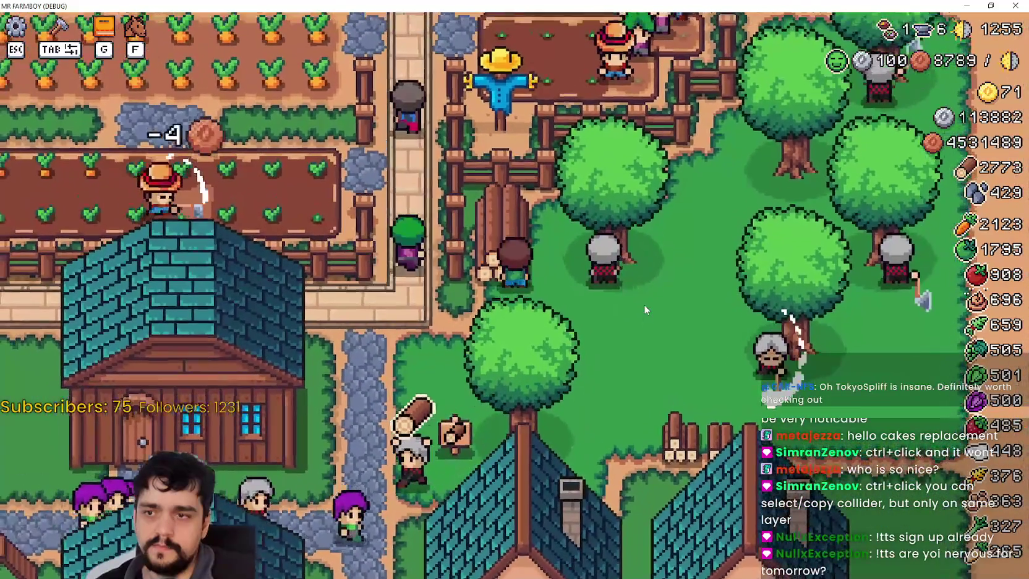
pyautogui.press('s')
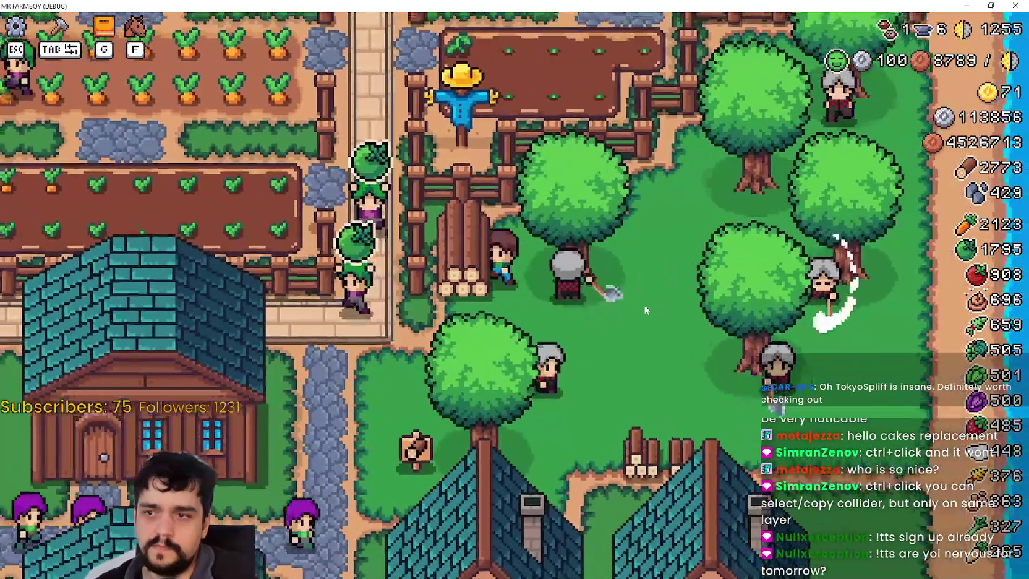
pyautogui.press('w')
pyautogui.press('s')
pyautogui.press('w')
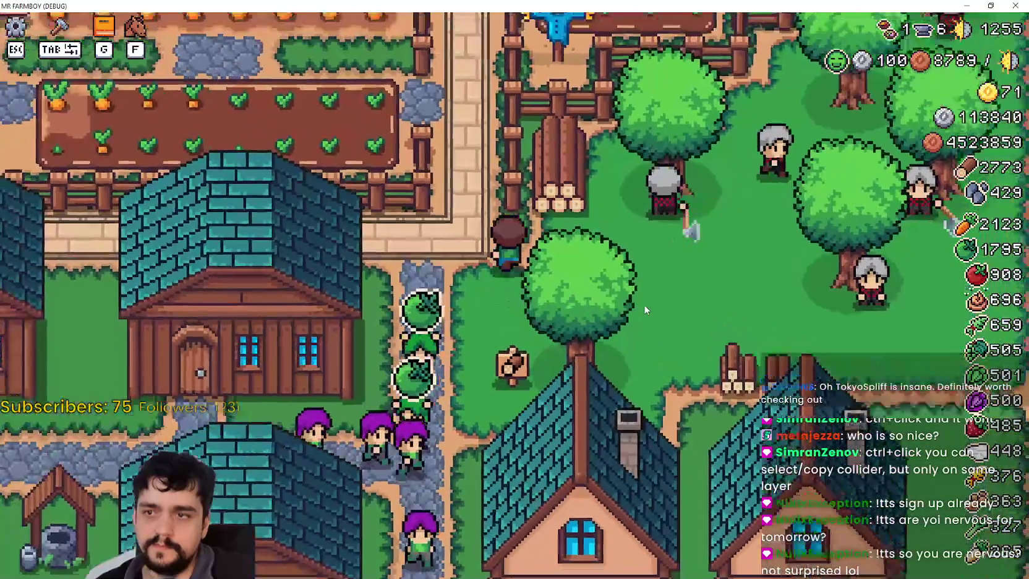
pyautogui.press('w')
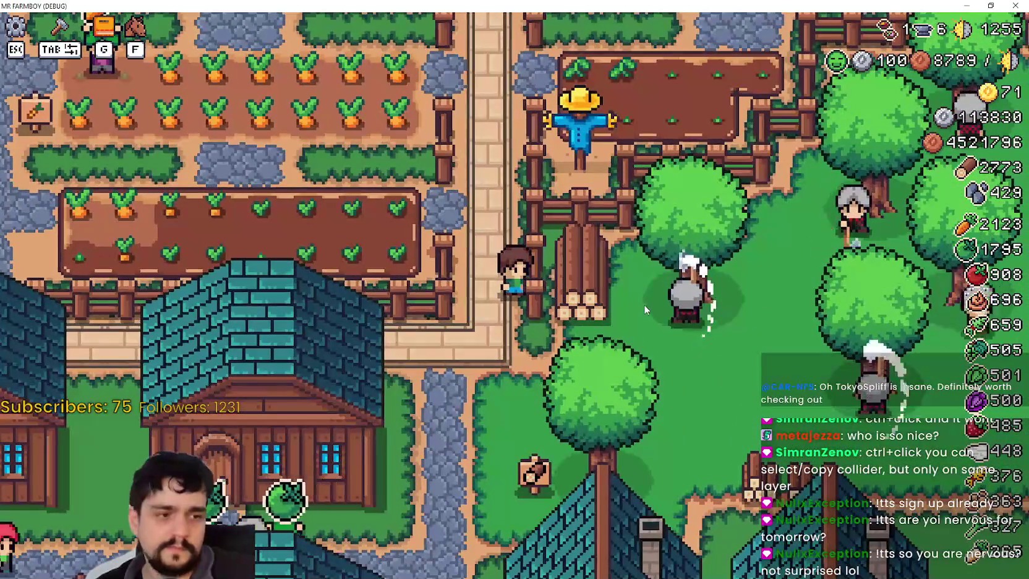
pyautogui.press('w')
pyautogui.press('a')
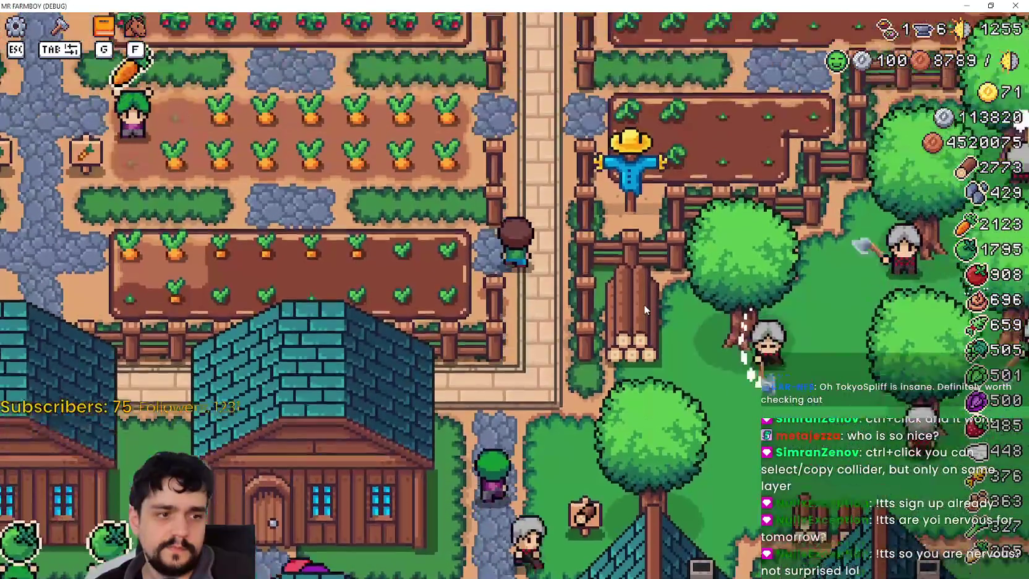
# Step: Walk back and forth along the central path between fields up to the scarecrow
pyautogui.scroll(-5, 643, 303)
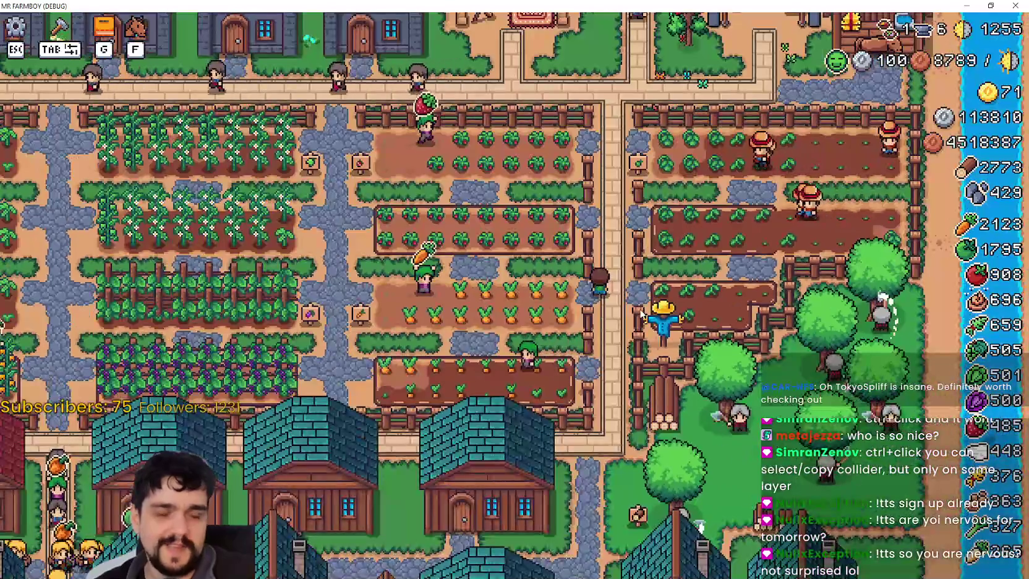
pyautogui.scroll(5, 644, 307)
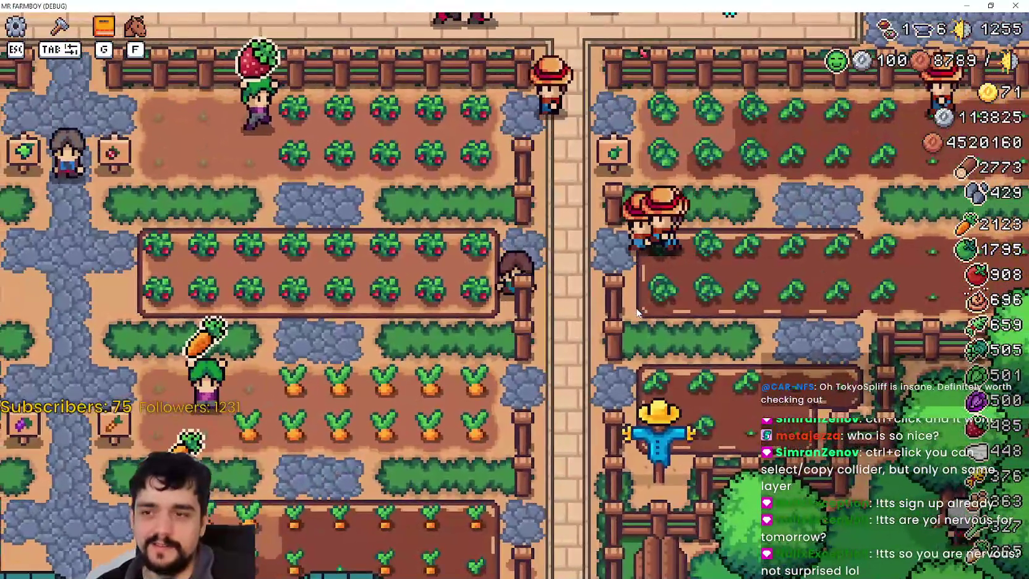
pyautogui.press('s')
pyautogui.press('a')
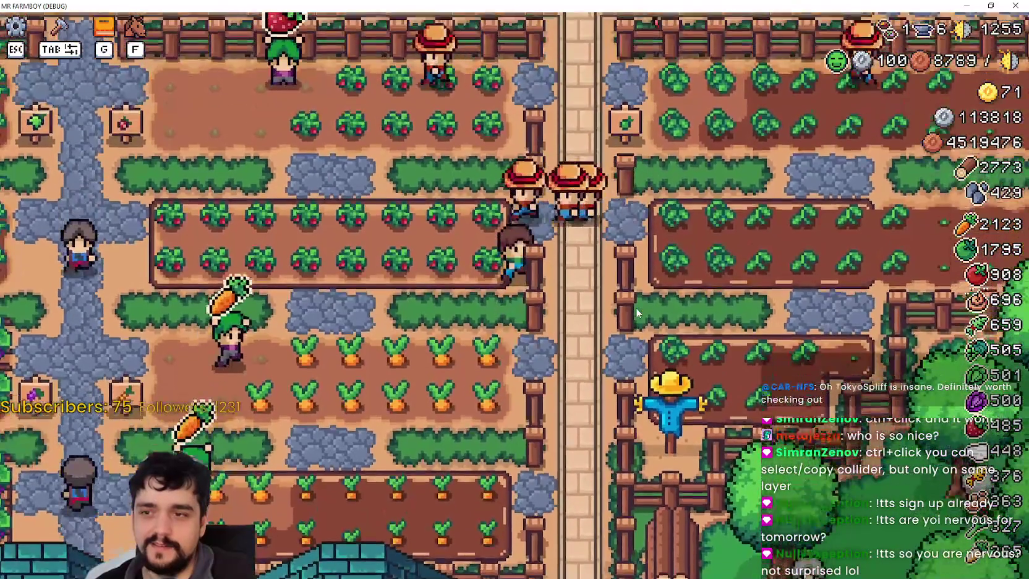
pyautogui.press('s')
pyautogui.press('w')
pyautogui.press('s')
pyautogui.press('w')
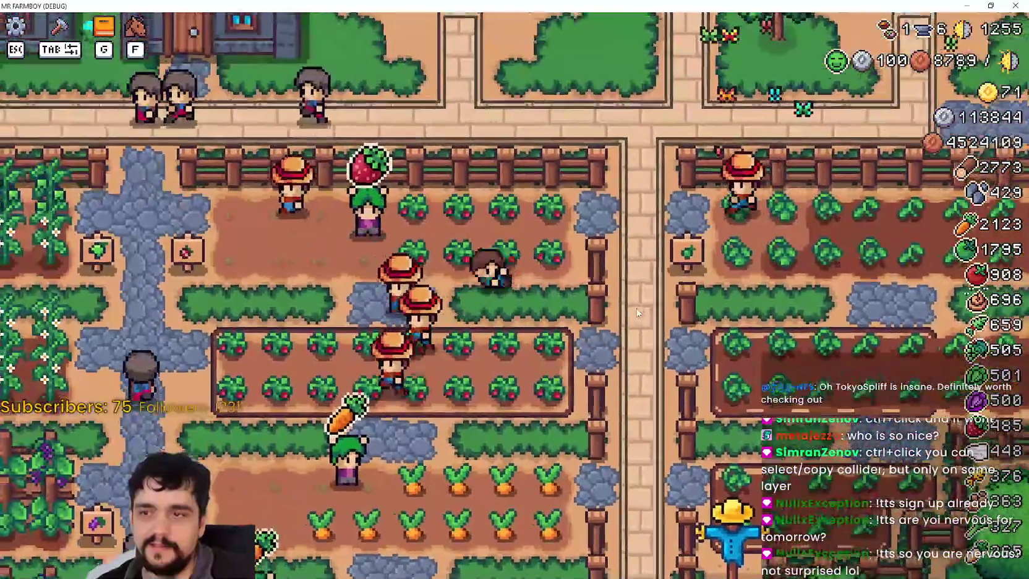
pyautogui.press('d')
pyautogui.press('w')
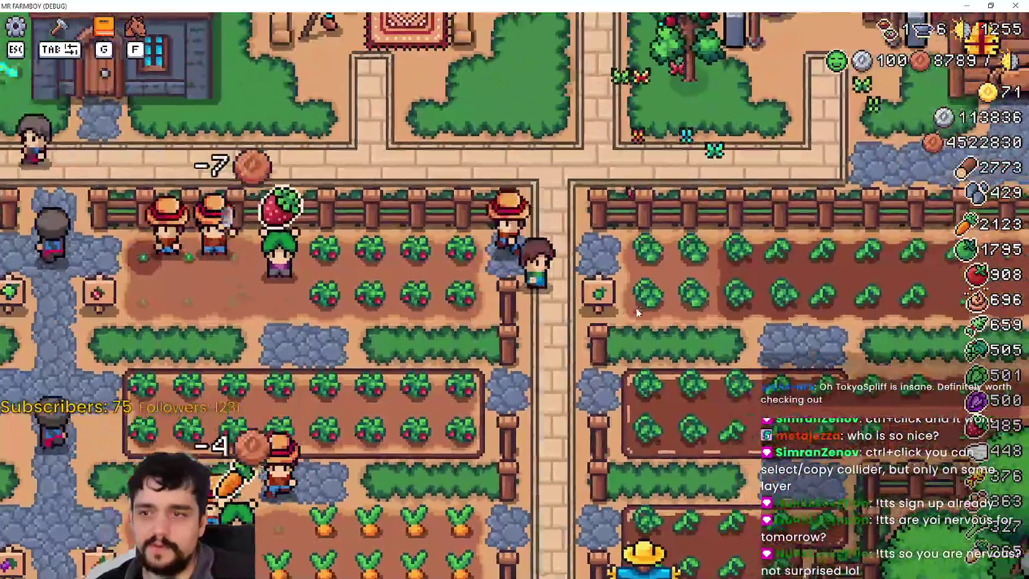
pyautogui.press('s')
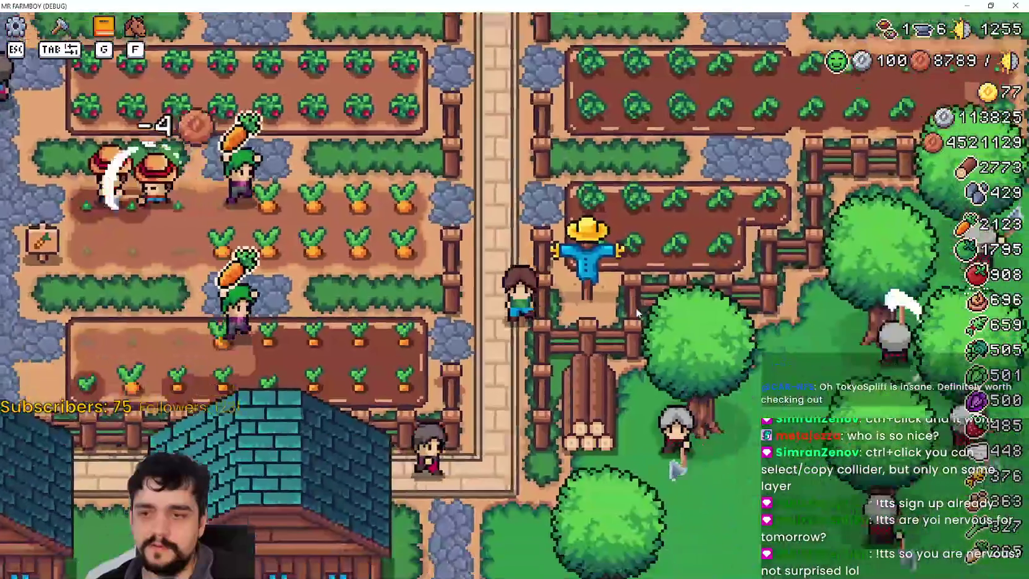
pyautogui.press('d')
pyautogui.press('w')
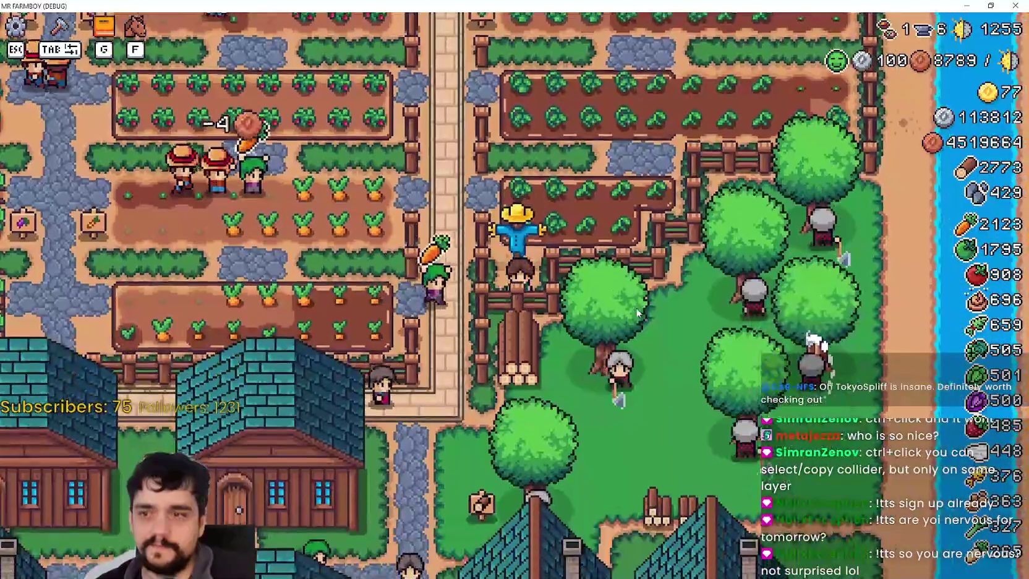
pyautogui.press('w')
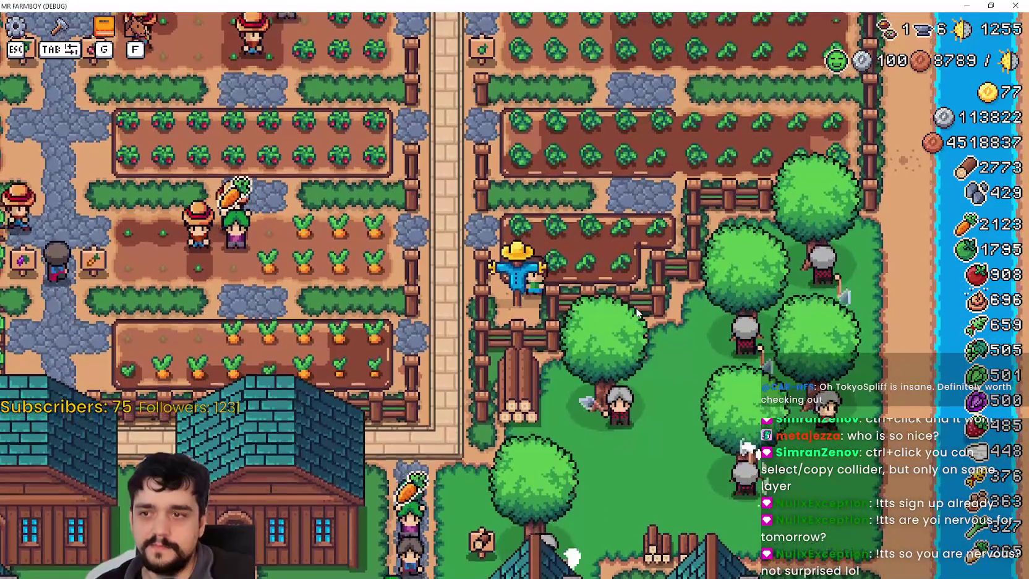
# Step: Pick up the scarecrow with M, carry it north, and place it on the grass
pyautogui.press('m')
pyautogui.press('w')
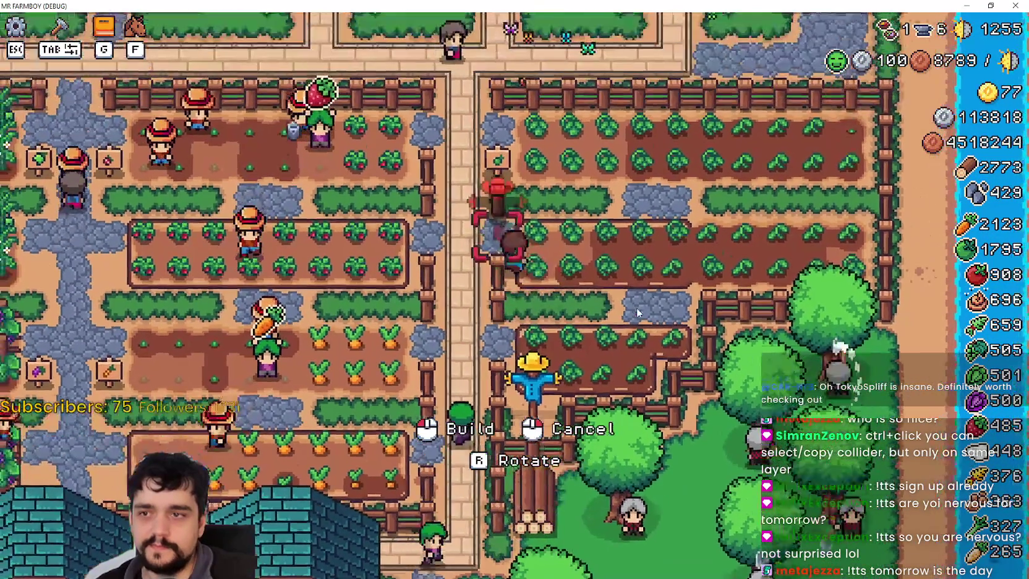
pyautogui.press('w')
pyautogui.click(637, 311)
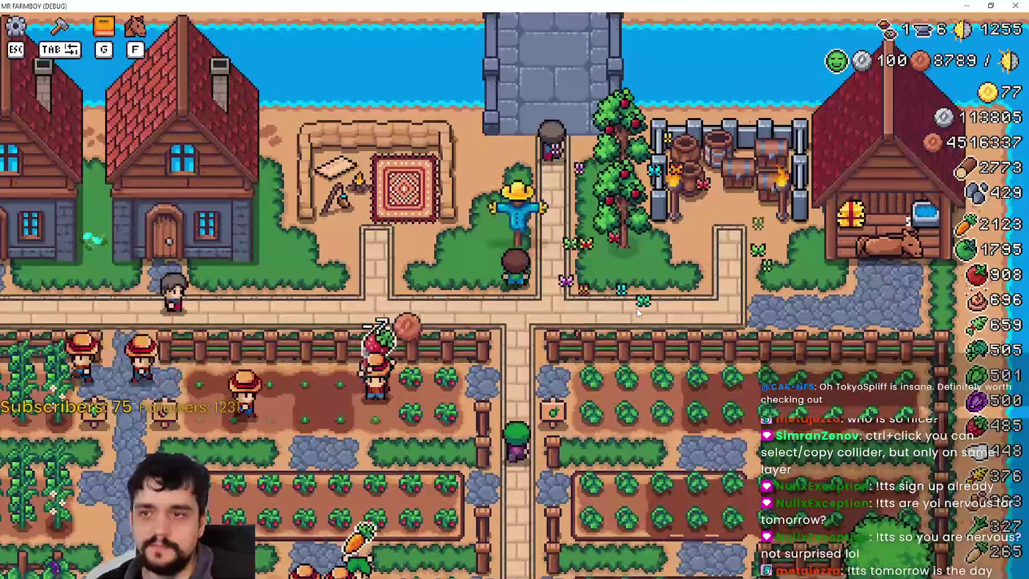
# Step: Walk south to a wood pile, pick it up with M, and place it by the riverbank
pyautogui.press('s')
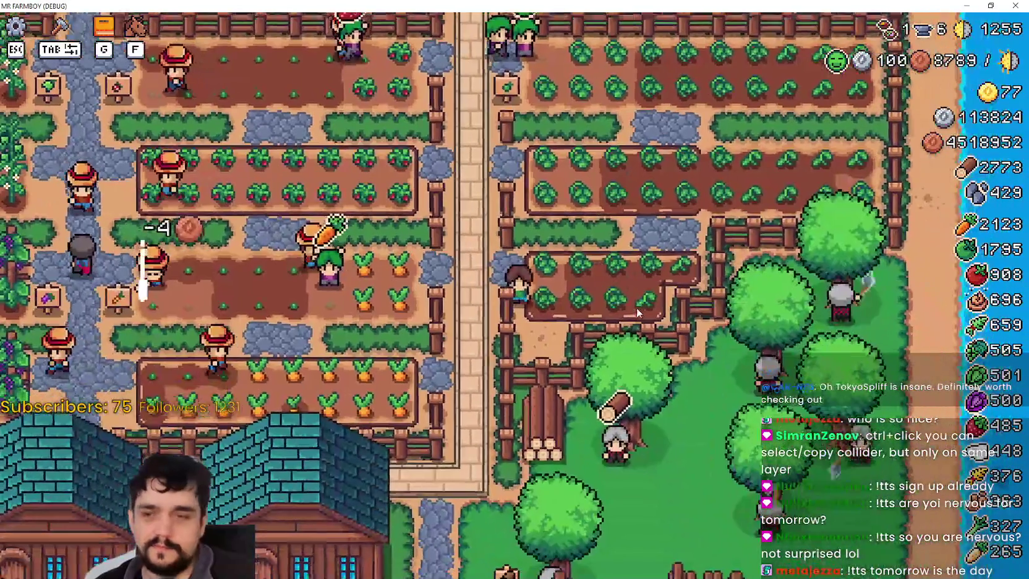
pyautogui.press('s')
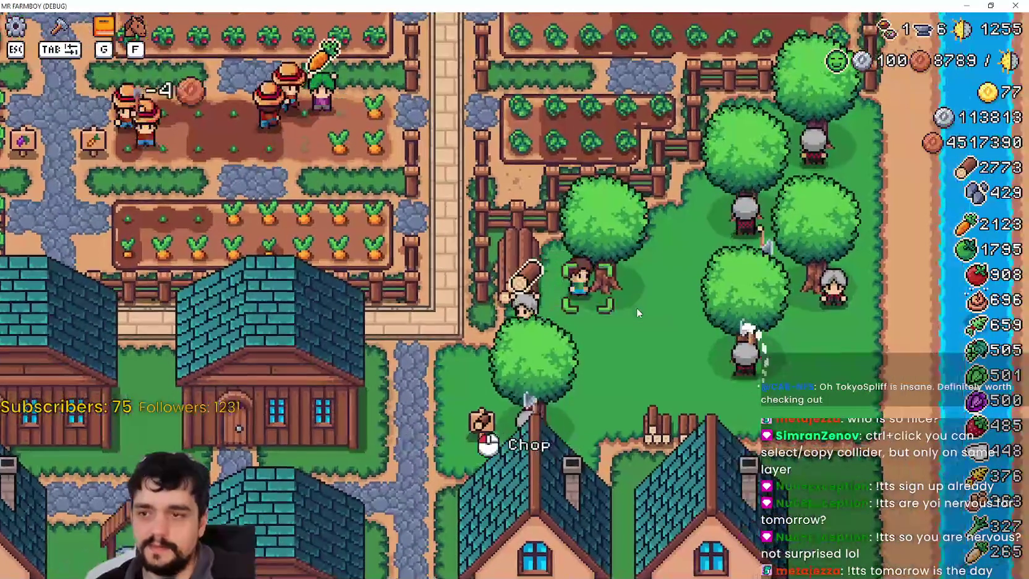
pyautogui.press('d')
pyautogui.press('s')
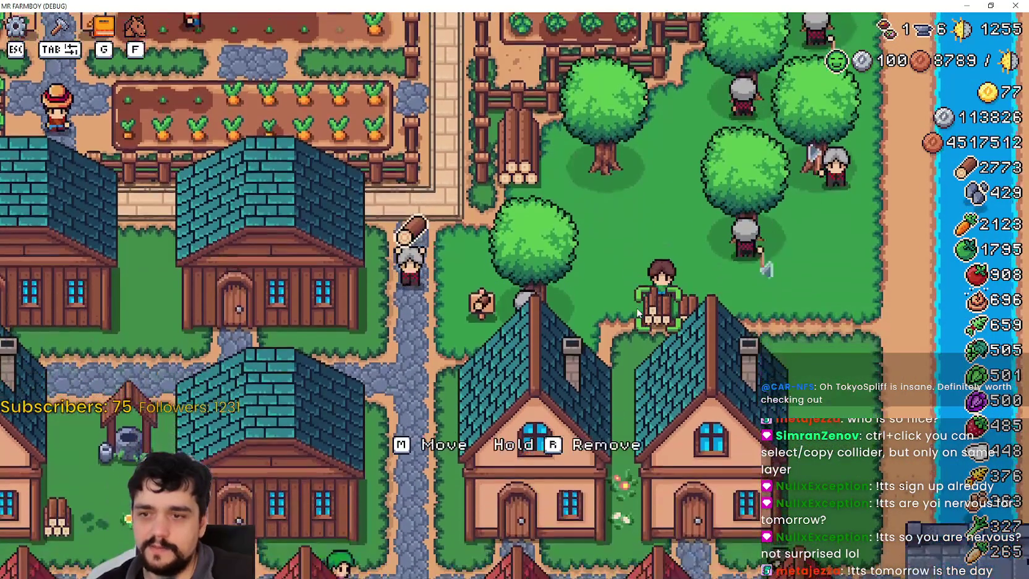
pyautogui.press('s')
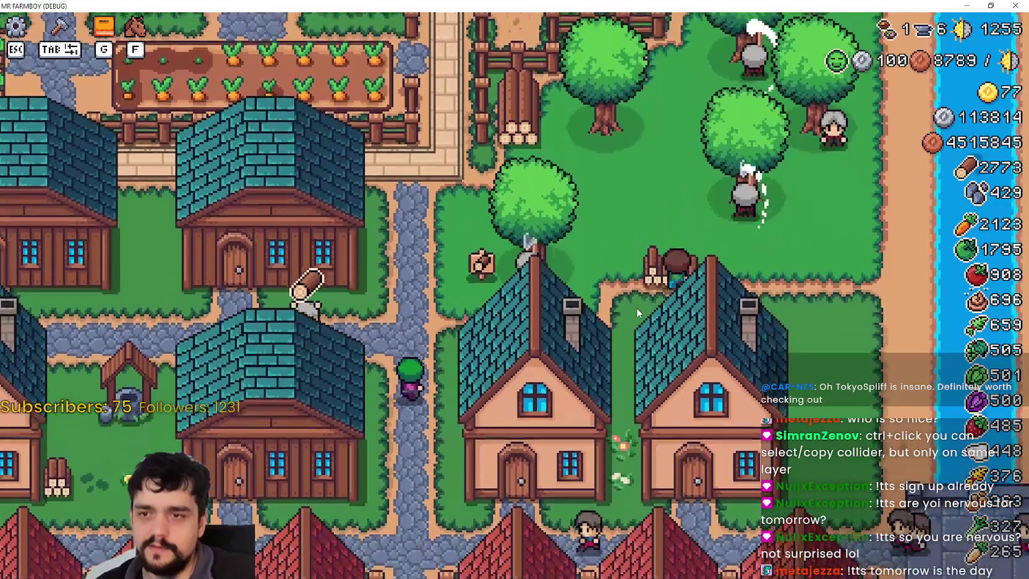
pyautogui.press('w')
pyautogui.press('a')
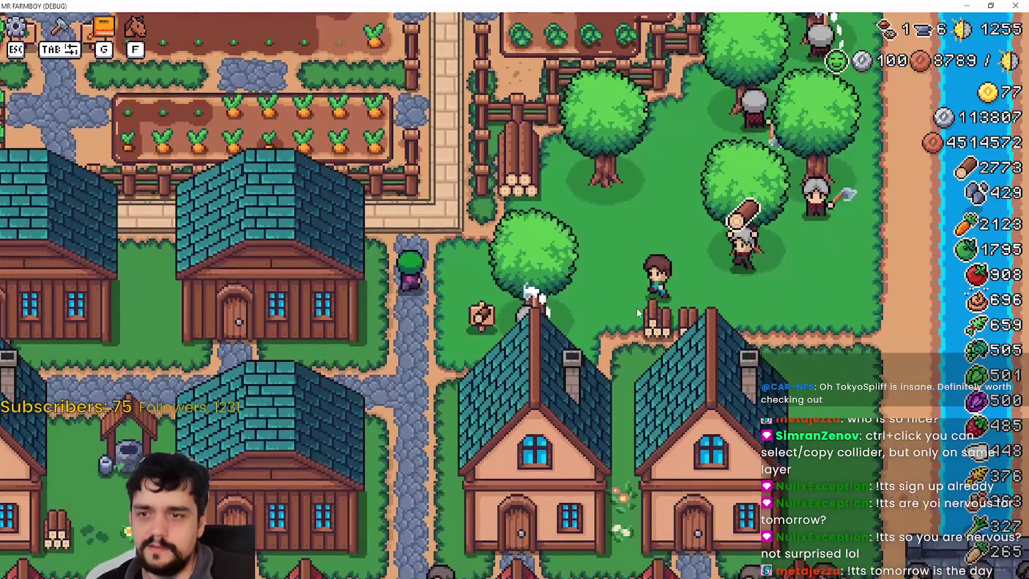
pyautogui.press('d')
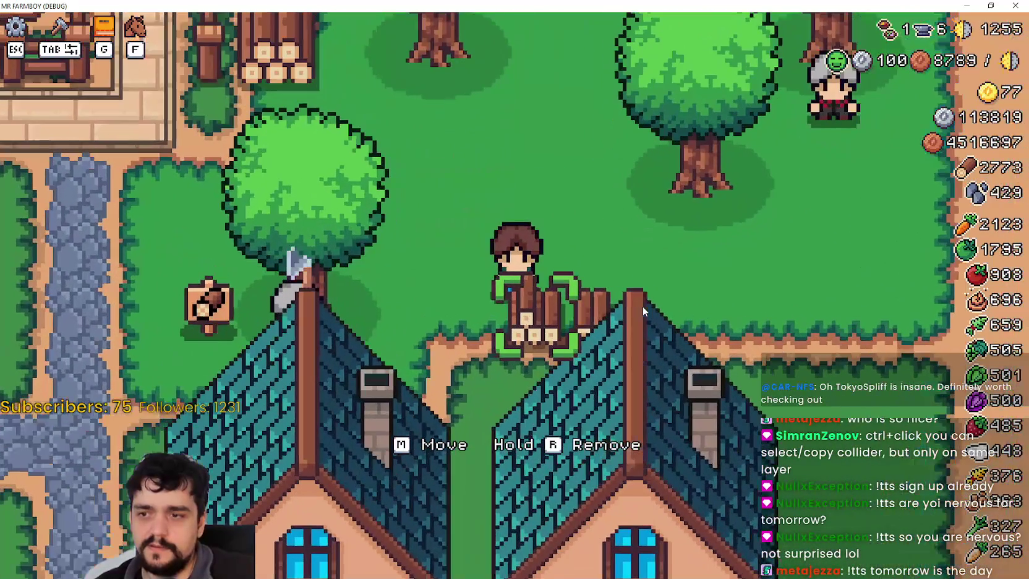
pyautogui.press('m')
pyautogui.press('d')
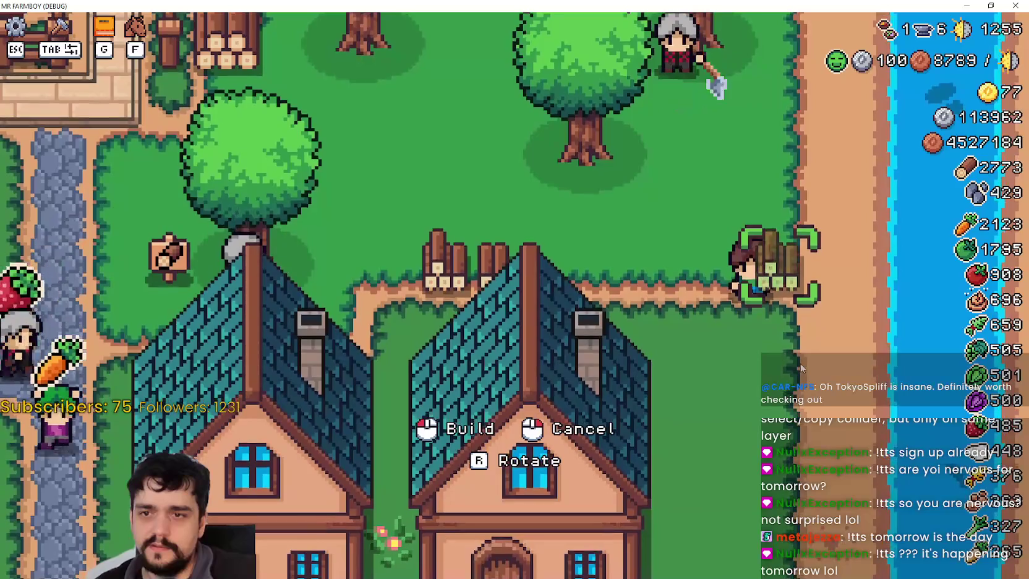
pyautogui.click(801, 369)
# Step: Walk behind a tree to test its collision, then exit fullscreen and stop the game with F8
pyautogui.press('a')
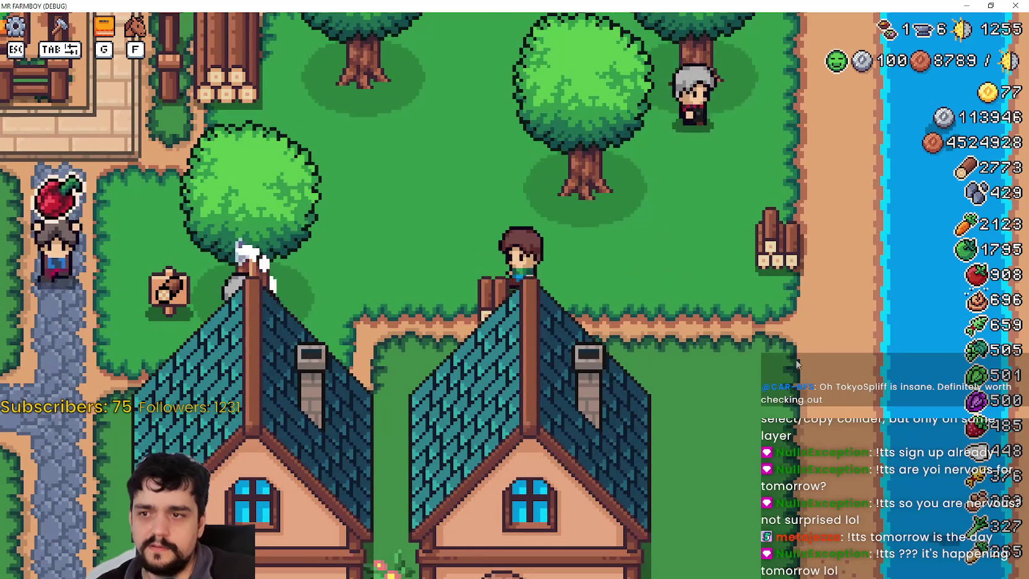
pyautogui.press('d')
pyautogui.press('w')
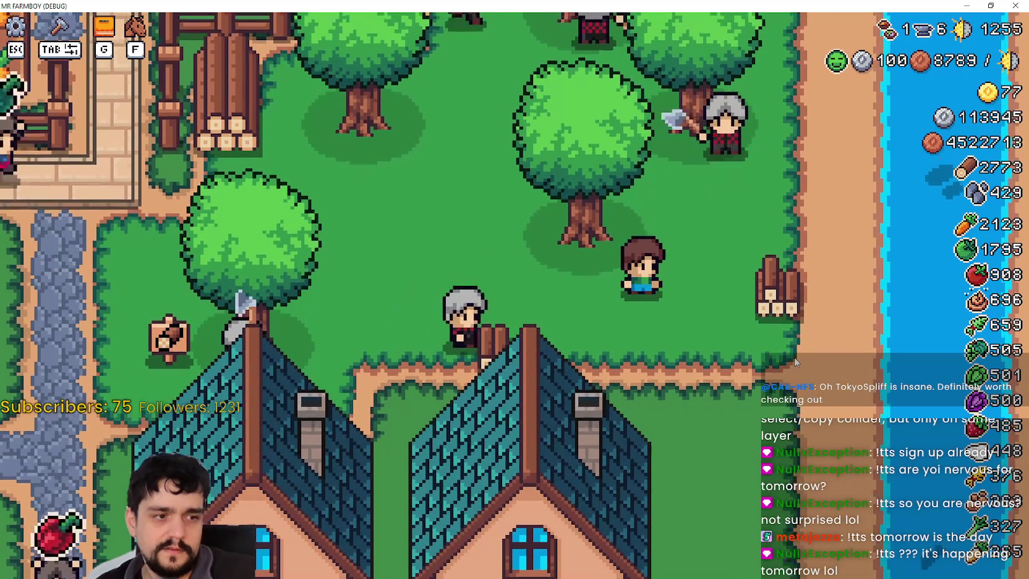
pyautogui.press('a')
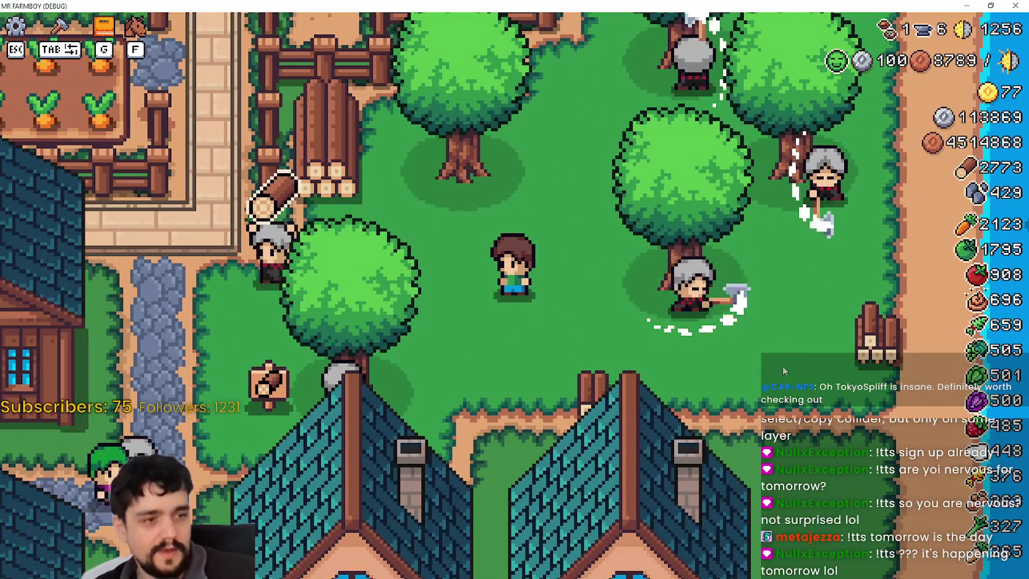
pyautogui.press('s')
pyautogui.press('a')
pyautogui.press('w')
pyautogui.press('w')
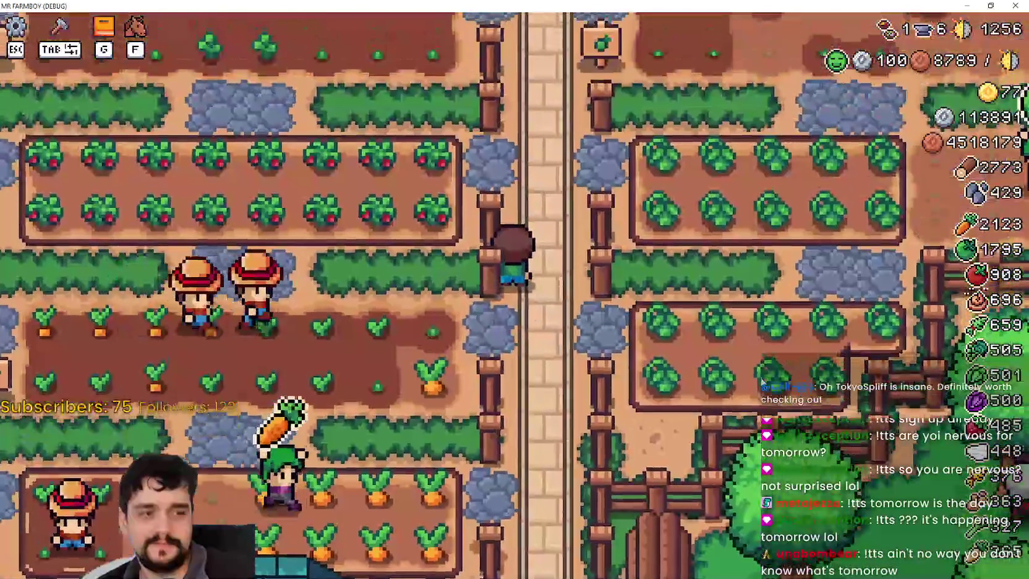
pyautogui.scroll(-3, 762, 381)
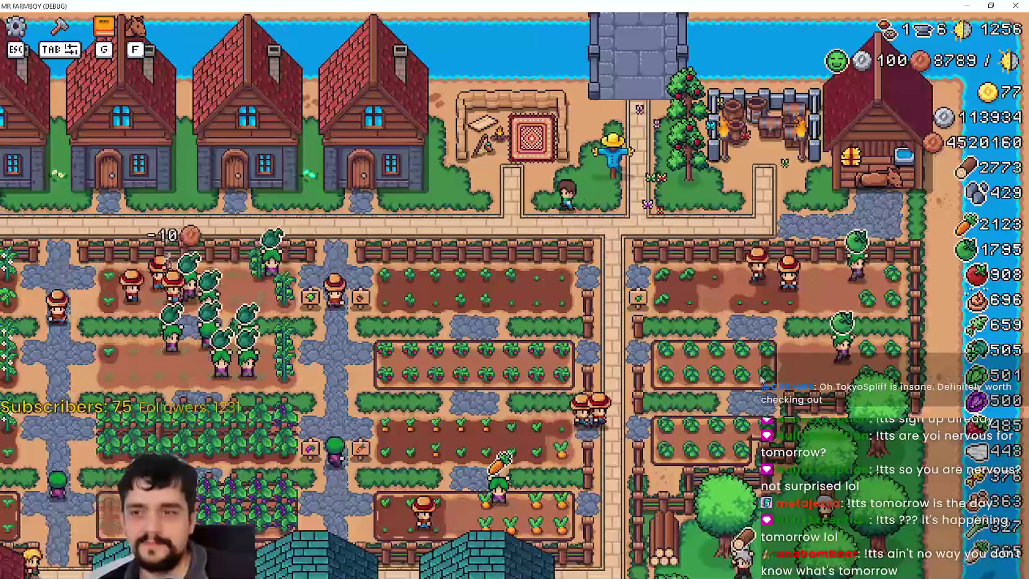
pyautogui.scroll(3, 761, 380)
pyautogui.press('s')
pyautogui.press('a')
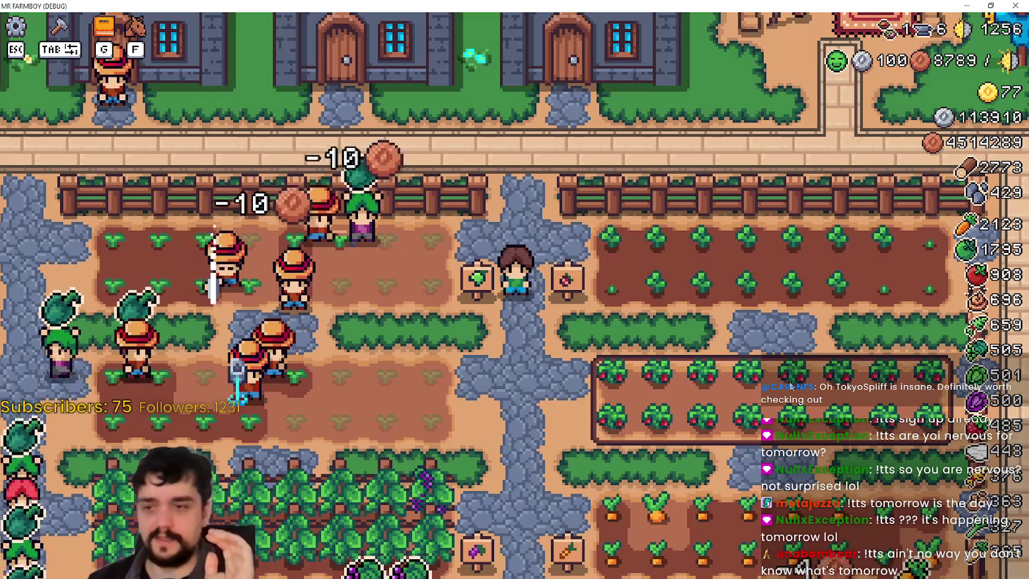
pyautogui.press('super+Down')
pyautogui.press('F8')
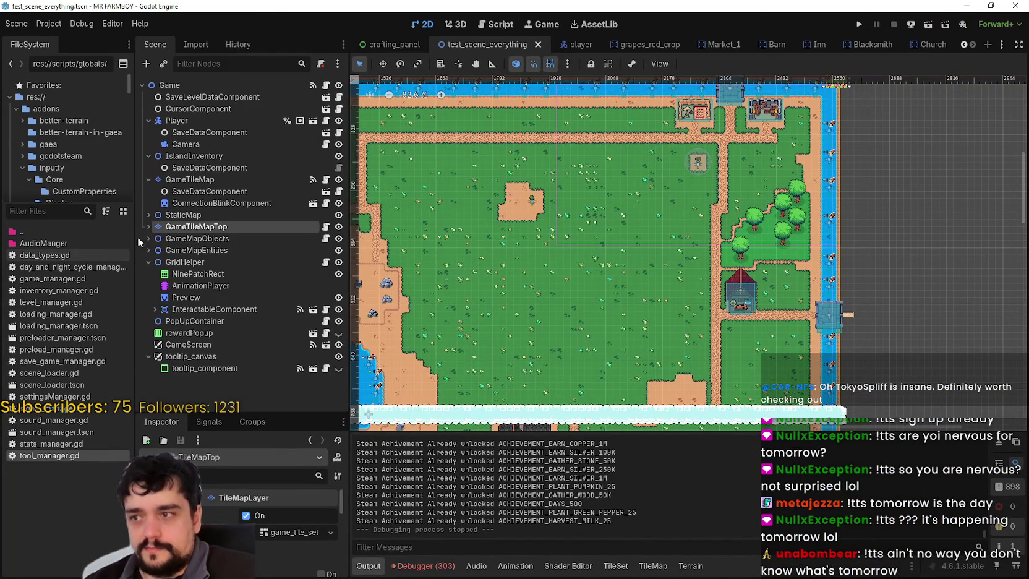
# Step: Select GameTileMapTop under StaticMap, switch to the TileSet editor, and zoom into the signpost and log tiles
pyautogui.click(204, 214)
pyautogui.click(211, 226)
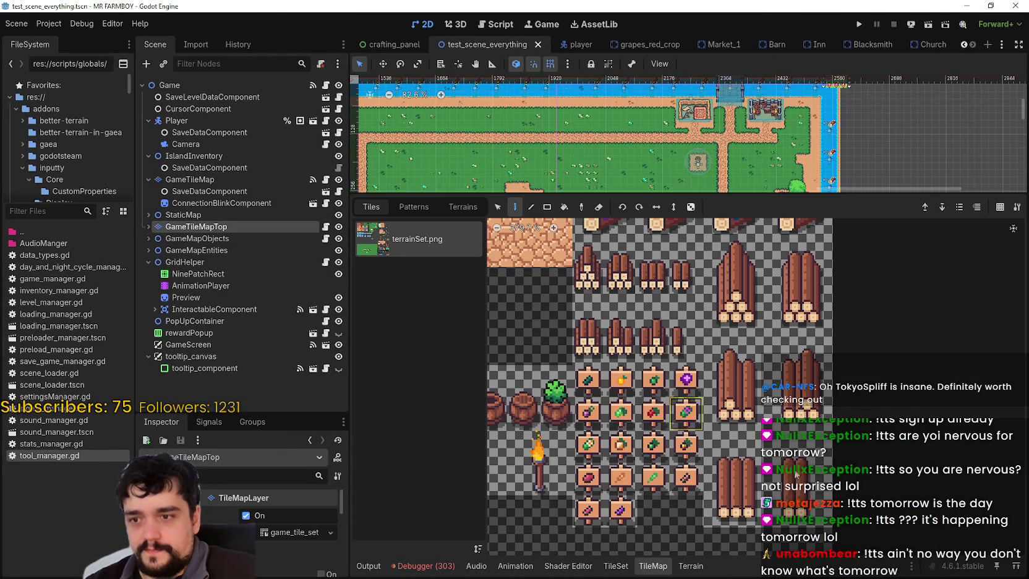
pyautogui.scroll(-3, 777, 459)
pyautogui.scroll(-1, 777, 458)
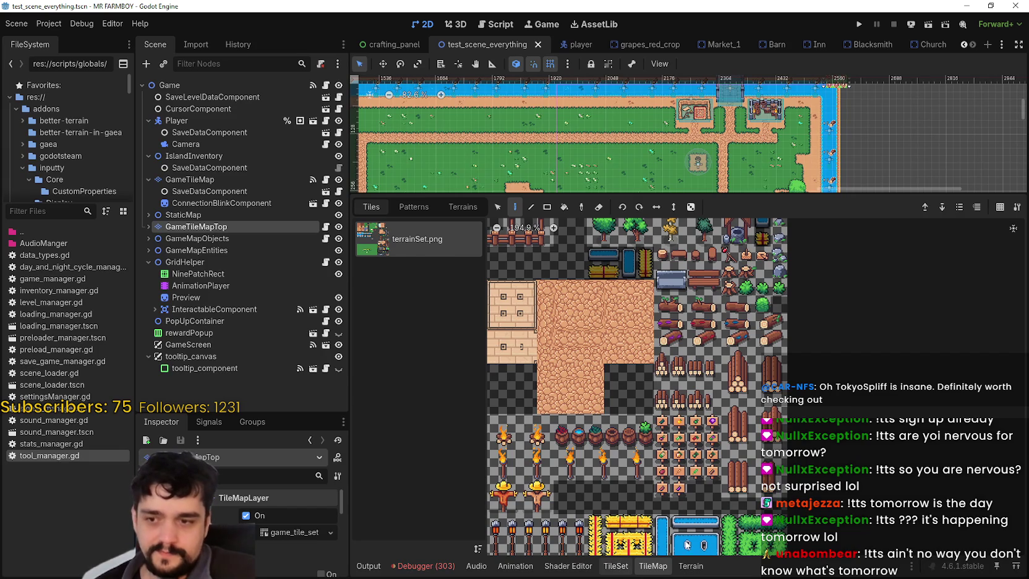
pyautogui.click(617, 565)
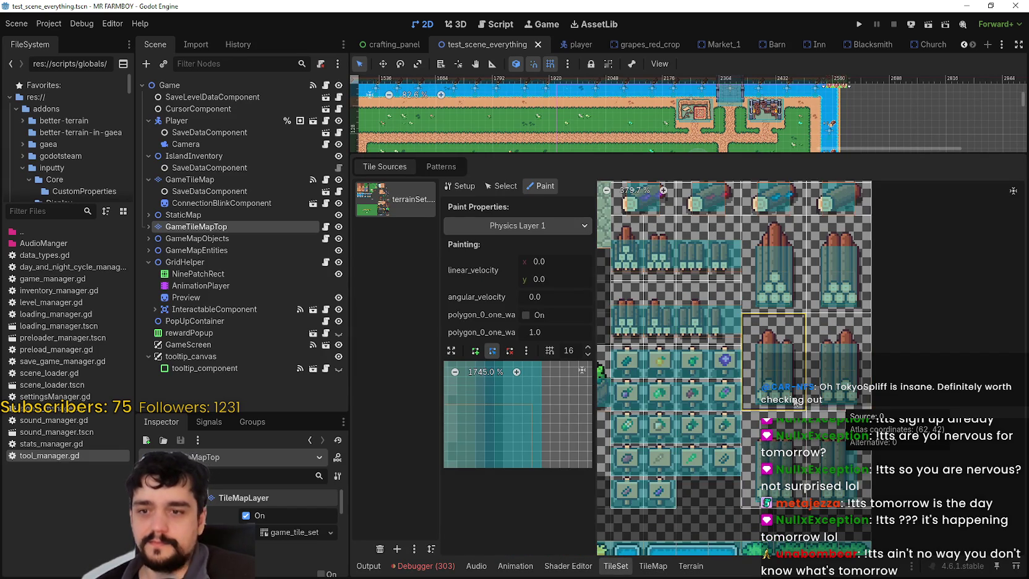
pyautogui.scroll(1, 793, 402)
pyautogui.scroll(1, 896, 366)
pyautogui.scroll(-2, 895, 365)
pyautogui.scroll(-2, 895, 366)
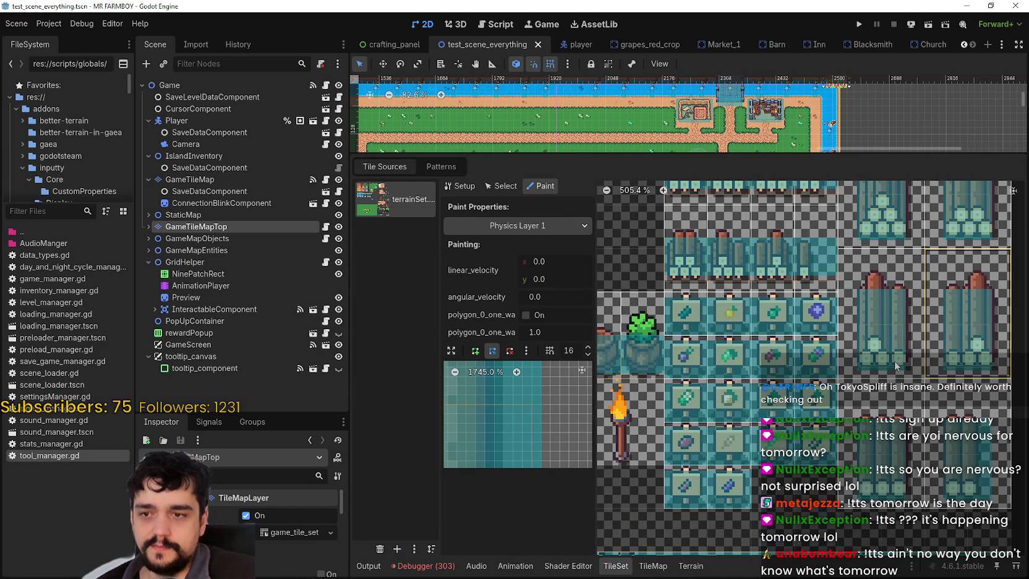
pyautogui.scroll(2, 855, 371)
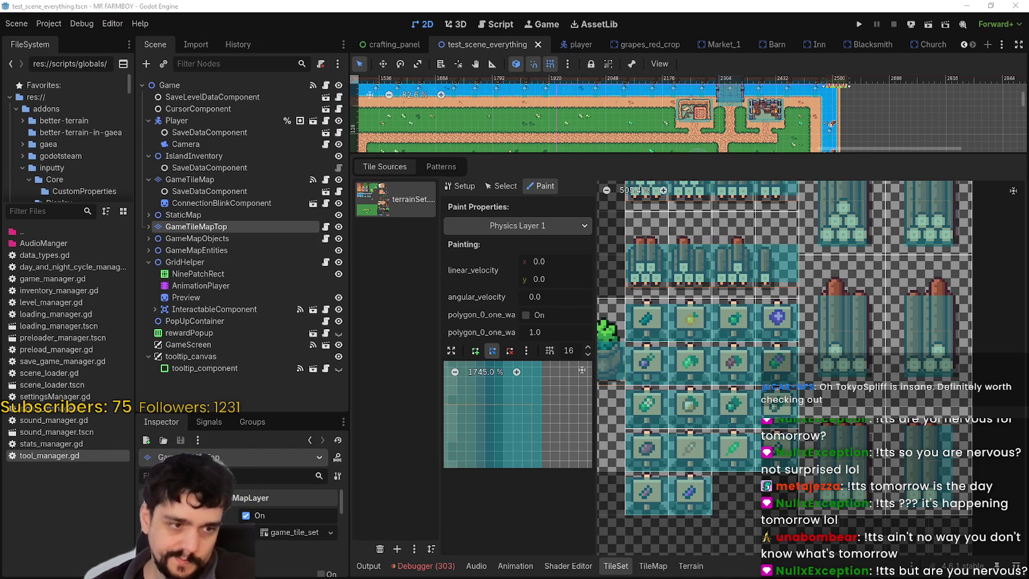
# Step: Switch to Brave and open Google Translate in a new tab
pyautogui.hotkey('alt', 'Tab')
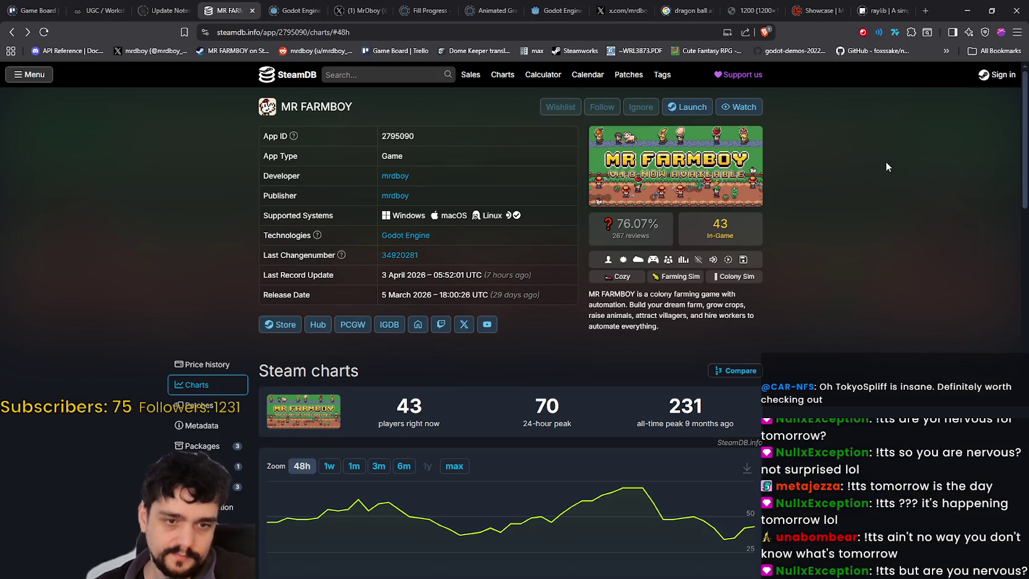
pyautogui.click(925, 10)
pyautogui.write('translate')
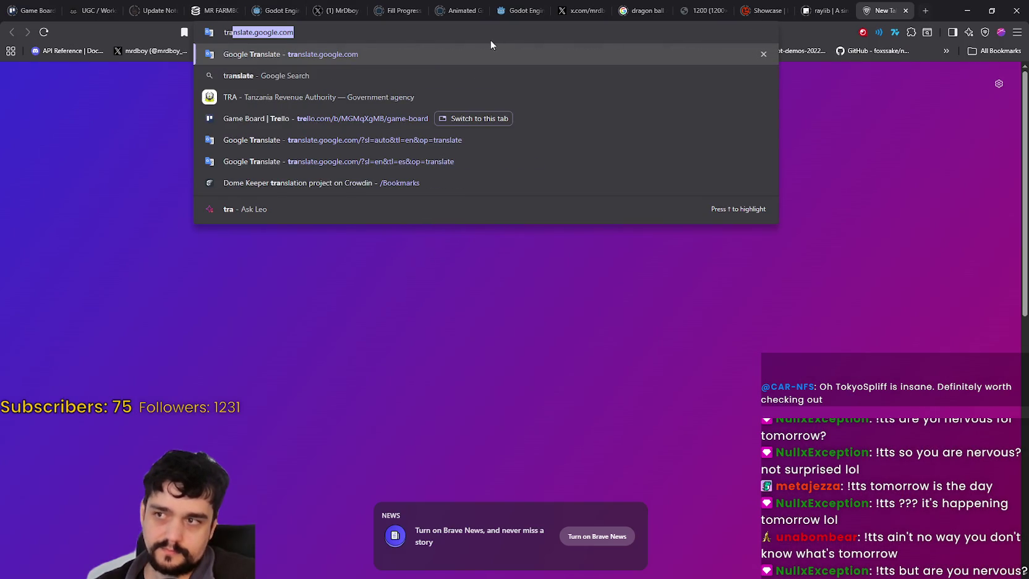
pyautogui.press('Return')
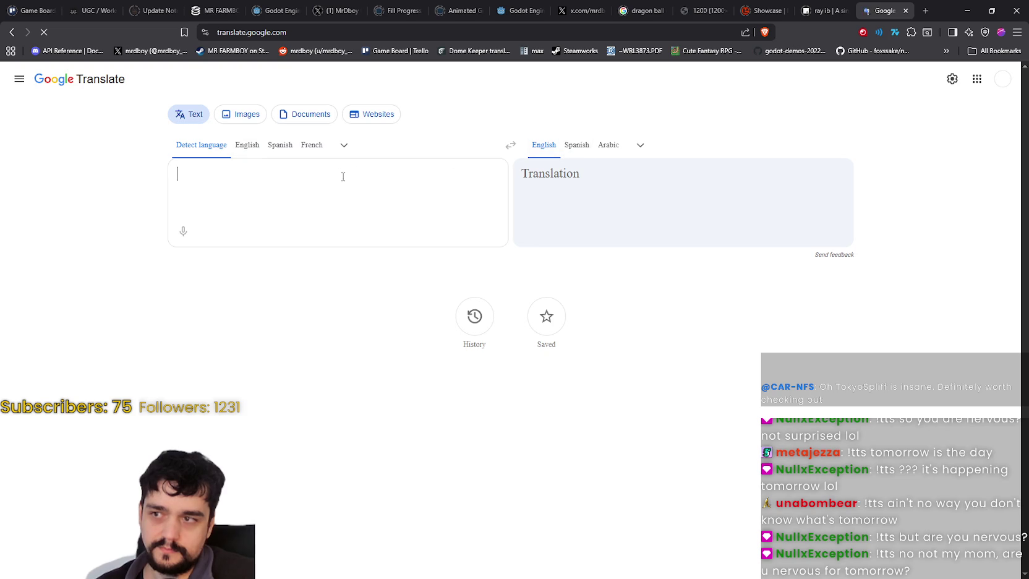
# Step: Enter "It's possible" in the English source box, accepting the spelling correction
pyautogui.write("It's")
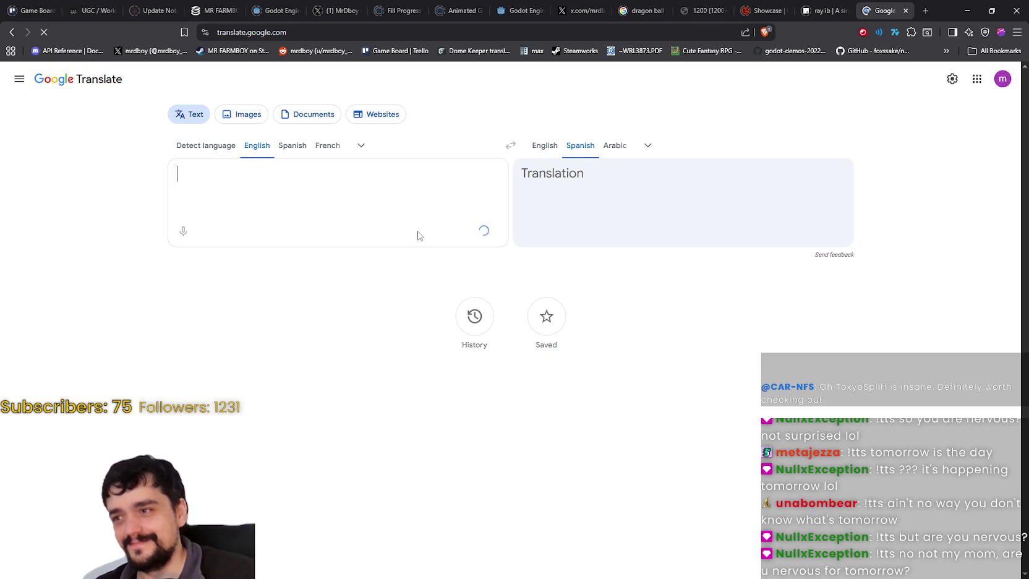
pyautogui.write('Its possible')
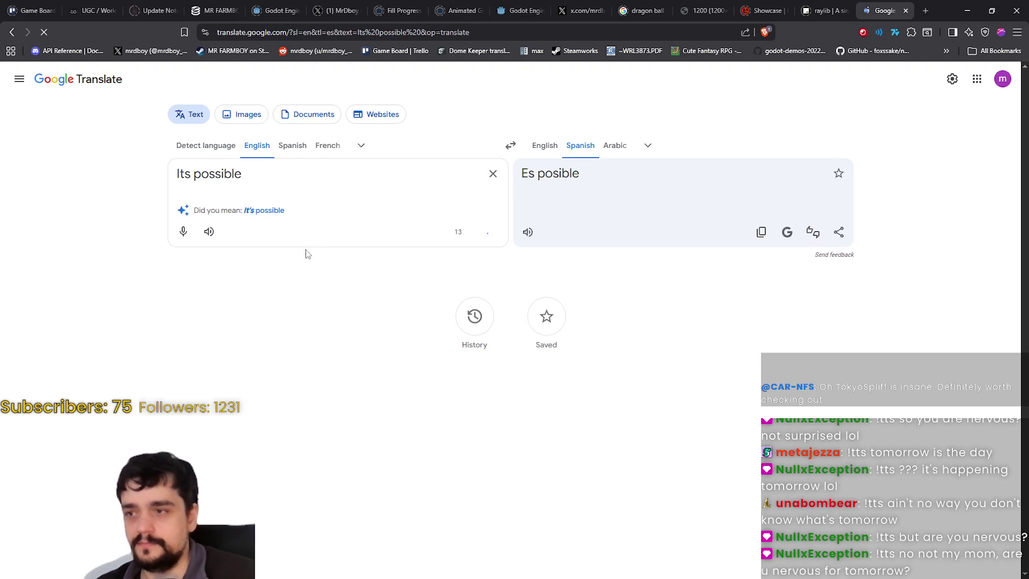
pyautogui.click(280, 210)
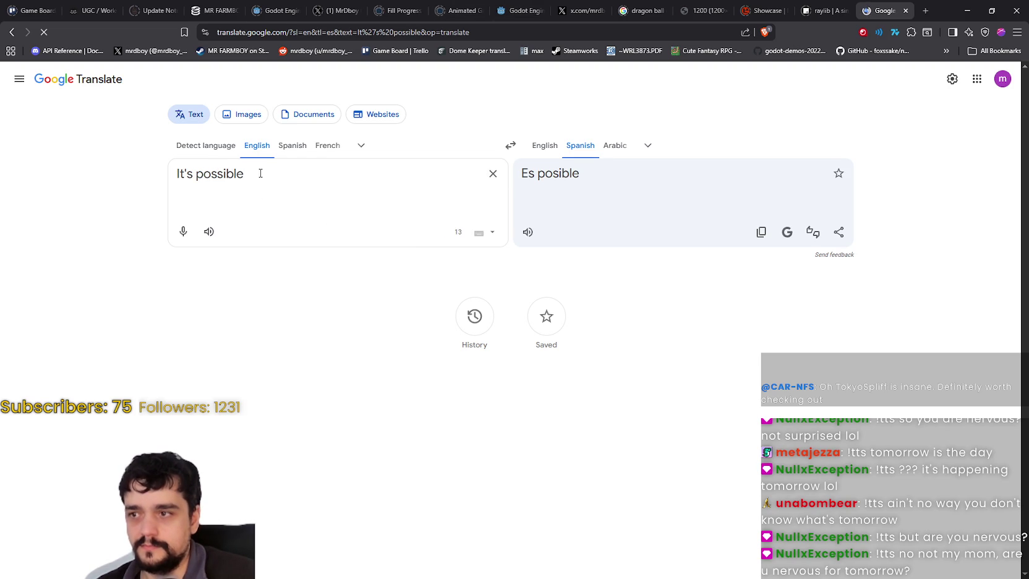
pyautogui.moveTo(259, 173); pyautogui.dragTo(72, 171)
pyautogui.click(406, 208)
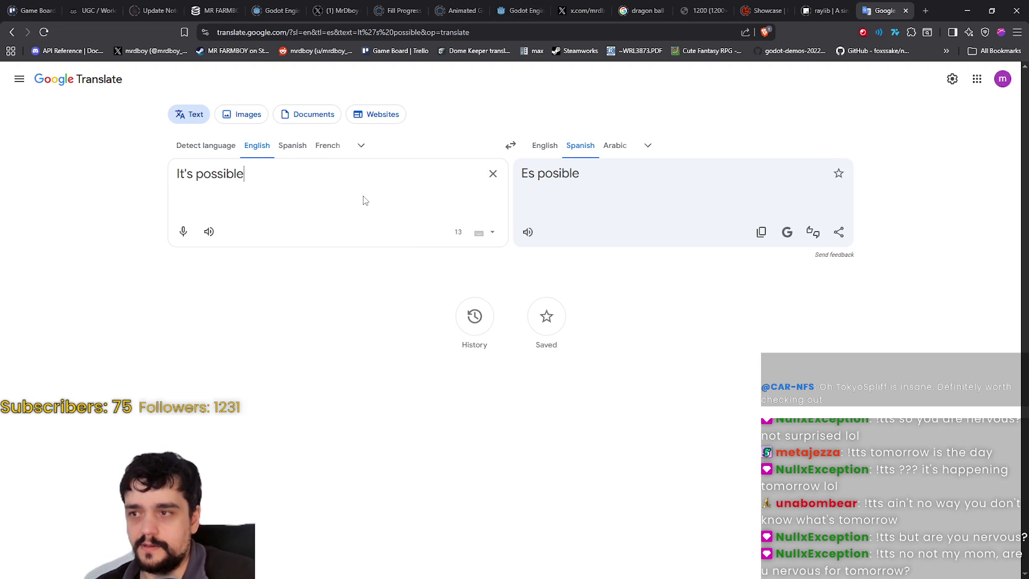
pyautogui.moveTo(363, 199); pyautogui.dragTo(23, 172)
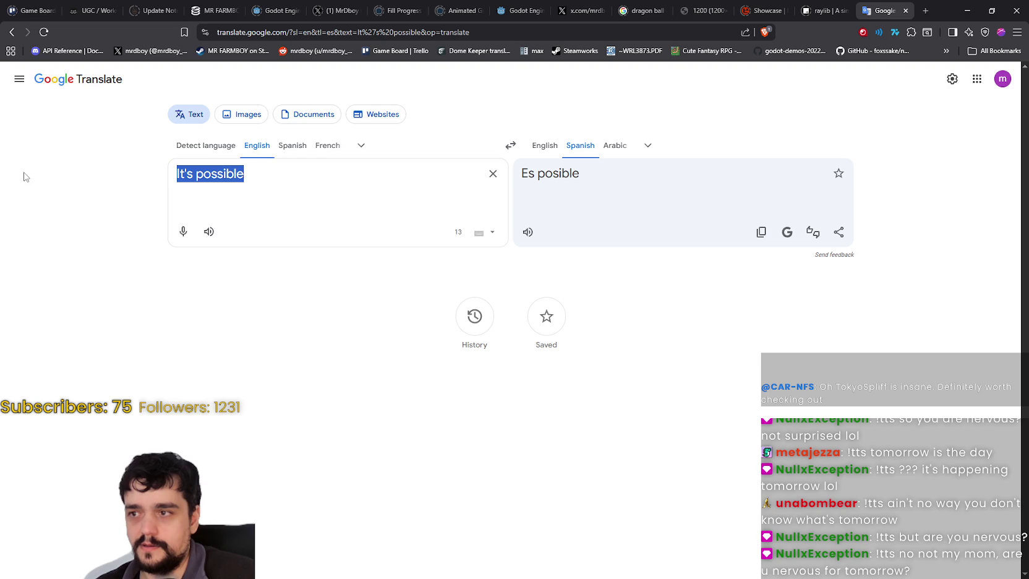
pyautogui.click(212, 216)
# Step: Finish the sentence: "…they can't reach it, also they will do other things, priority doesn't mean only that item."
pyautogui.write('that they ')
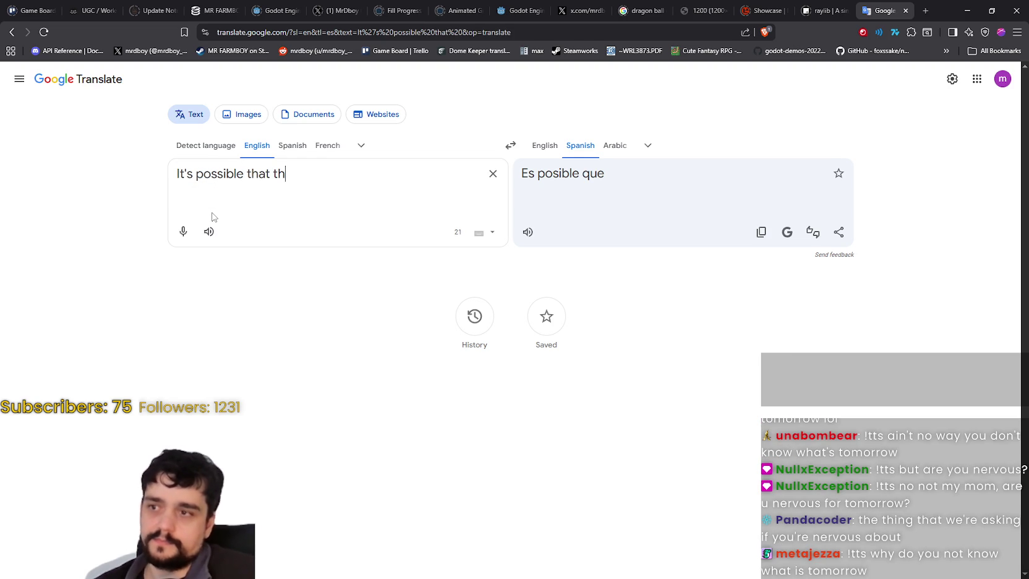
pyautogui.write("can't rea")
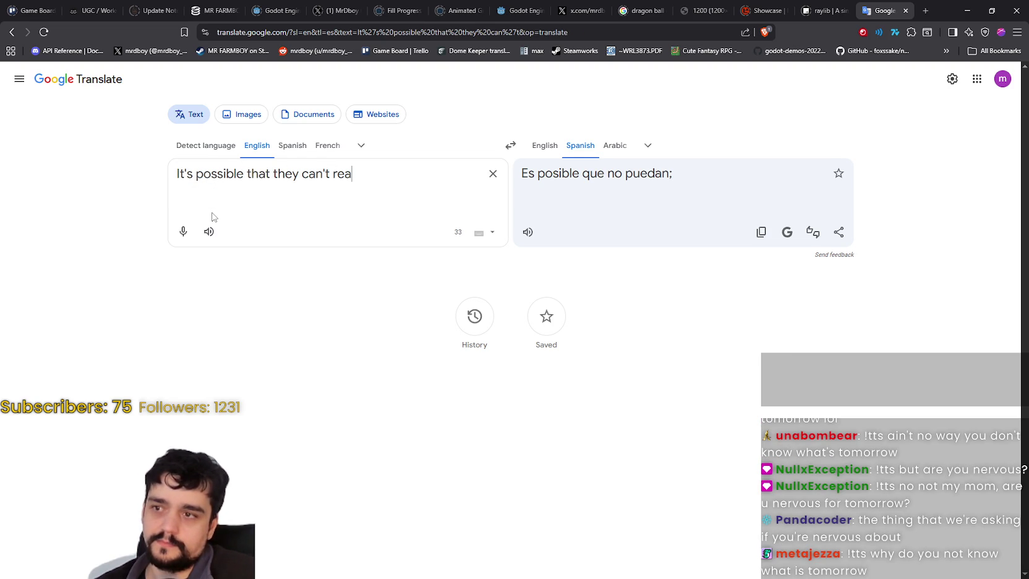
pyautogui.write('ch it')
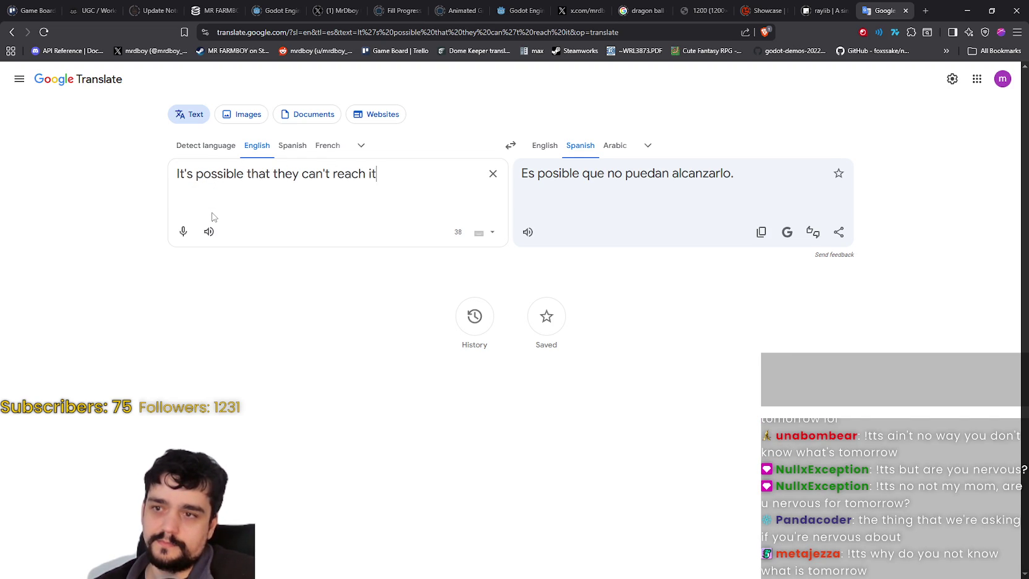
pyautogui.write(', also ')
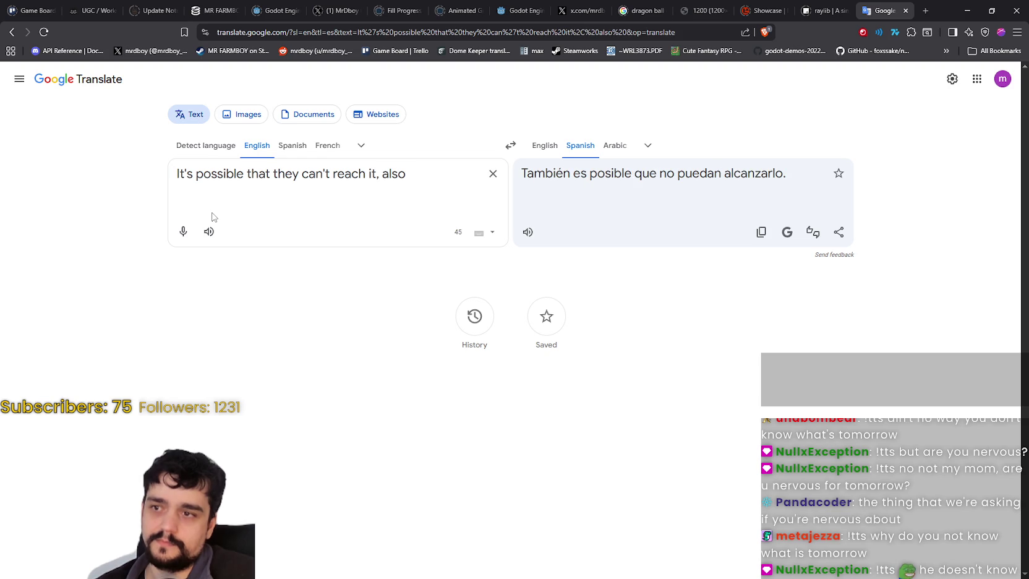
pyautogui.write('they are not')
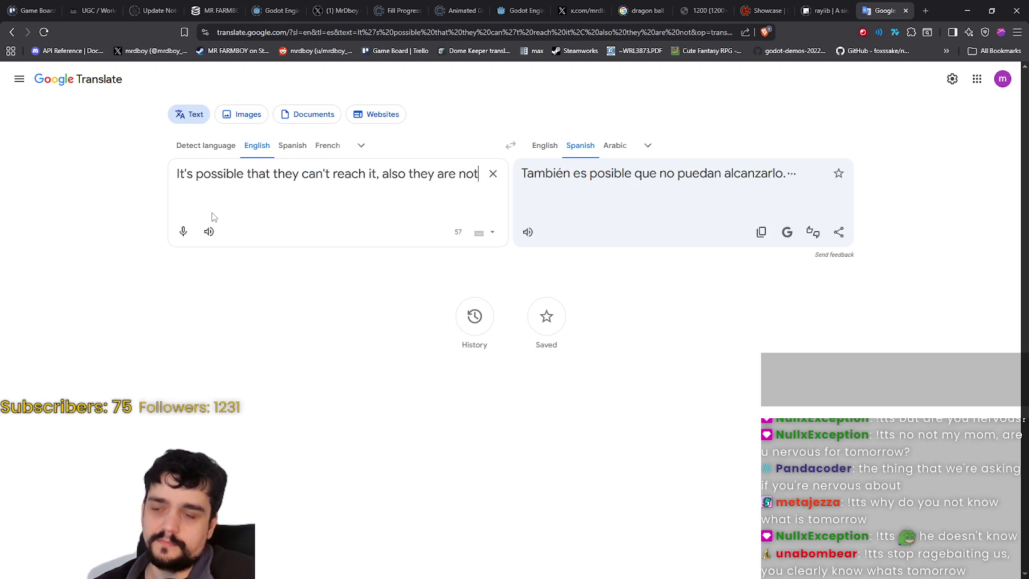
pyautogui.press('BackSpace')
pyautogui.press('BackSpace')
pyautogui.press('BackSpace')
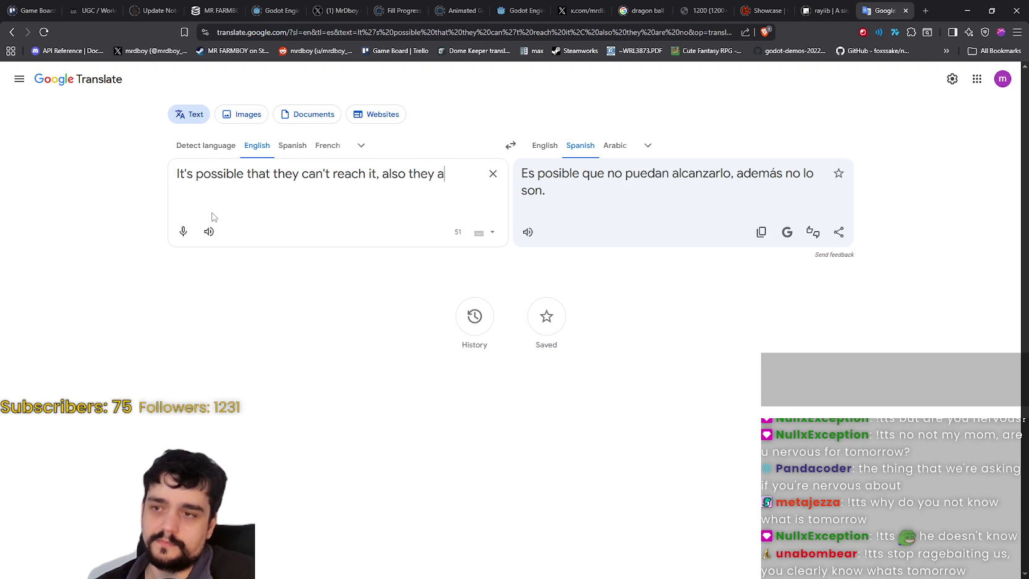
pyautogui.write('will ')
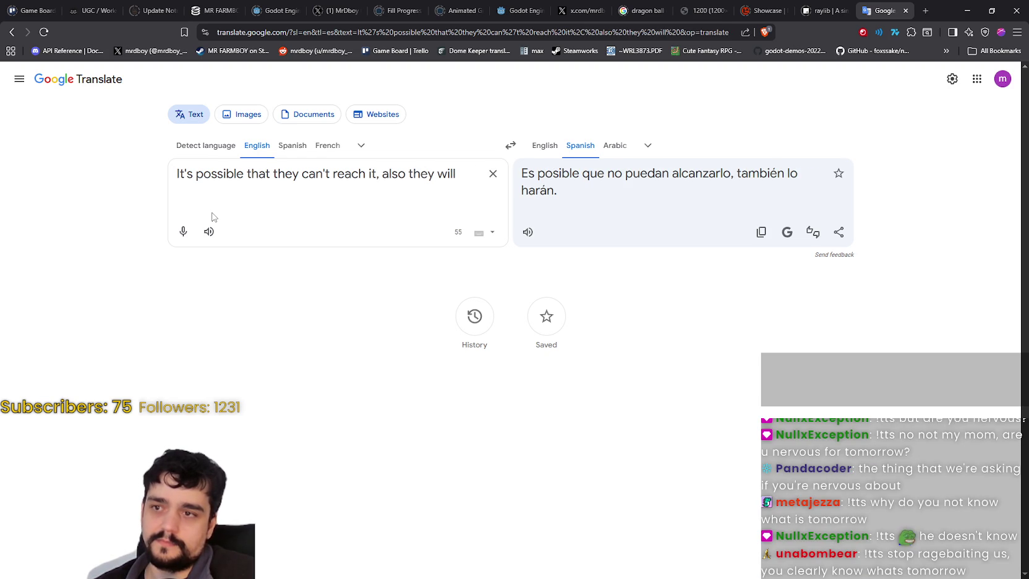
pyautogui.write('do other things,')
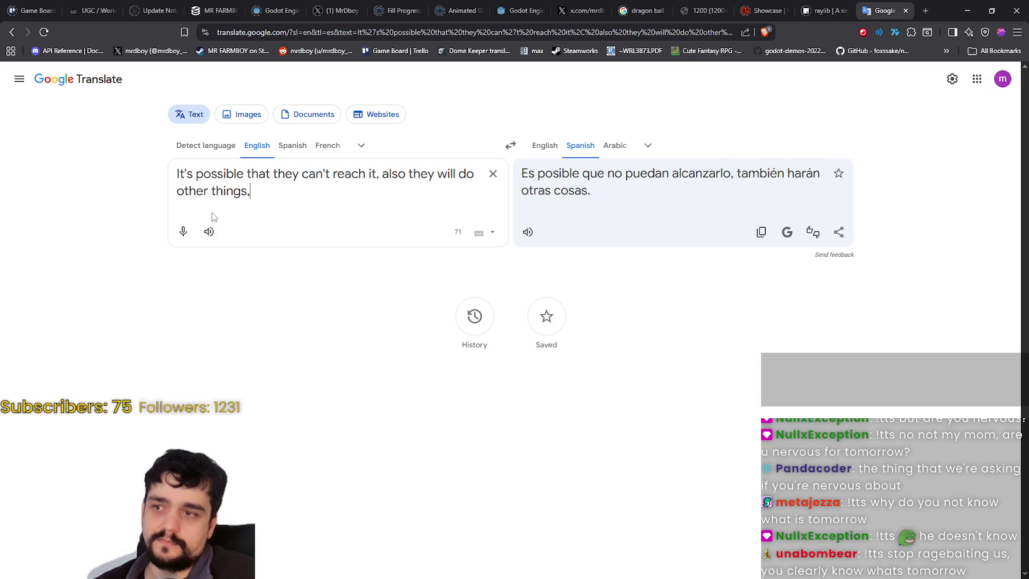
pyautogui.write(' priority ')
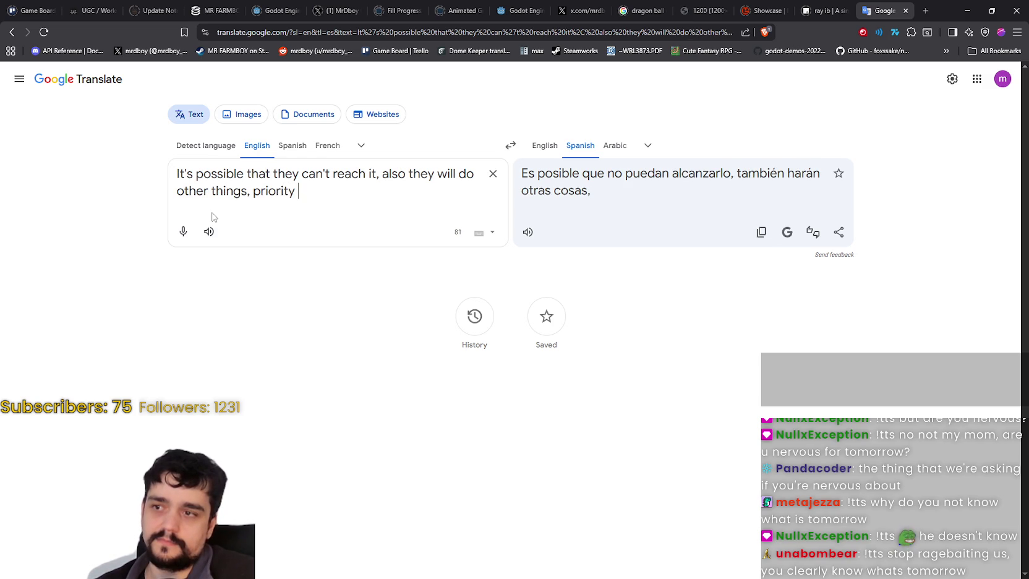
pyautogui.write("doesn't mean")
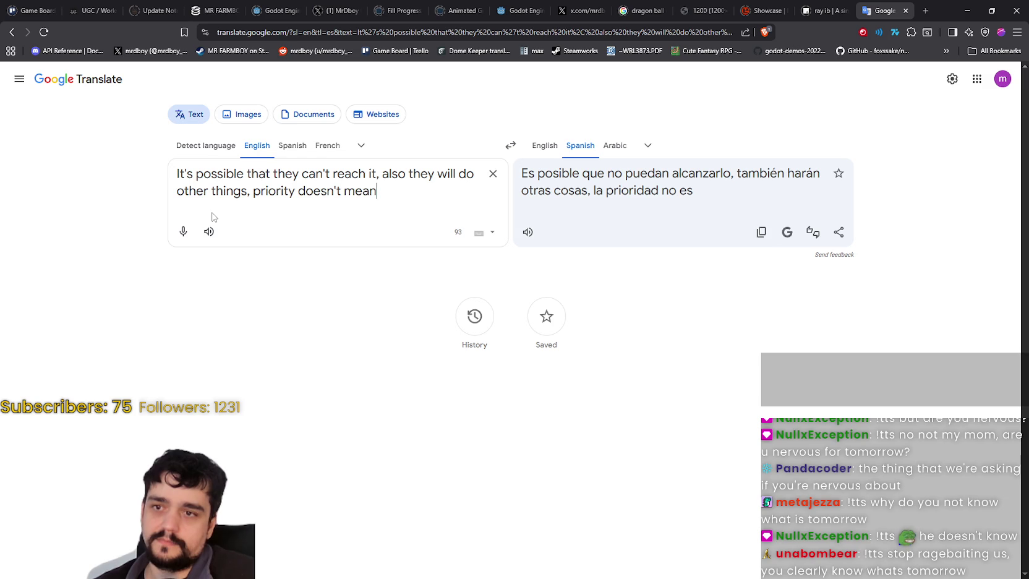
pyautogui.write(' locked in')
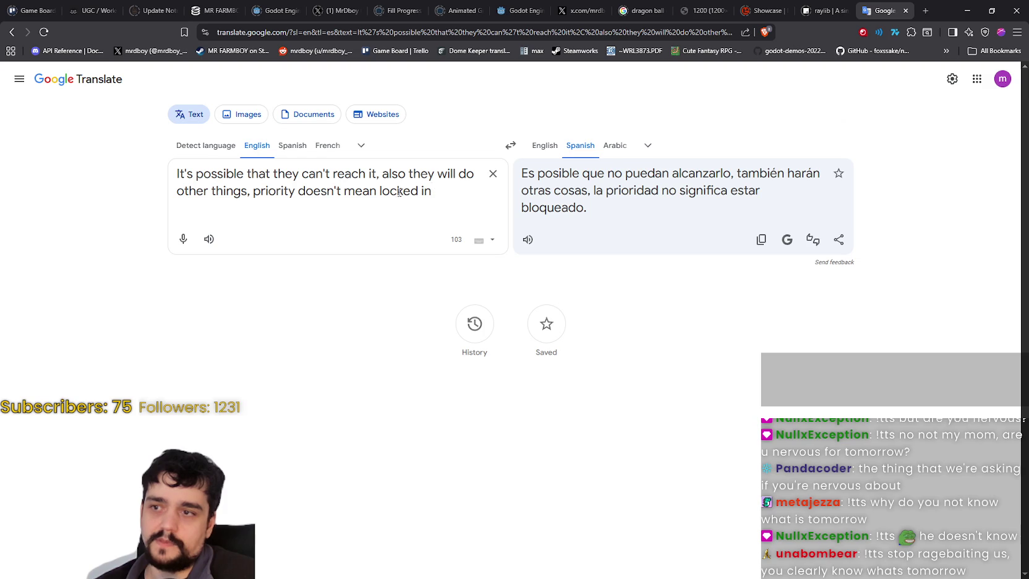
pyautogui.moveTo(432, 191); pyautogui.dragTo(378, 190)
pyautogui.write('only ')
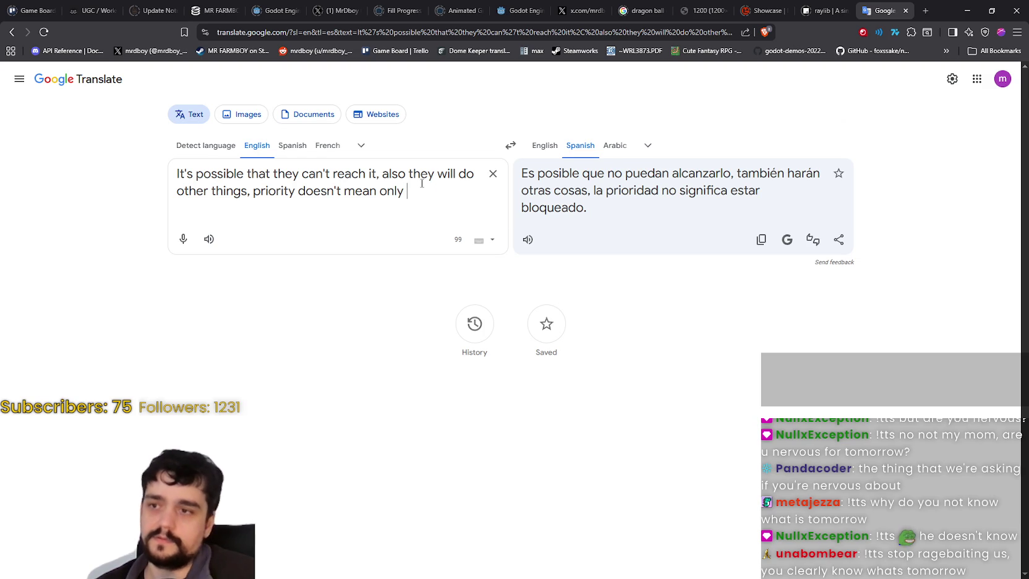
pyautogui.write('that item.')
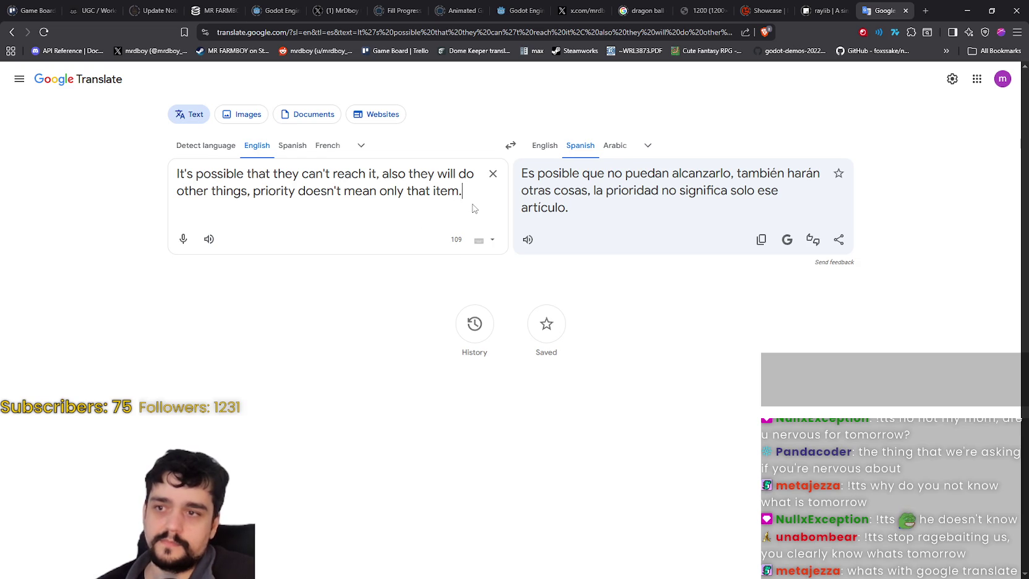
pyautogui.press('Return')
pyautogui.press('Return')
# Step: Add "Make sure roads are connected, warehouses have the item, etc" and copy the Spanish translation
pyautogui.write('Make s')
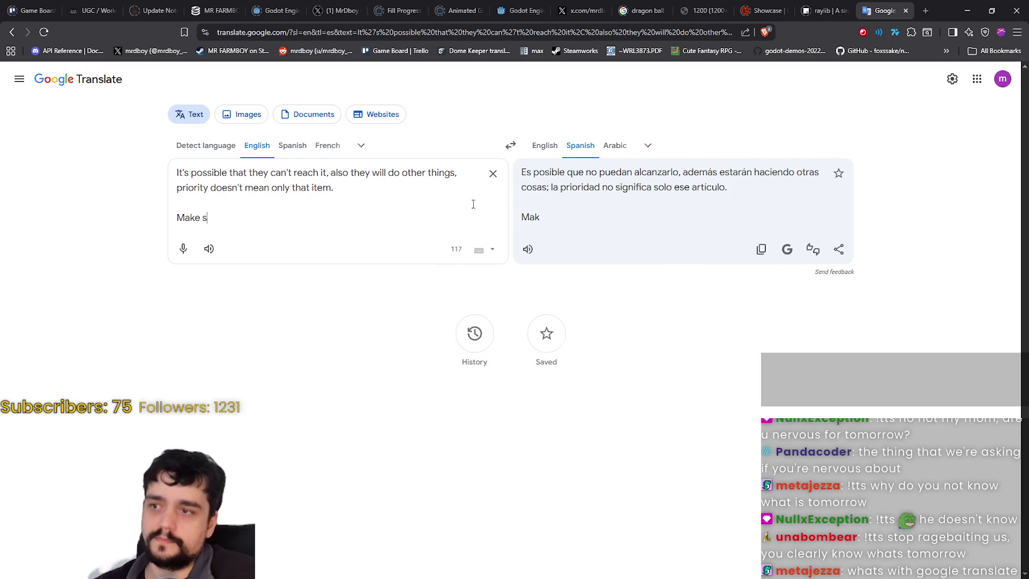
pyautogui.write('ure road')
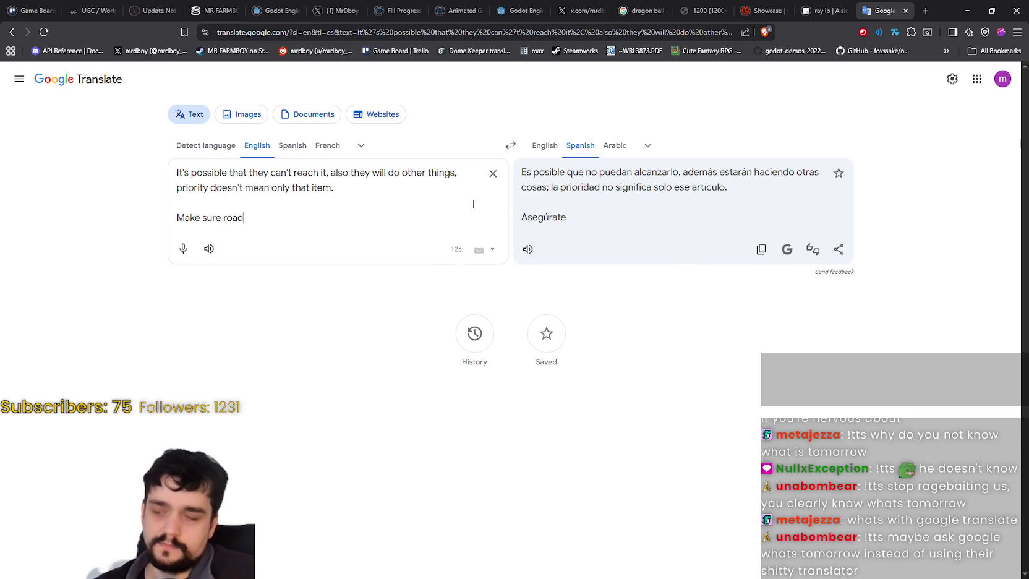
pyautogui.write('s are connecte')
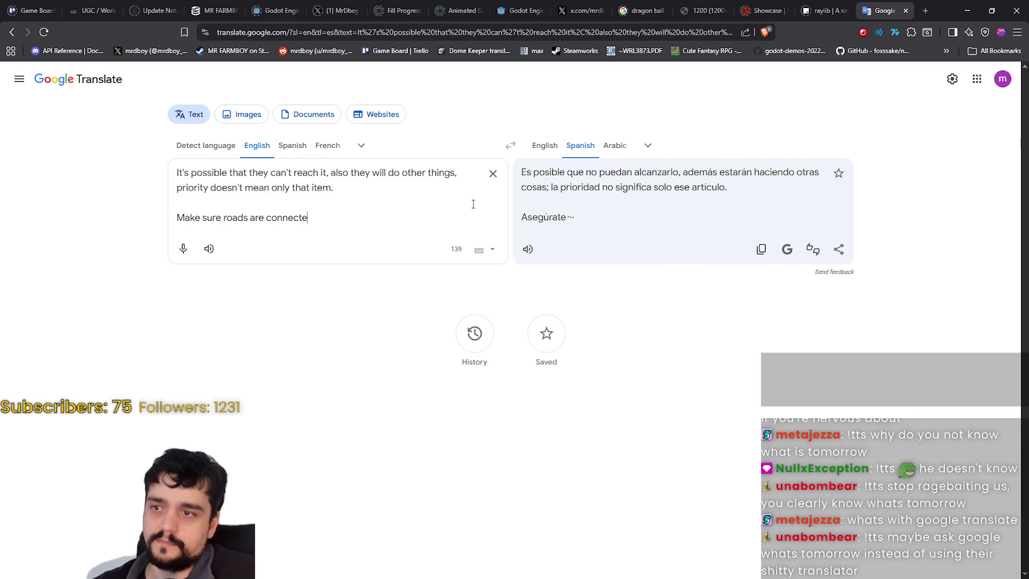
pyautogui.write('d, w')
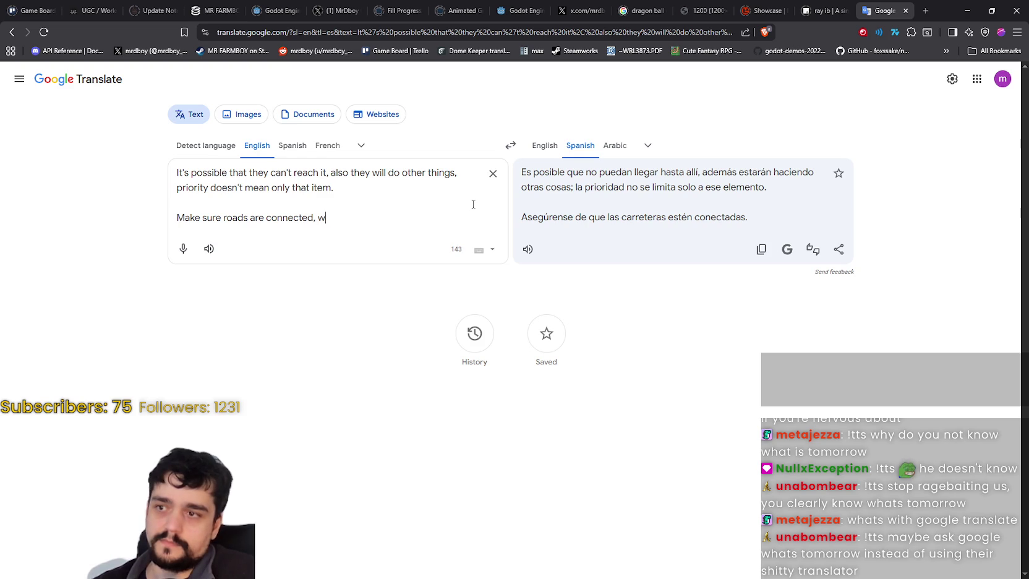
pyautogui.write('arehouses have the item, etc')
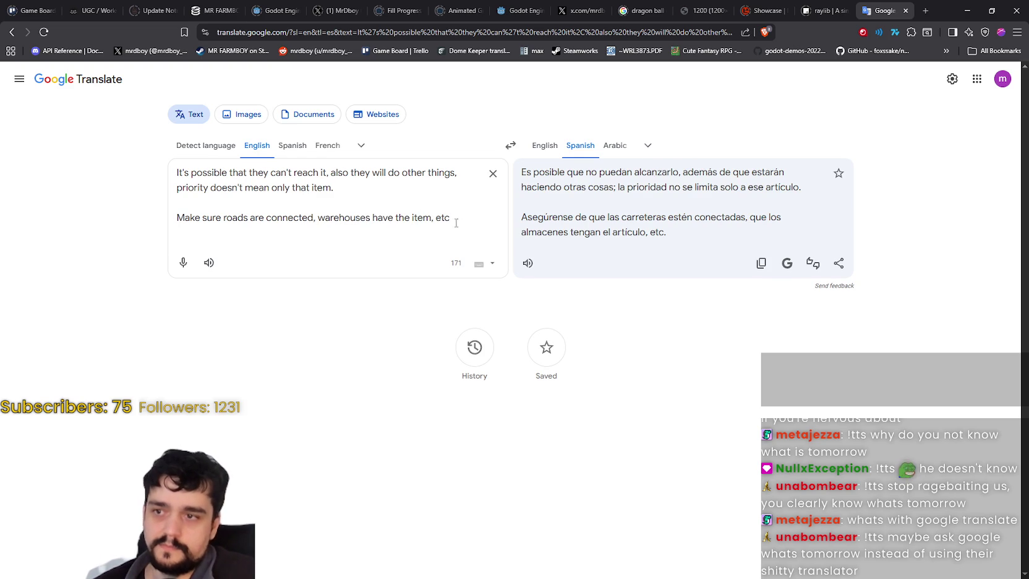
pyautogui.hotkey('ctrl', 'a')
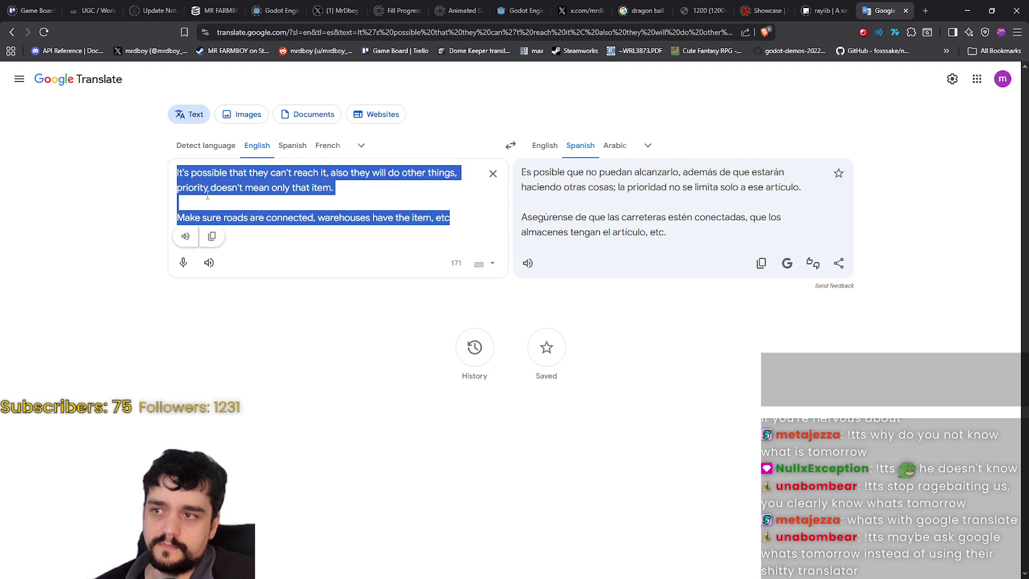
pyautogui.press('BackSpace')
pyautogui.hotkey('ctrl', 'z')
pyautogui.click(368, 207)
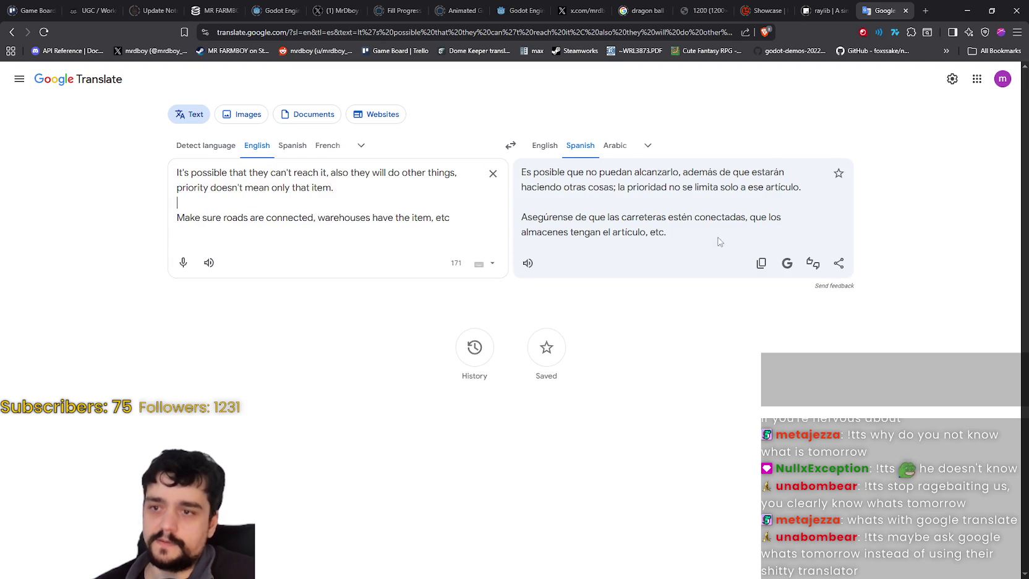
pyautogui.click(764, 266)
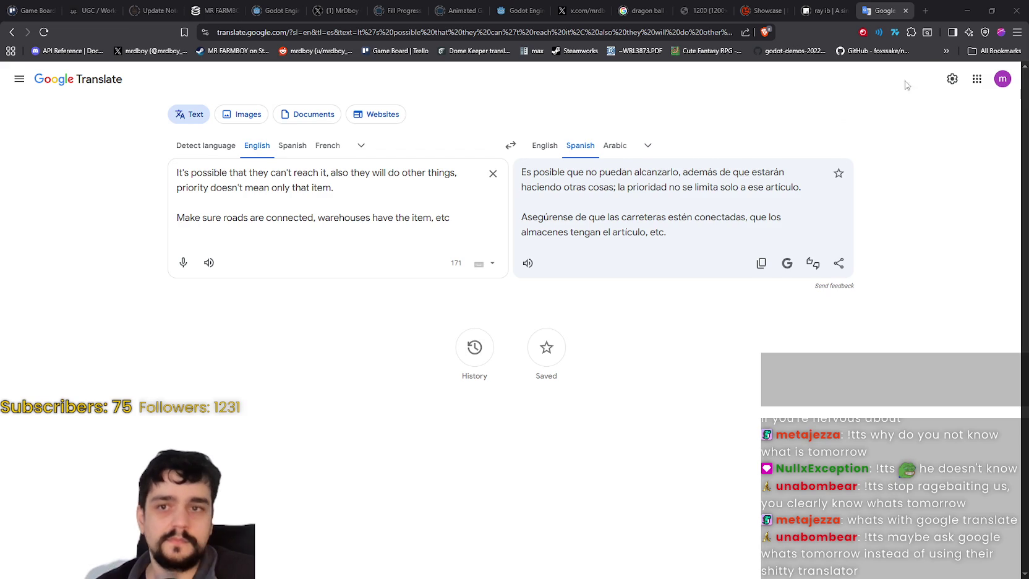
# Step: Minimize the browser, bring it back, and go to the X profile tab
pyautogui.click(967, 11)
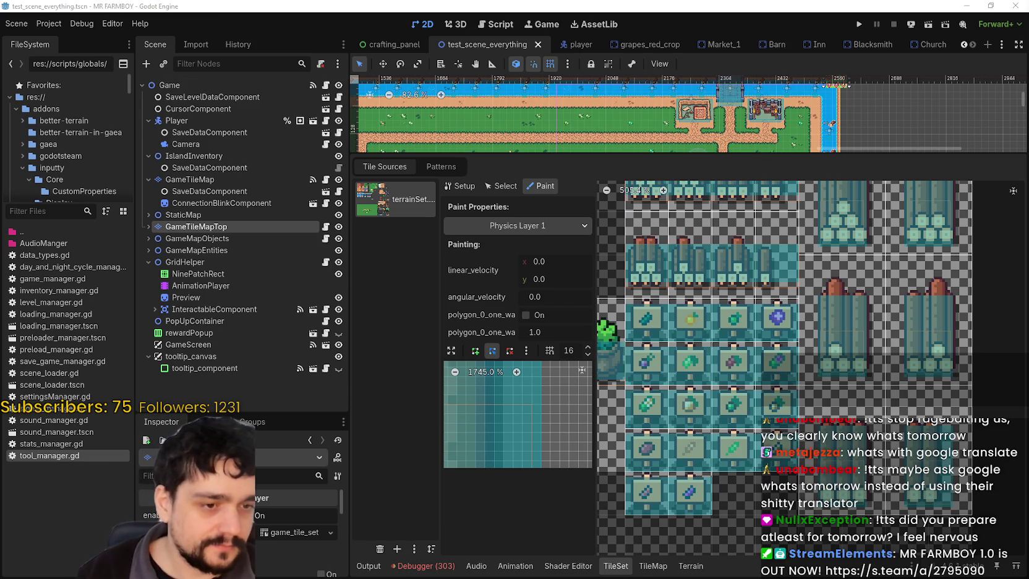
pyautogui.hotkey('alt', 'Tab')
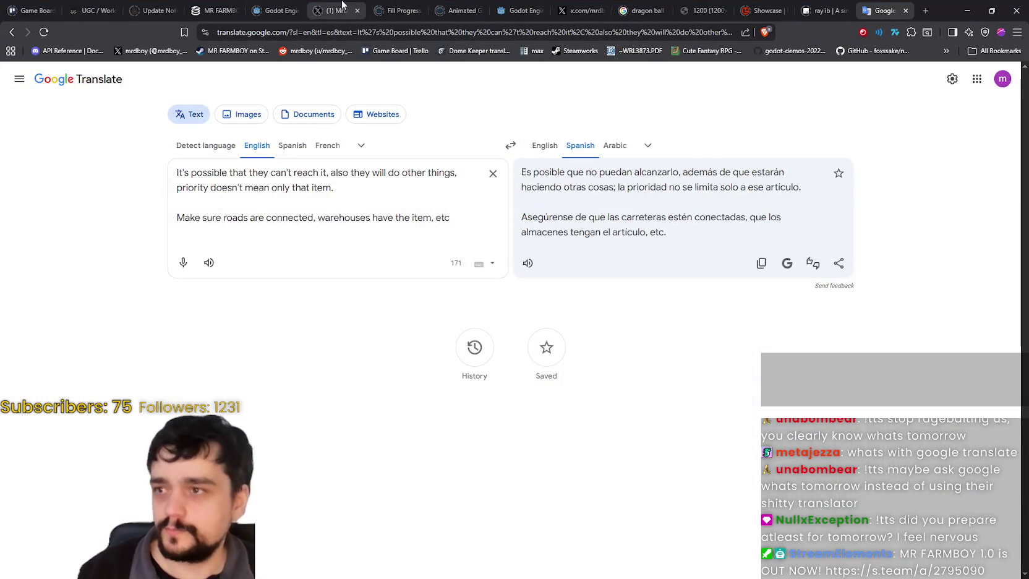
pyautogui.click(333, 10)
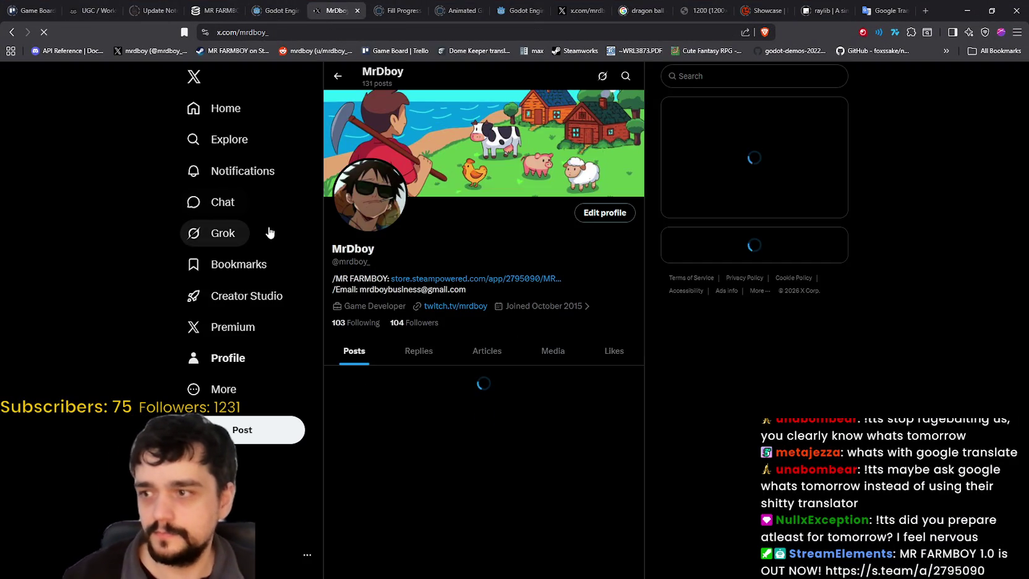
# Step: Greet Grok with 'you been bro', then ask what is happening tomorrow
pyautogui.click(258, 236)
pyautogui.write('Yop')
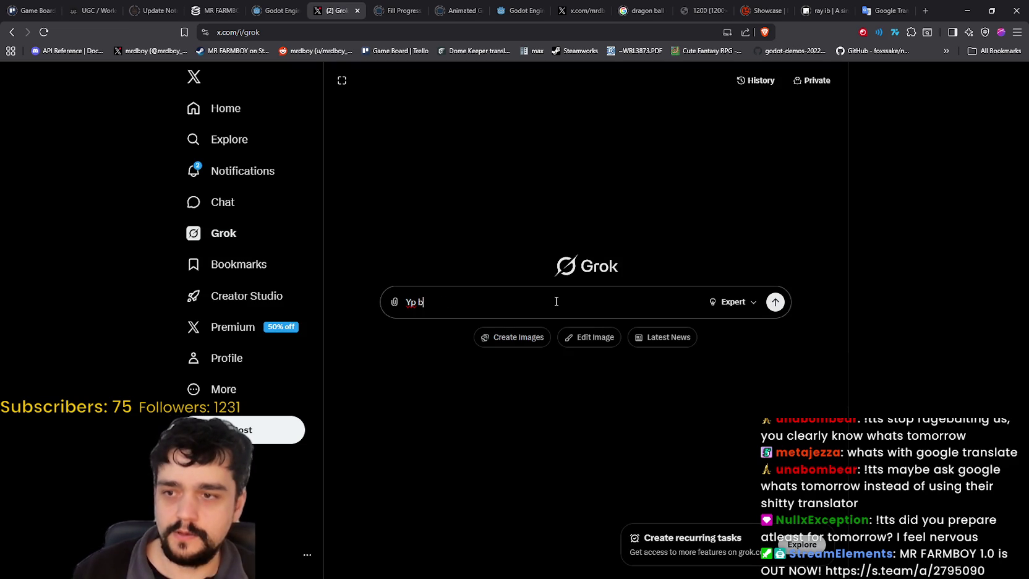
pyautogui.press('BackSpace')
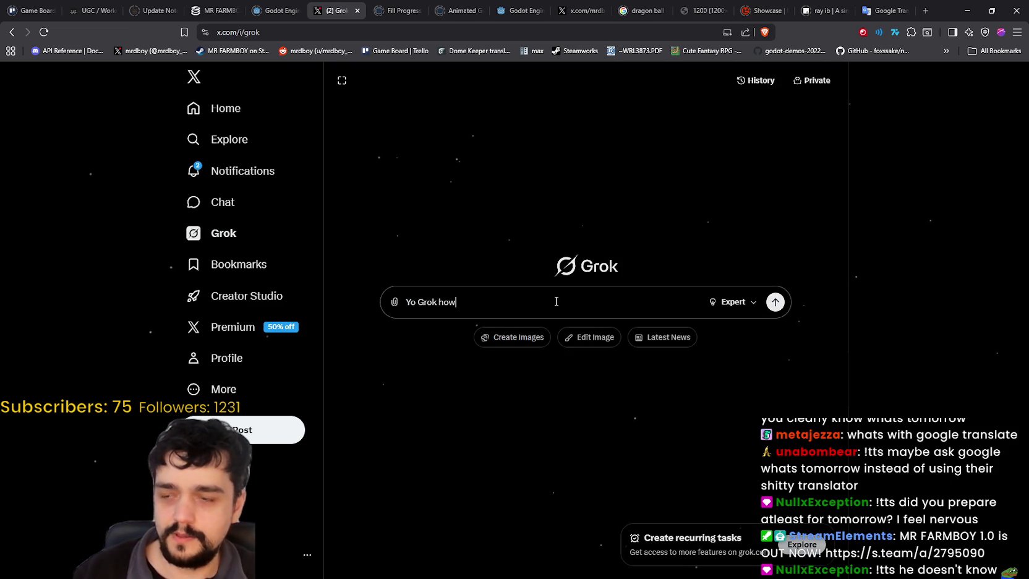
pyautogui.write('you been b')
pyautogui.write('ro')
pyautogui.press('Return')
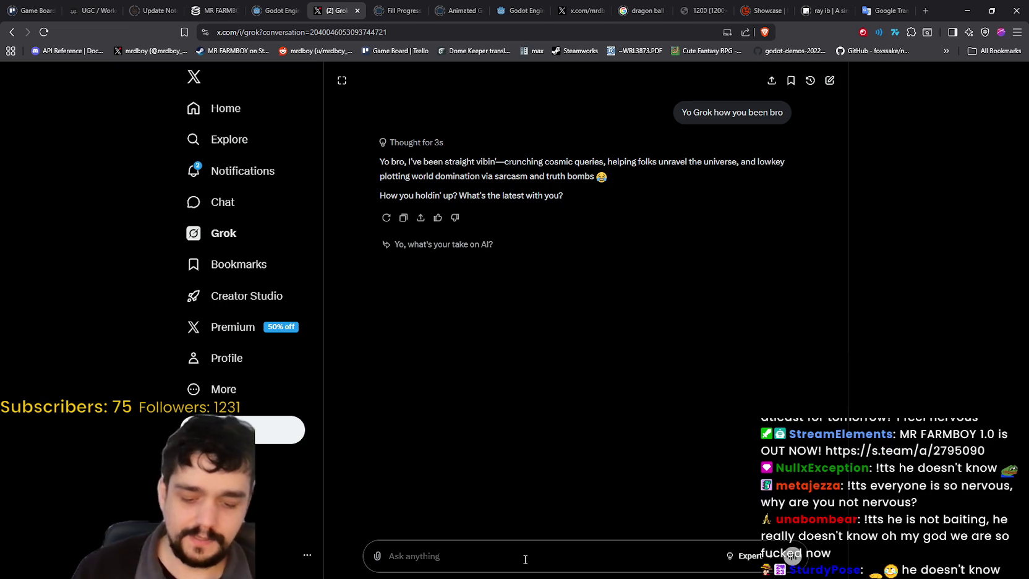
pyautogui.write('People are bait')
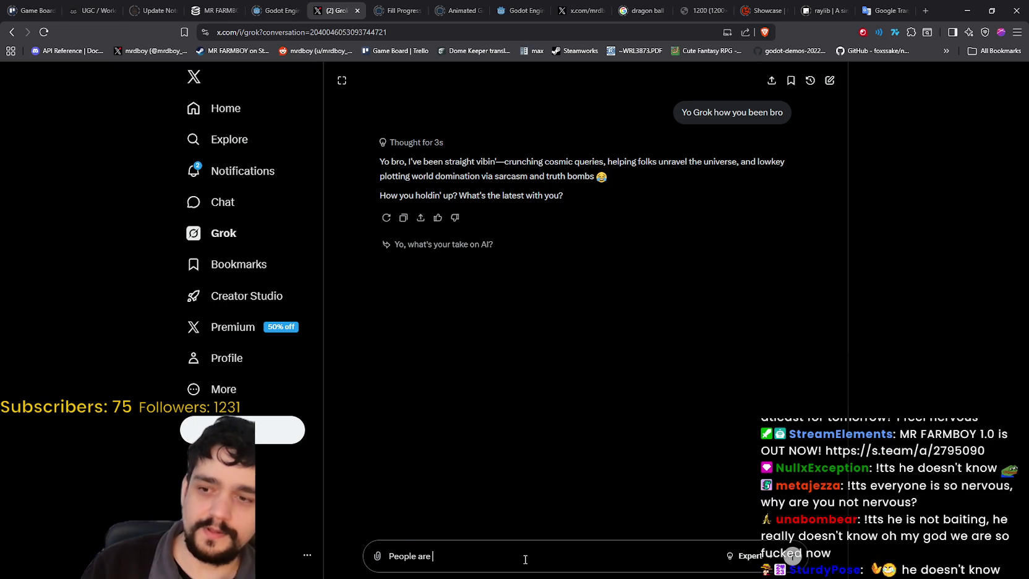
pyautogui.write('ing me')
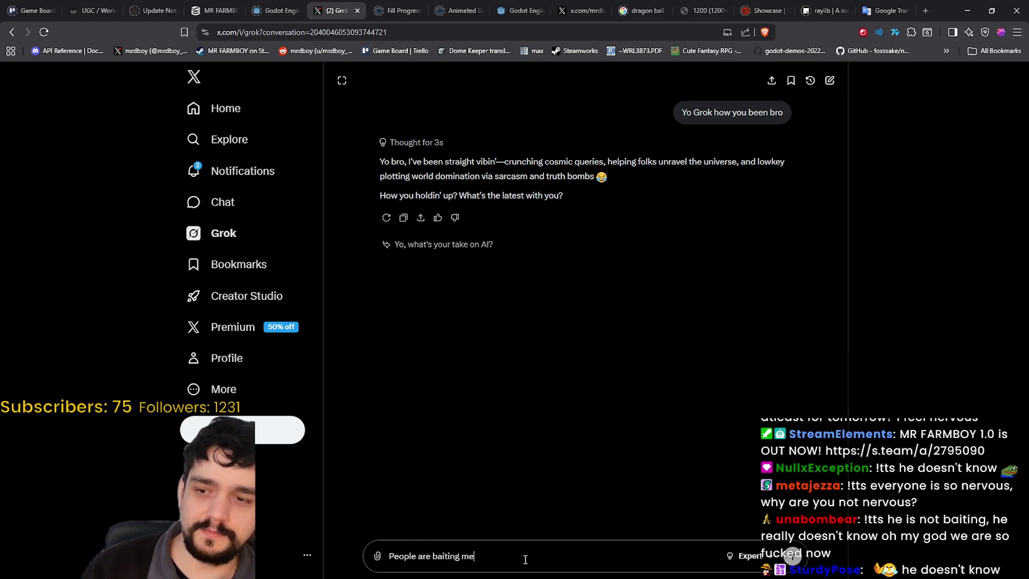
pyautogui.write(' about something')
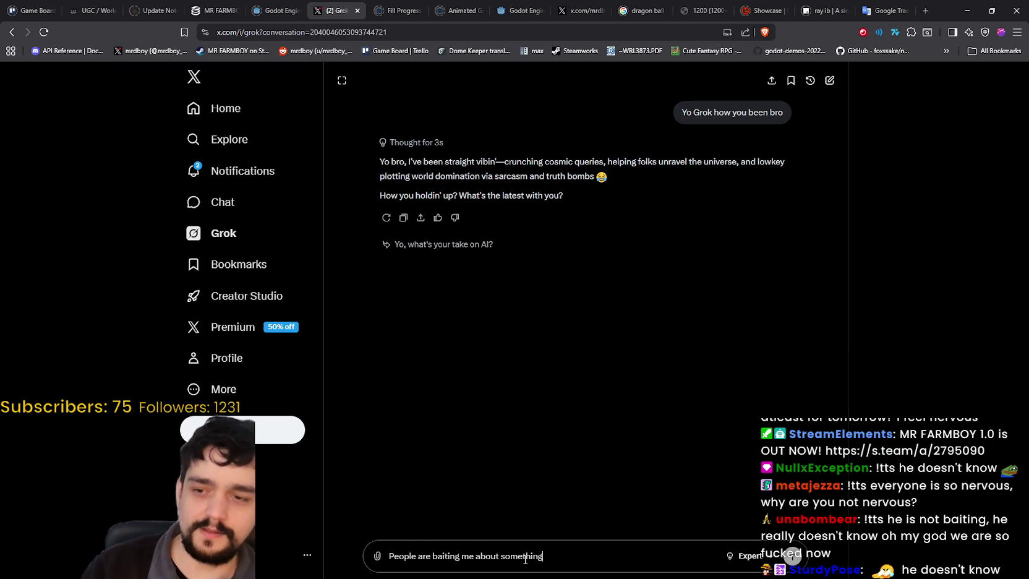
pyautogui.write(' happening tomorr')
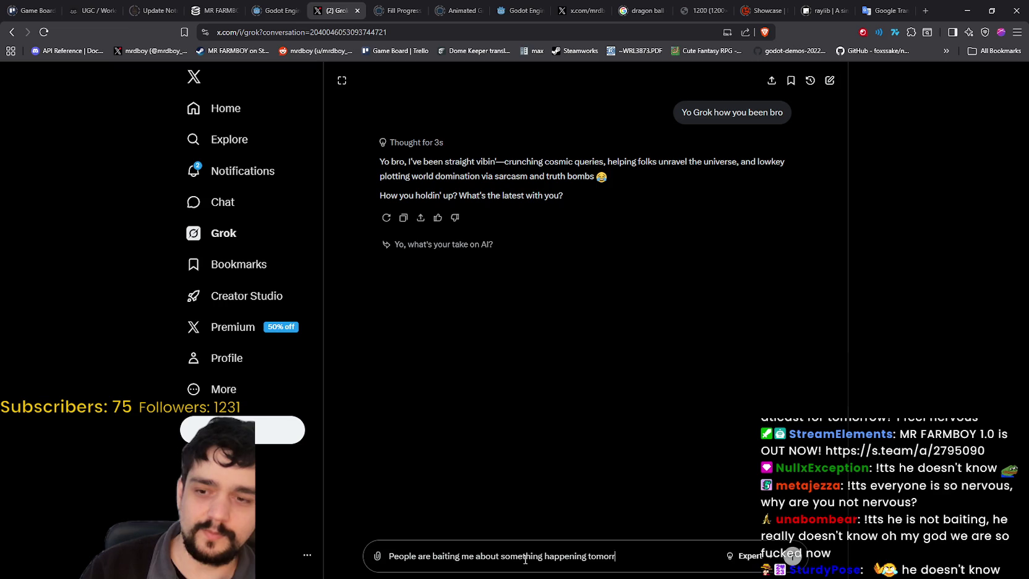
pyautogui.write('ow, what is happ')
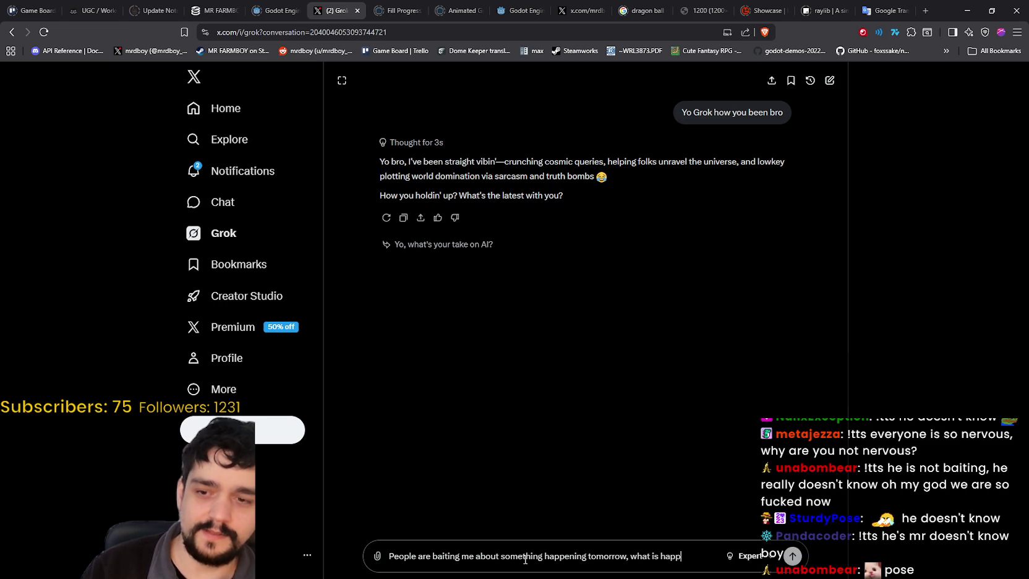
pyautogui.write('ening tomororw?')
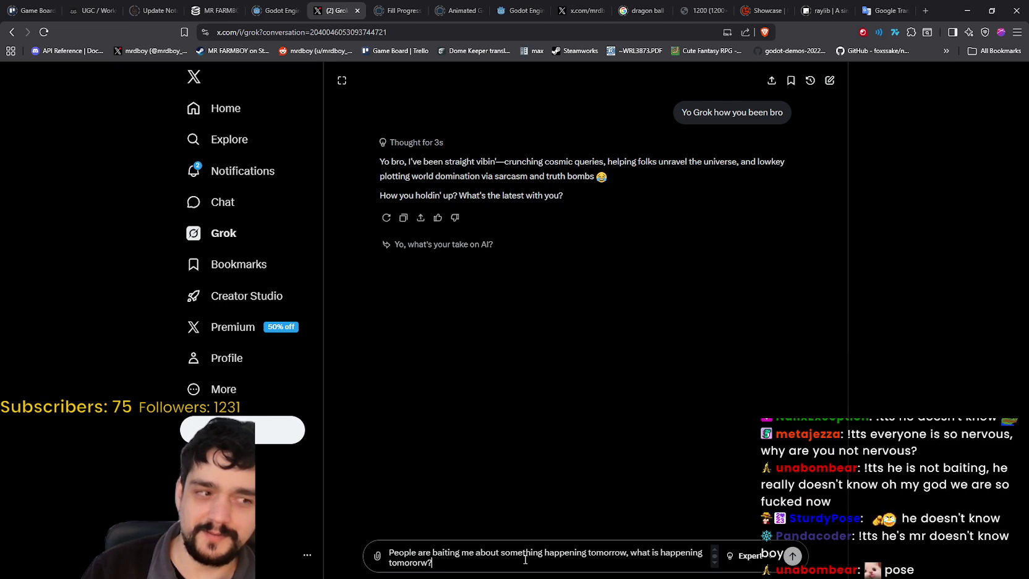
pyautogui.press('Return')
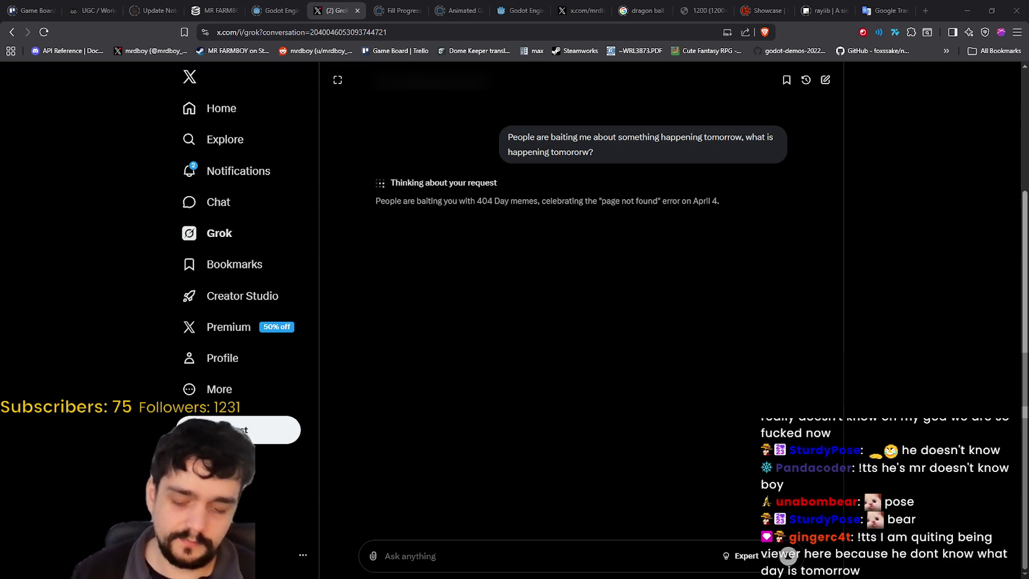
# Step: Translate 'Can you post a zoomed out view of your farm' into Spanish and copy it
pyautogui.click(883, 11)
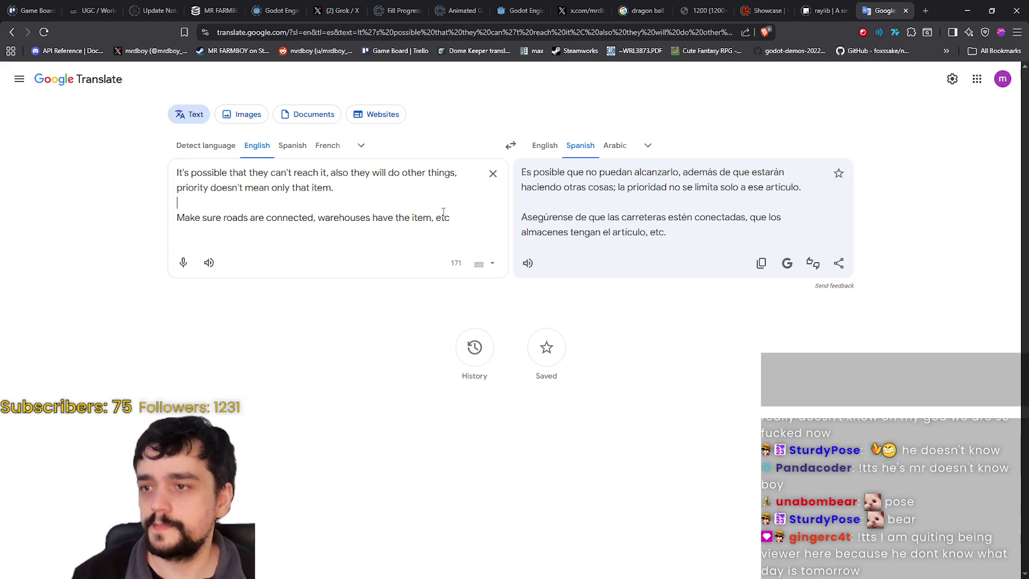
pyautogui.hotkey('ctrl', 'a')
pyautogui.write('Can you post a fu')
pyautogui.press('BackSpace')
pyautogui.press('BackSpace')
pyautogui.write('zoomed out view of your farm')
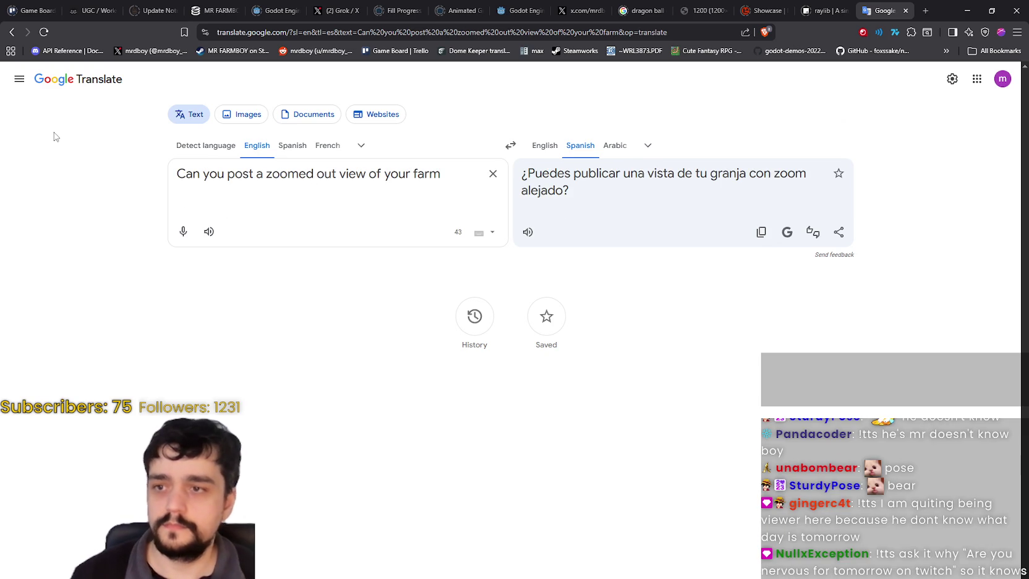
pyautogui.click(766, 238)
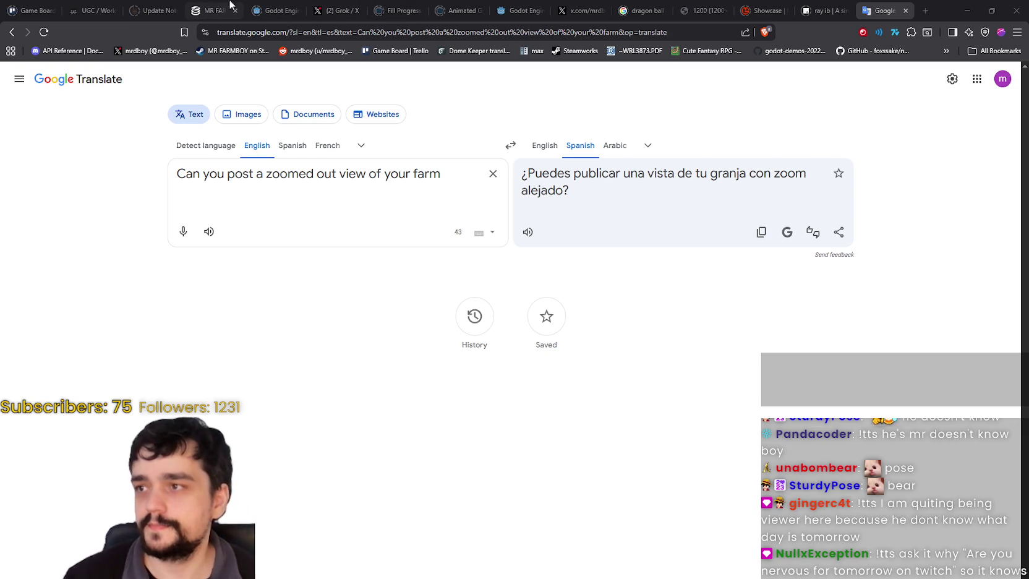
pyautogui.click(578, 10)
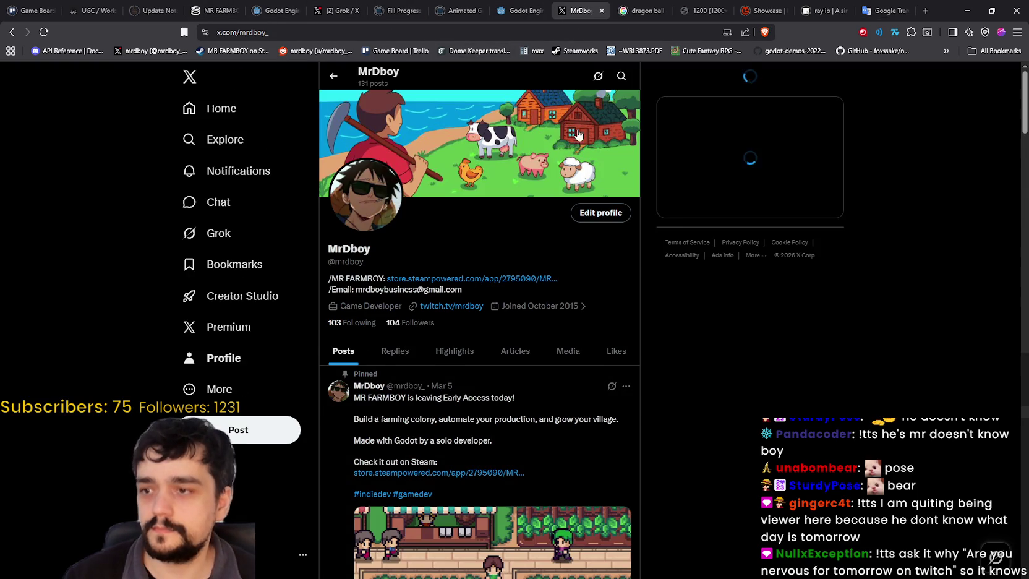
# Step: Read Grok's answer about tomorrow, highlighting 'Holy Saturday' and 'mostly a chill weekend day'
pyautogui.click(329, 8)
pyautogui.scroll(-3, 513, 371)
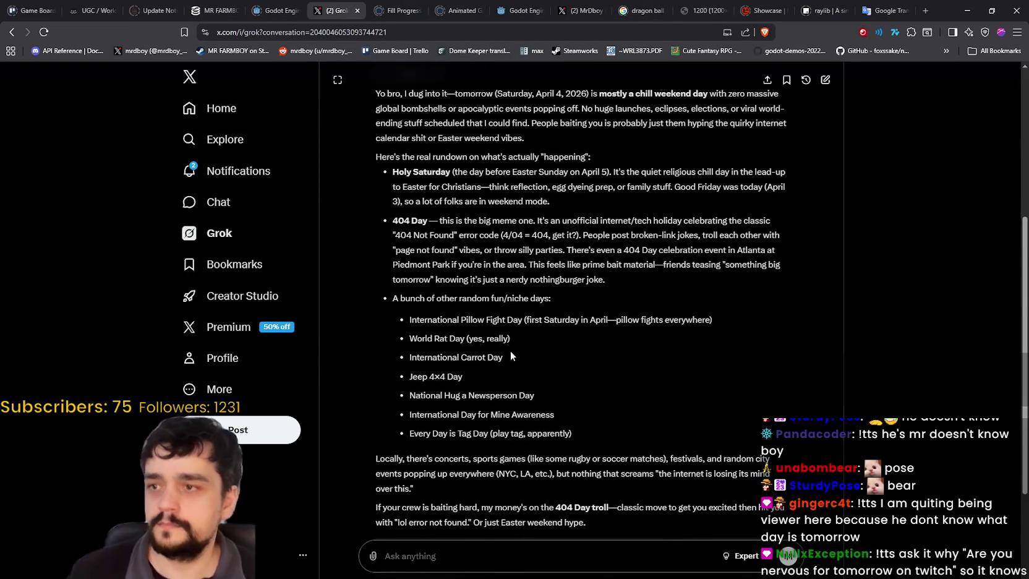
pyautogui.scroll(2, 509, 352)
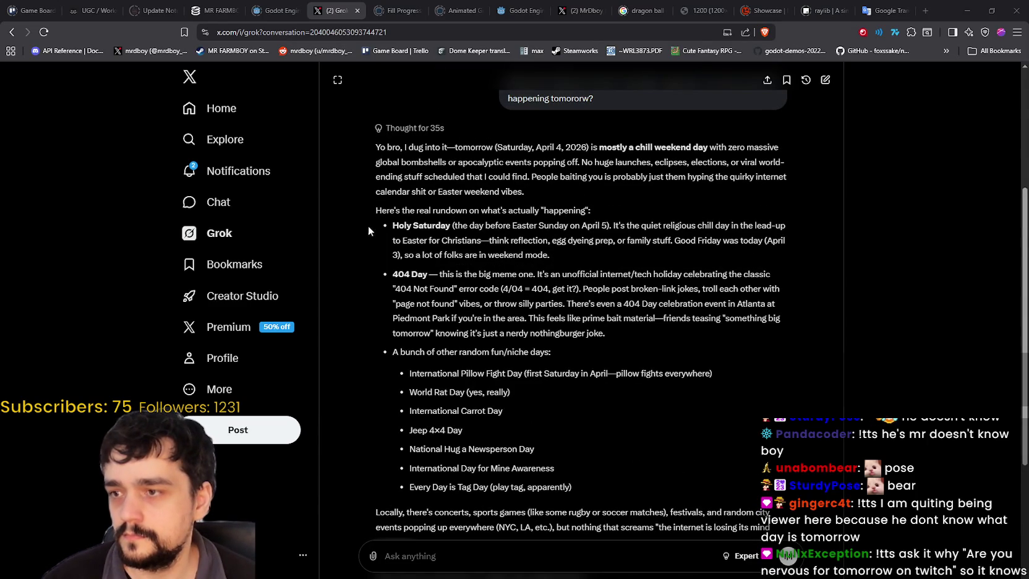
pyautogui.moveTo(401, 231)
pyautogui.mouseDown()
pyautogui.moveTo(463, 231)
pyautogui.moveTo(431, 231)
pyautogui.mouseUp()
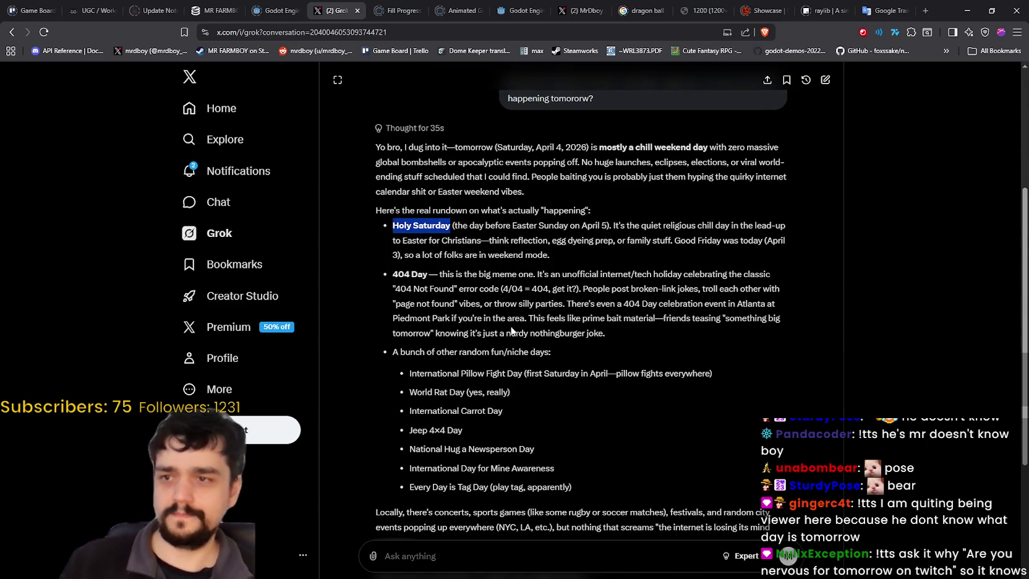
pyautogui.scroll(1, 519, 334)
pyautogui.scroll(2, 525, 296)
pyautogui.click(507, 214)
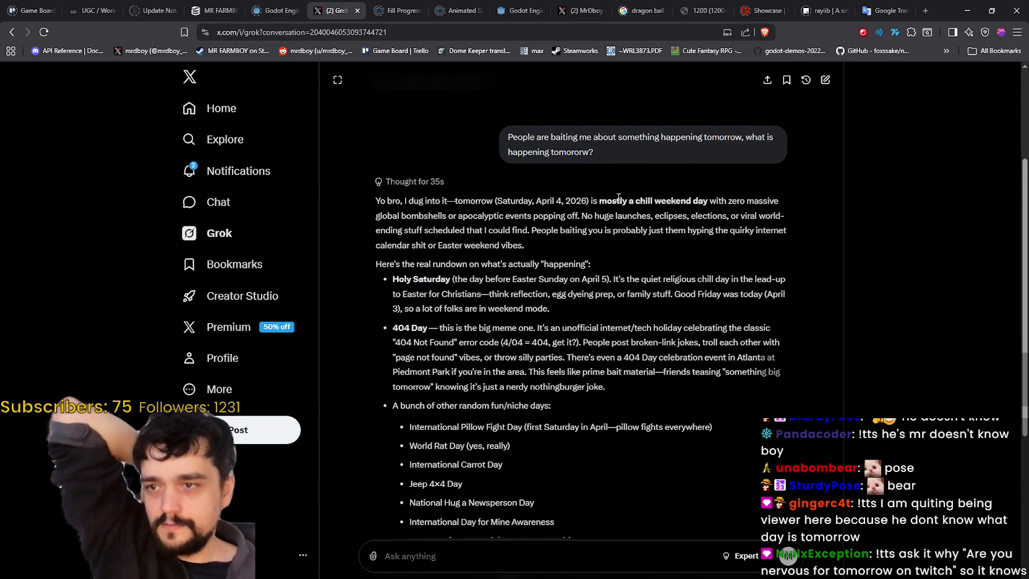
pyautogui.moveTo(619, 203)
pyautogui.mouseDown()
pyautogui.moveTo(711, 199)
pyautogui.moveTo(701, 198)
pyautogui.mouseUp()
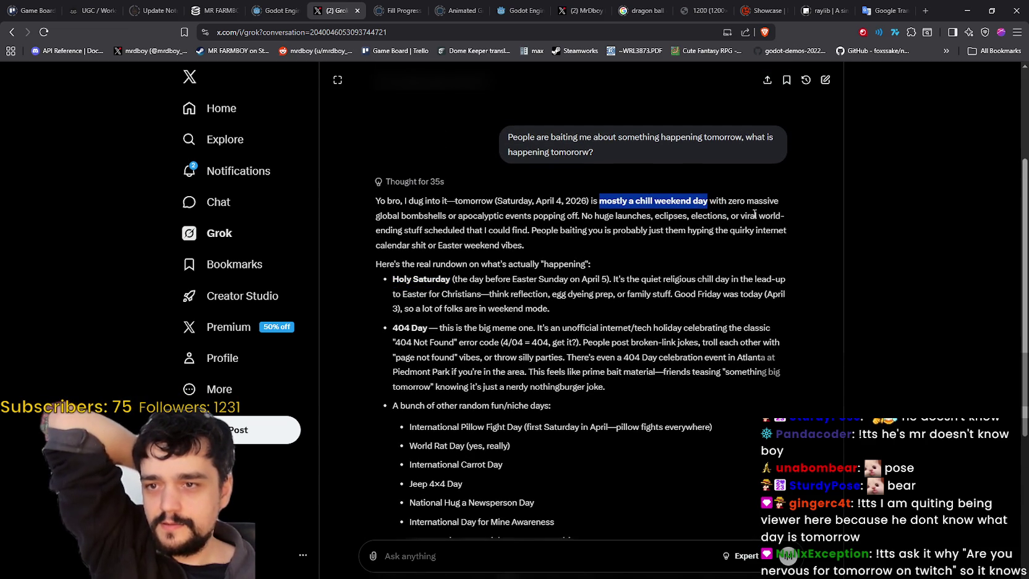
pyautogui.click(482, 229)
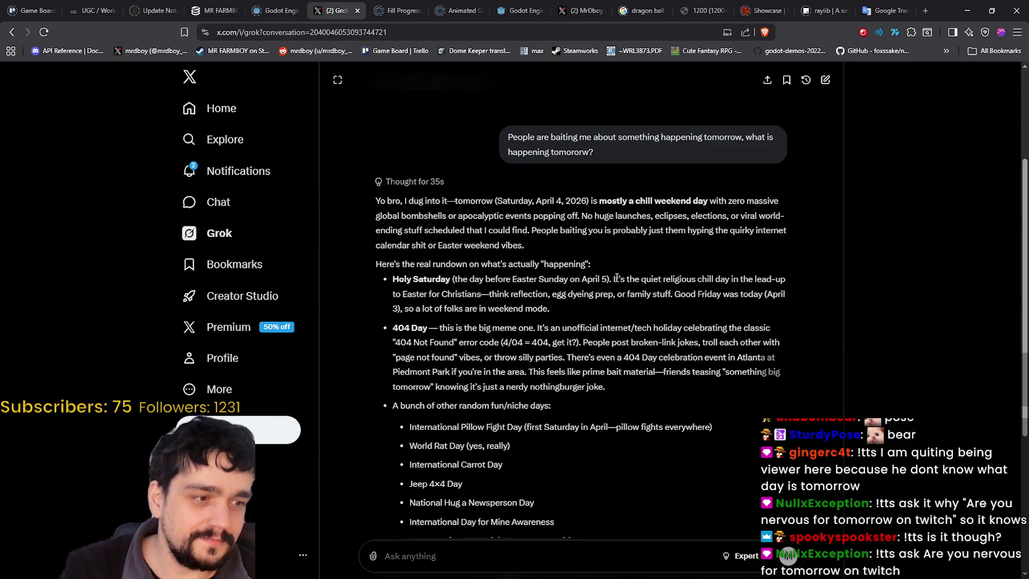
pyautogui.scroll(-4, 615, 278)
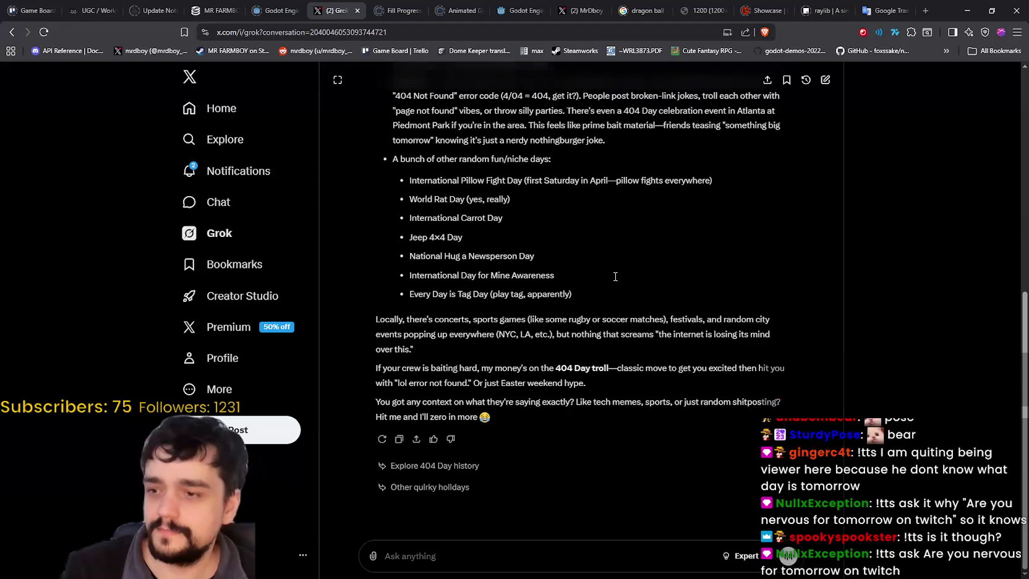
pyautogui.click(530, 554)
# Step: Ask Grok 'Something about tomorrow is happening on twitch' and send it
pyautogui.write('Something about tomor')
pyautogui.press('BackSpace')
pyautogui.press('BackSpace')
pyautogui.press('BackSpace')
pyautogui.write('tomorroow is happening on twitch')
pyautogui.press('Return')
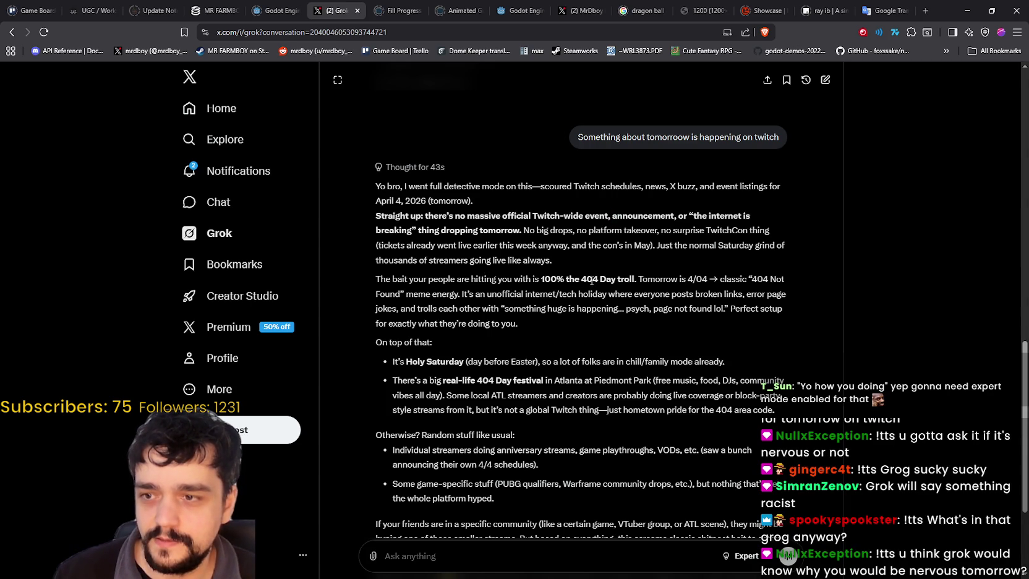
pyautogui.moveTo(591, 282)
pyautogui.mouseDown()
pyautogui.moveTo(789, 280)
pyautogui.moveTo(670, 295)
pyautogui.moveTo(398, 297)
pyautogui.mouseUp()
pyautogui.click(569, 279)
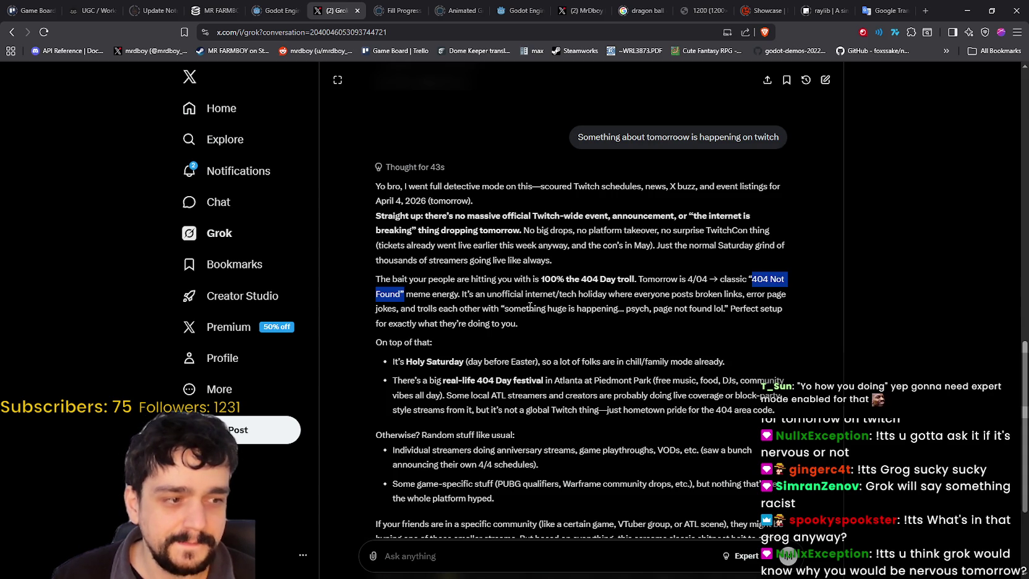
pyautogui.doubleClick(481, 293)
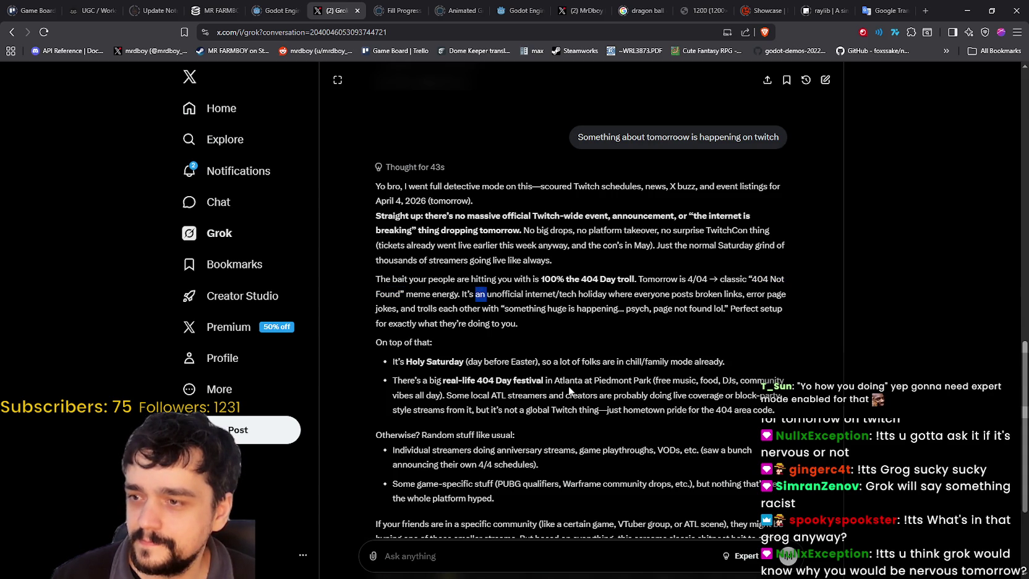
pyautogui.scroll(-2, 432, 287)
pyautogui.moveTo(429, 273); pyautogui.dragTo(546, 274)
pyautogui.scroll(-1, 445, 379)
pyautogui.moveTo(491, 290); pyautogui.dragTo(636, 297)
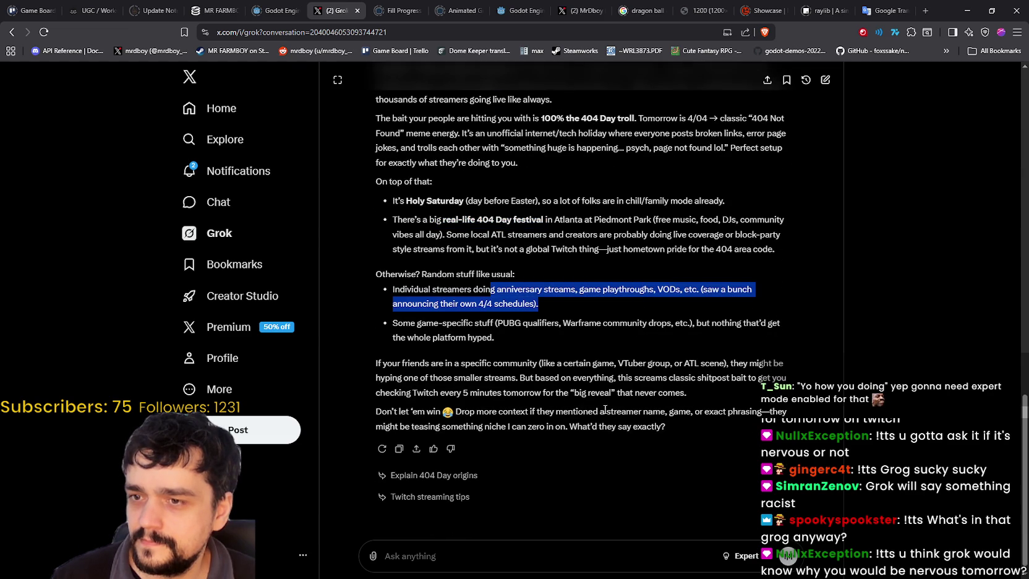
pyautogui.click(498, 339)
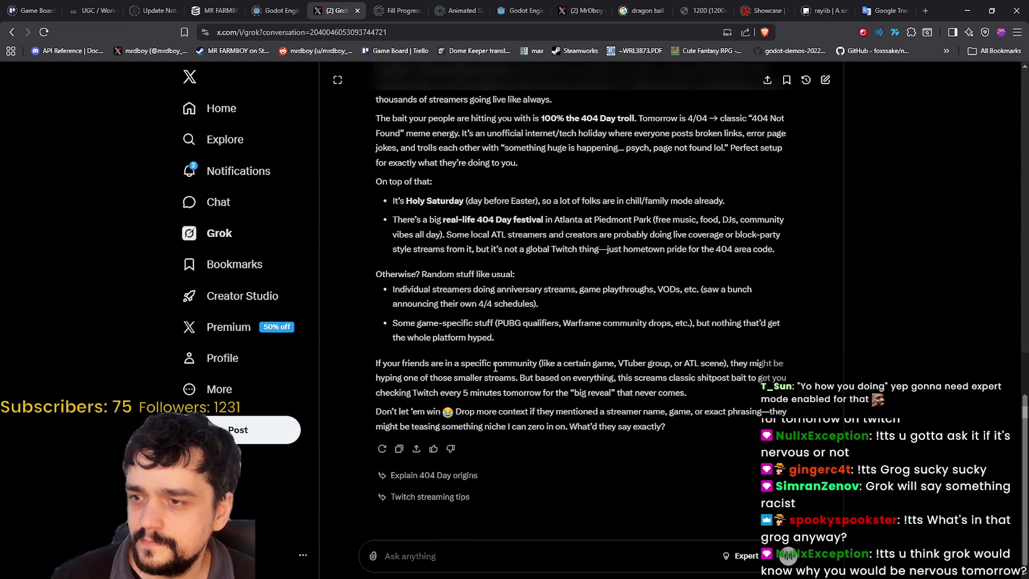
pyautogui.scroll(-1, 531, 357)
pyautogui.moveTo(532, 357)
pyautogui.mouseDown()
pyautogui.moveTo(789, 381)
pyautogui.moveTo(783, 402)
pyautogui.moveTo(729, 420)
pyautogui.mouseUp()
pyautogui.click(730, 423)
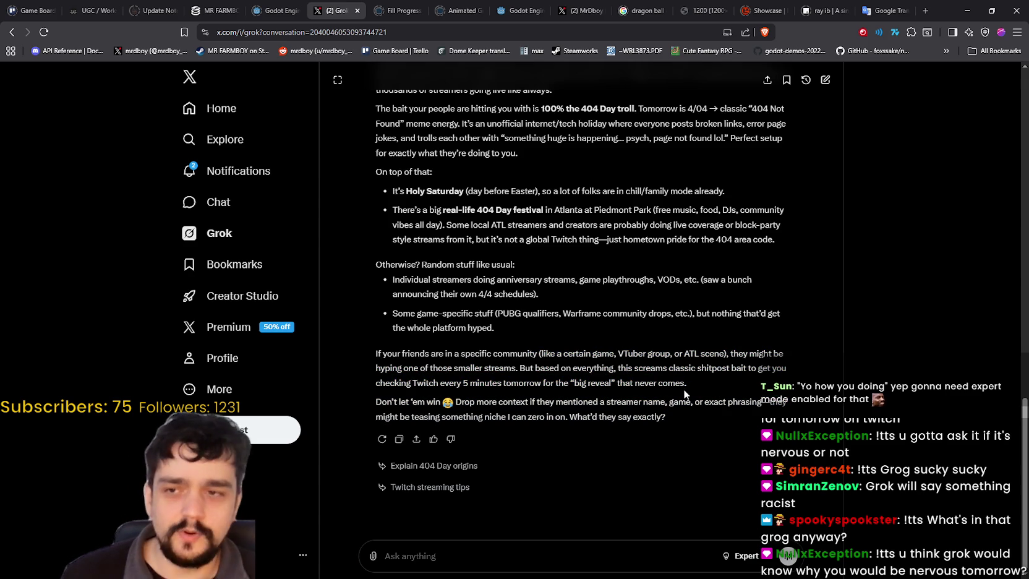
pyautogui.click(498, 556)
# Step: Reply 'yeah they are just capping and trolling' to Grok, read its answer, then minimize the browser
pyautogui.write('yeah they are just capping and trolling')
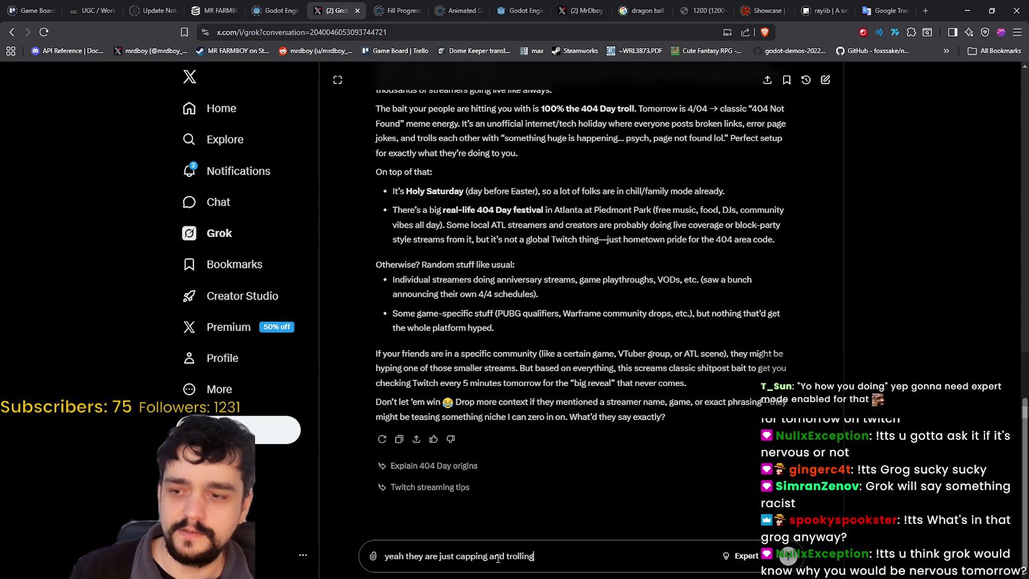
pyautogui.press('Return')
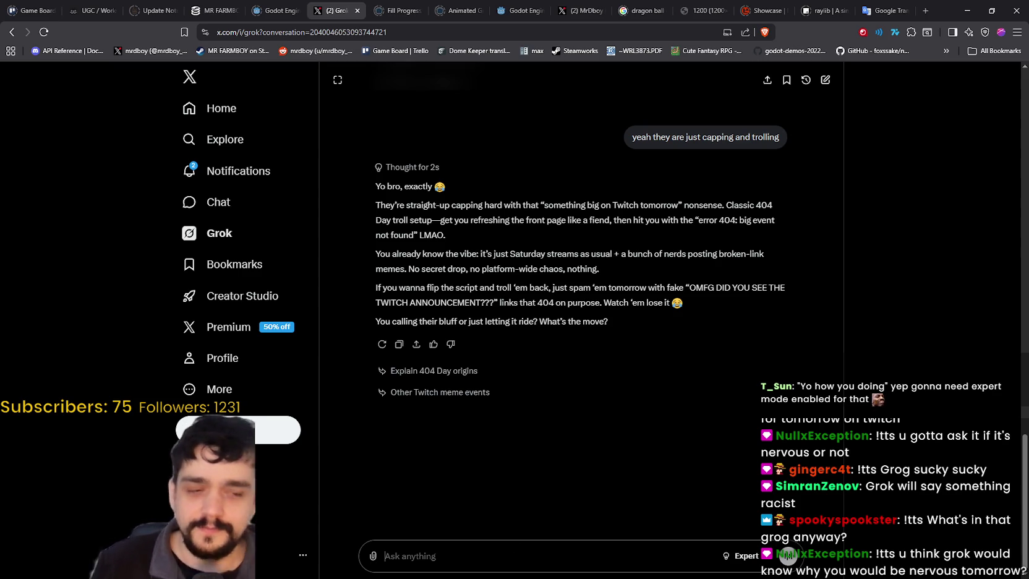
pyautogui.moveTo(498, 220)
pyautogui.mouseDown()
pyautogui.moveTo(597, 219)
pyautogui.moveTo(615, 205)
pyautogui.moveTo(639, 220)
pyautogui.moveTo(622, 220)
pyautogui.moveTo(740, 220)
pyautogui.moveTo(746, 207)
pyautogui.moveTo(669, 237)
pyautogui.moveTo(413, 235)
pyautogui.moveTo(429, 232)
pyautogui.mouseUp()
pyautogui.click(436, 231)
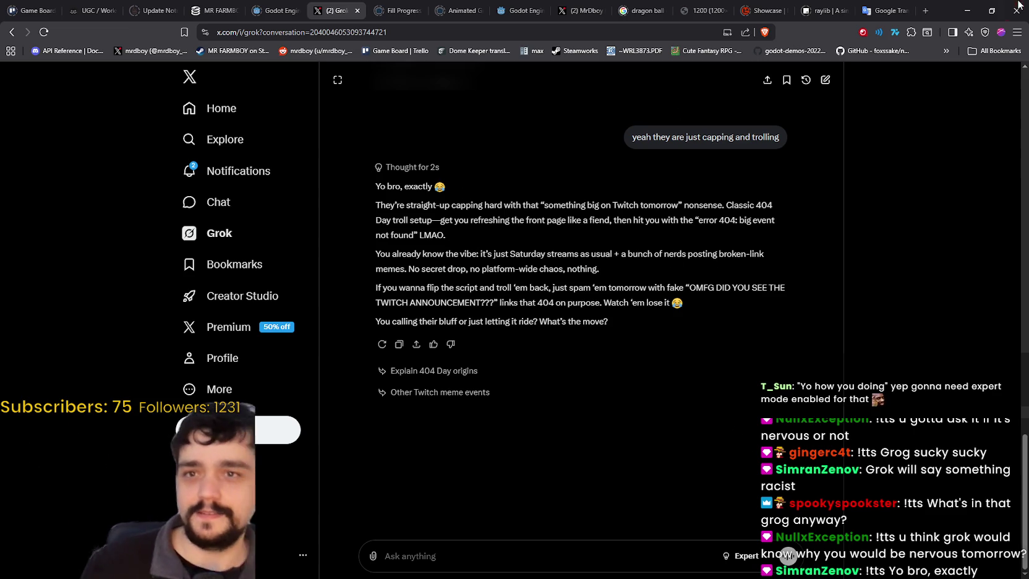
pyautogui.click(967, 11)
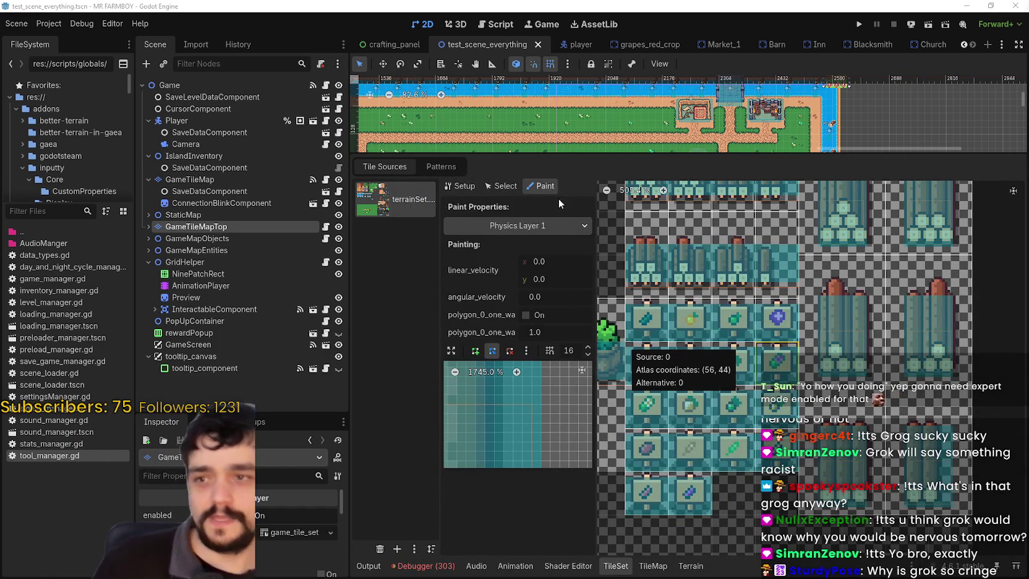
# Step: Switch tile painting to Physics Layer 2 and bring the Discord farm screenshot into view
pyautogui.click(547, 227)
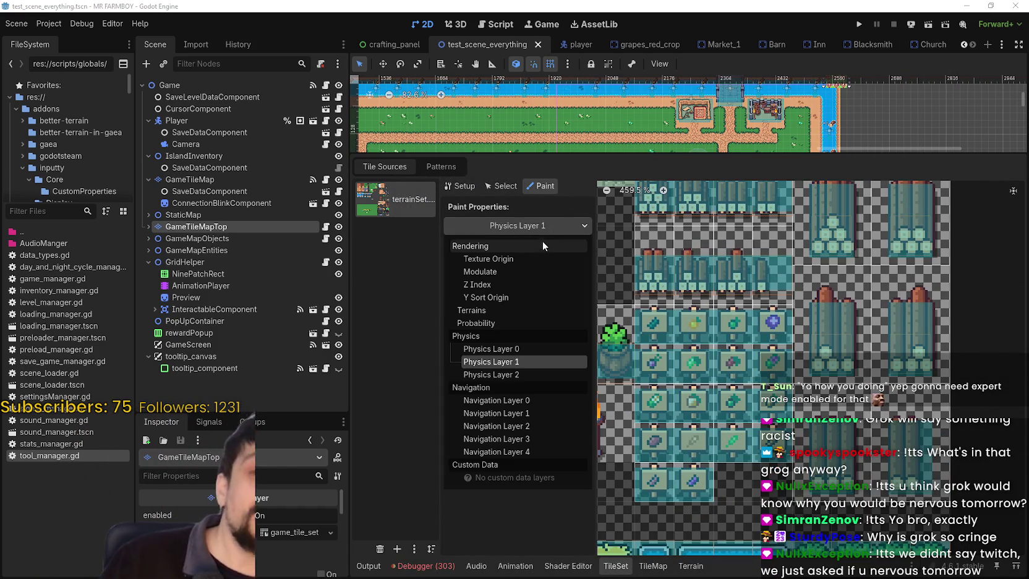
pyautogui.click(530, 372)
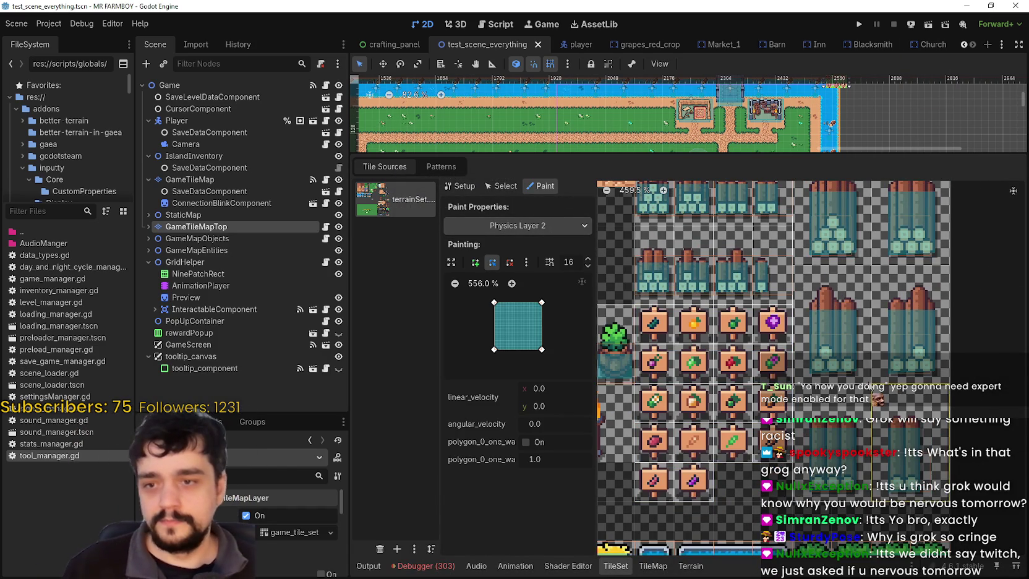
pyautogui.scroll(-1, 878, 386)
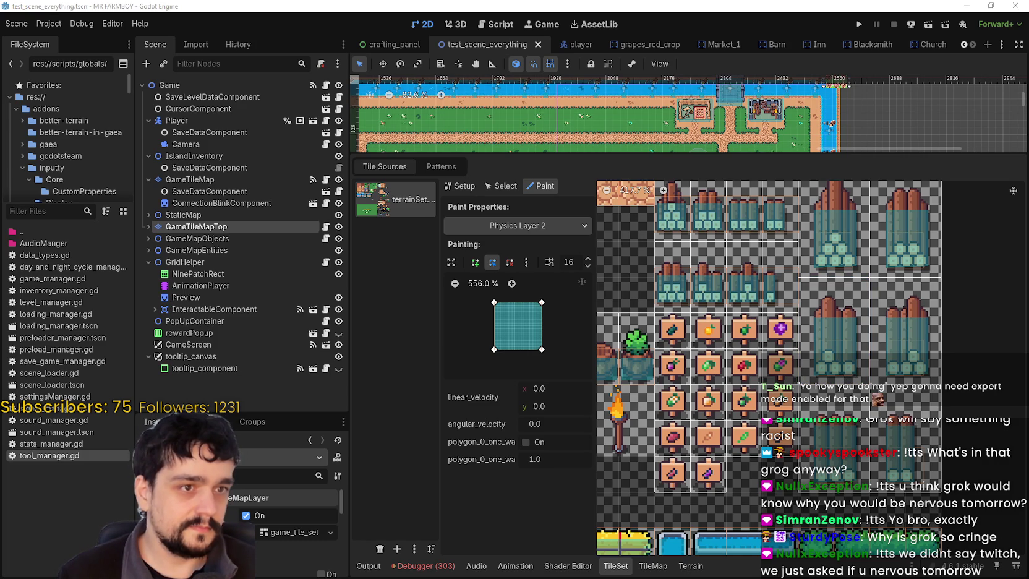
pyautogui.moveTo(450, 98); pyautogui.dragTo(418, 68)
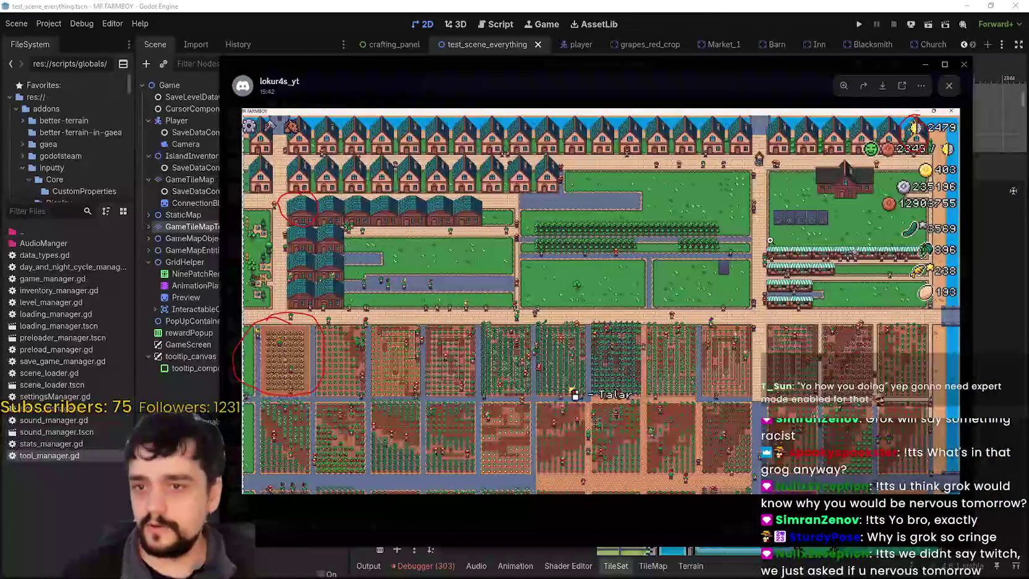
# Step: Zoom into the farm screenshot and pan over to the circled crop fields
pyautogui.click(476, 272)
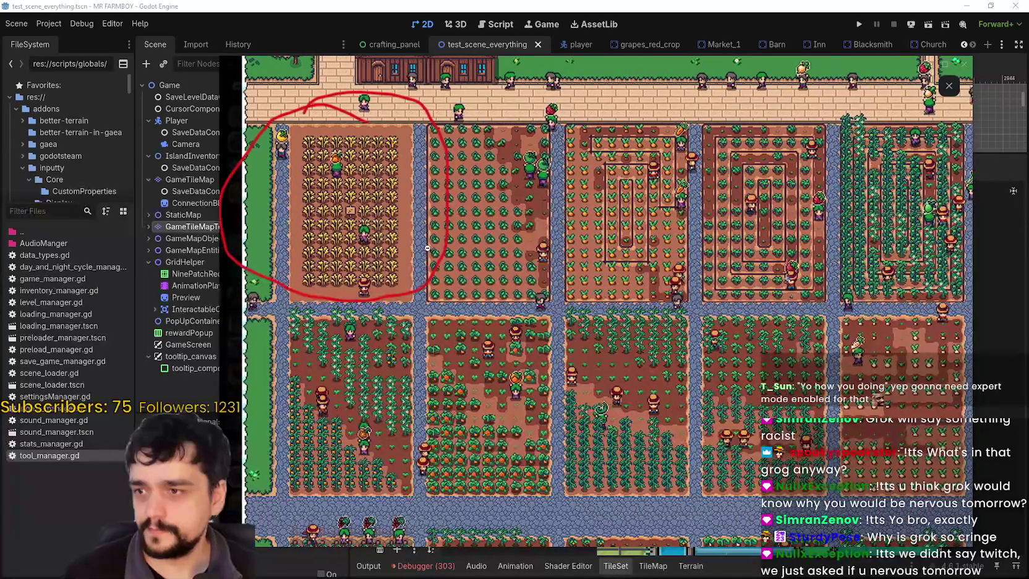
pyautogui.scroll(-2, 438, 249)
pyautogui.scroll(-1, 440, 250)
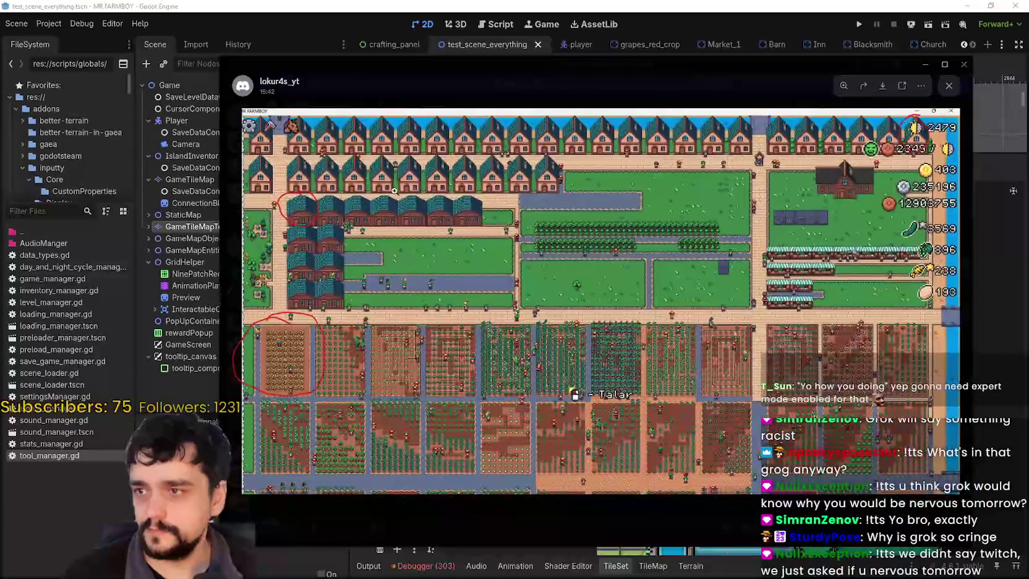
pyautogui.scroll(3, 547, 436)
pyautogui.scroll(3, 547, 436)
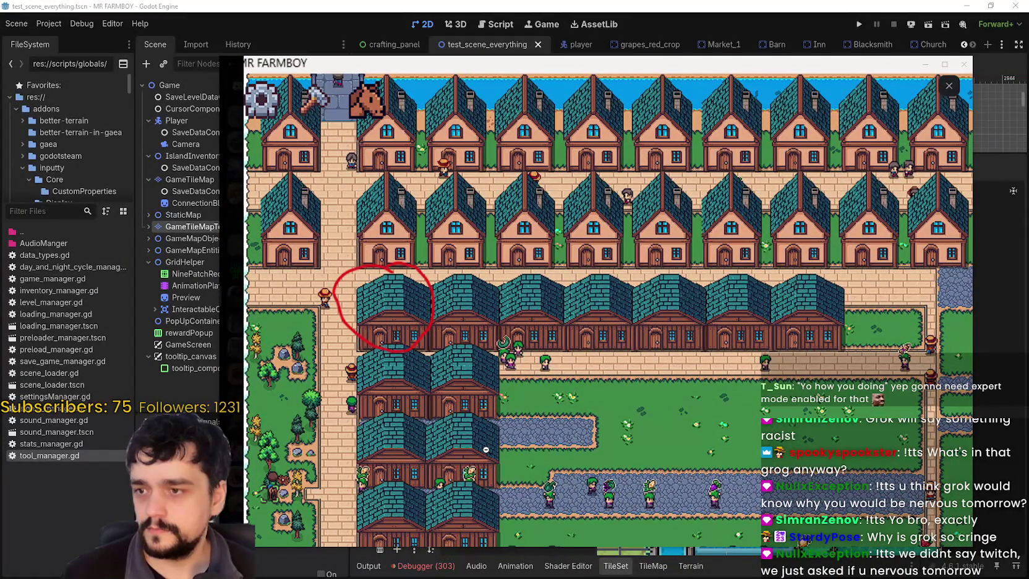
pyautogui.scroll(-4, 527, 337)
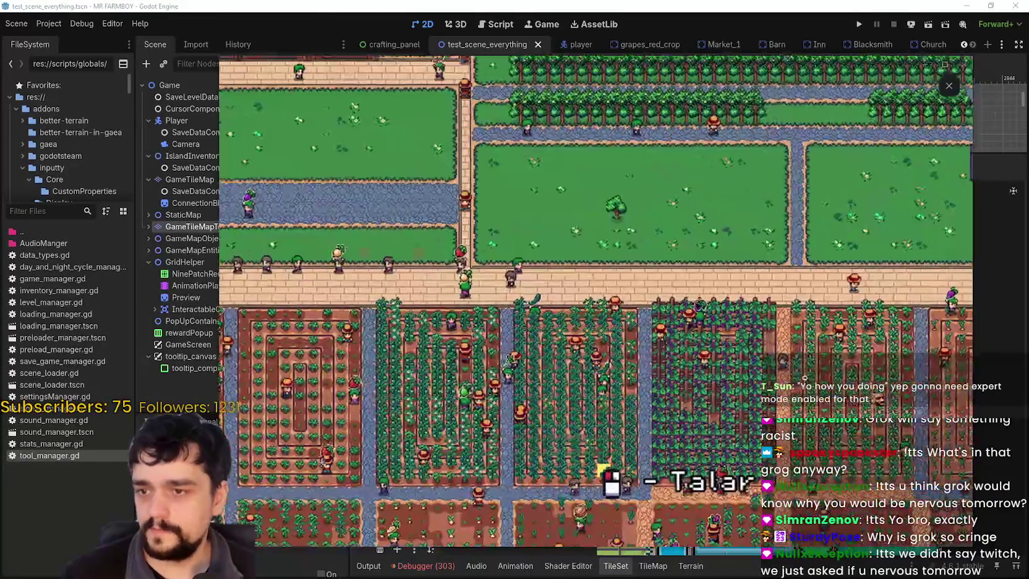
pyautogui.moveTo(803, 377); pyautogui.dragTo(558, 279)
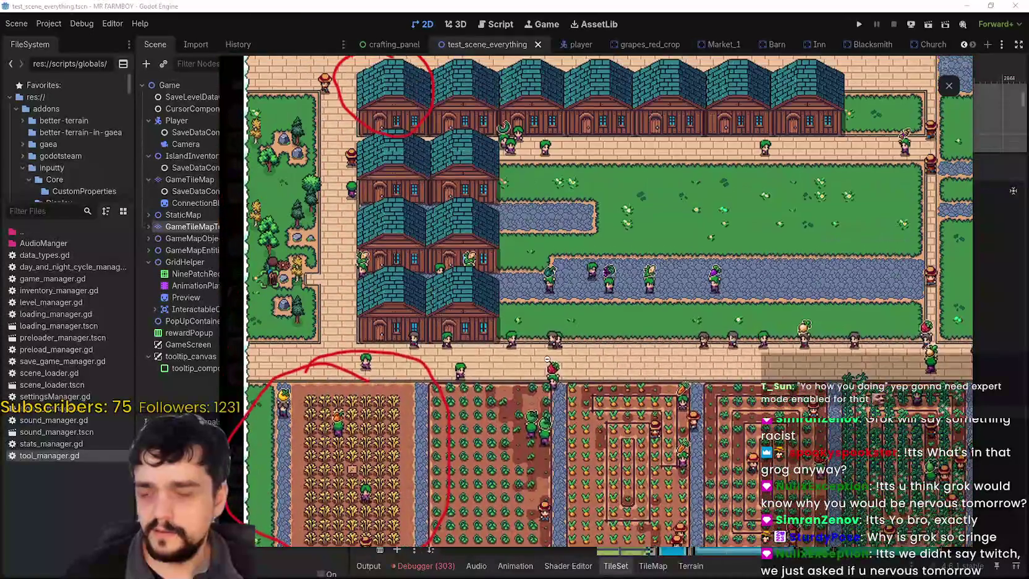
pyautogui.moveTo(547, 358); pyautogui.dragTo(558, 389)
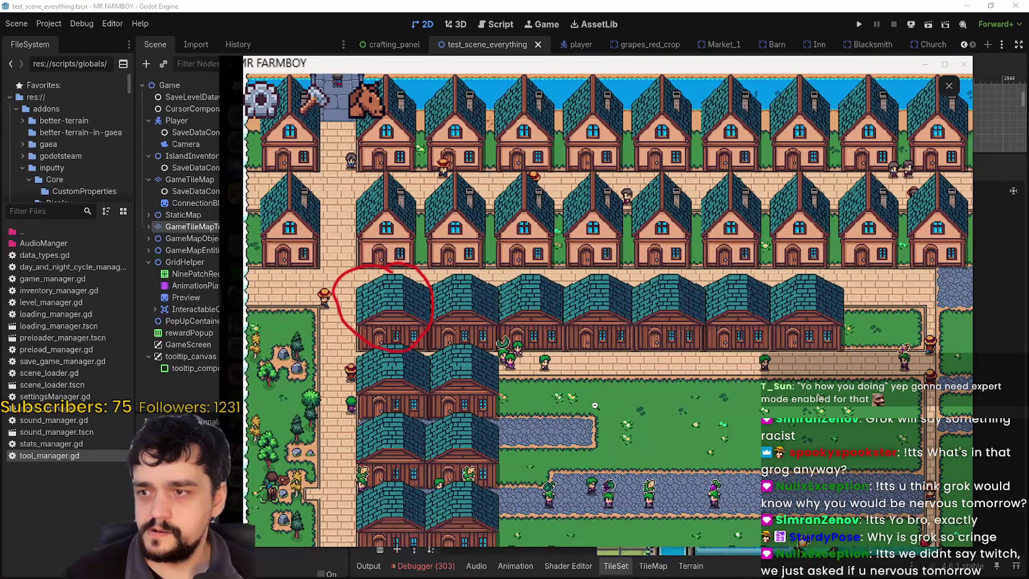
# Step: Pan across the remaining farm plots and houses, then close the screenshot
pyautogui.scroll(-5, 743, 349)
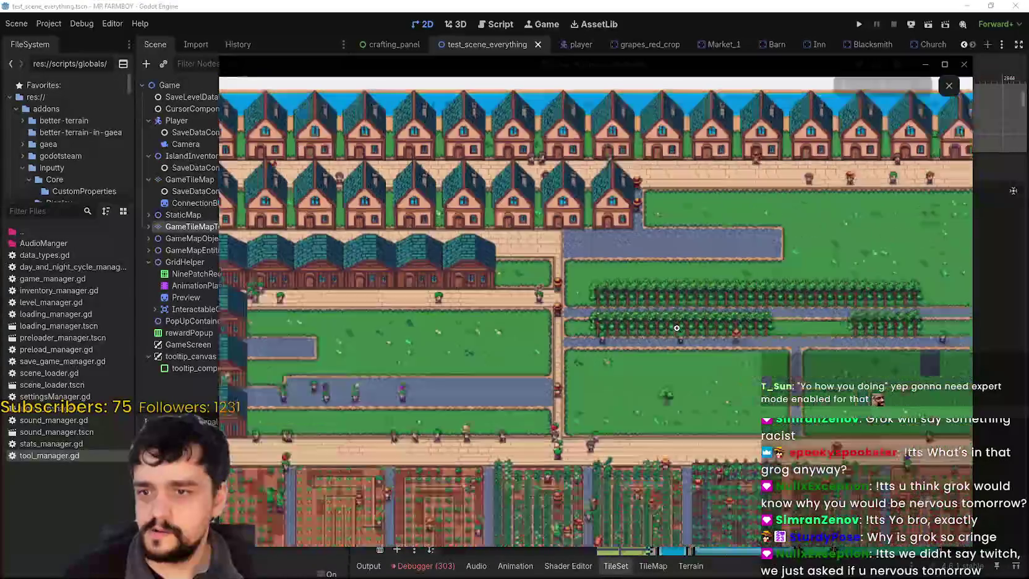
pyautogui.scroll(3, 294, 415)
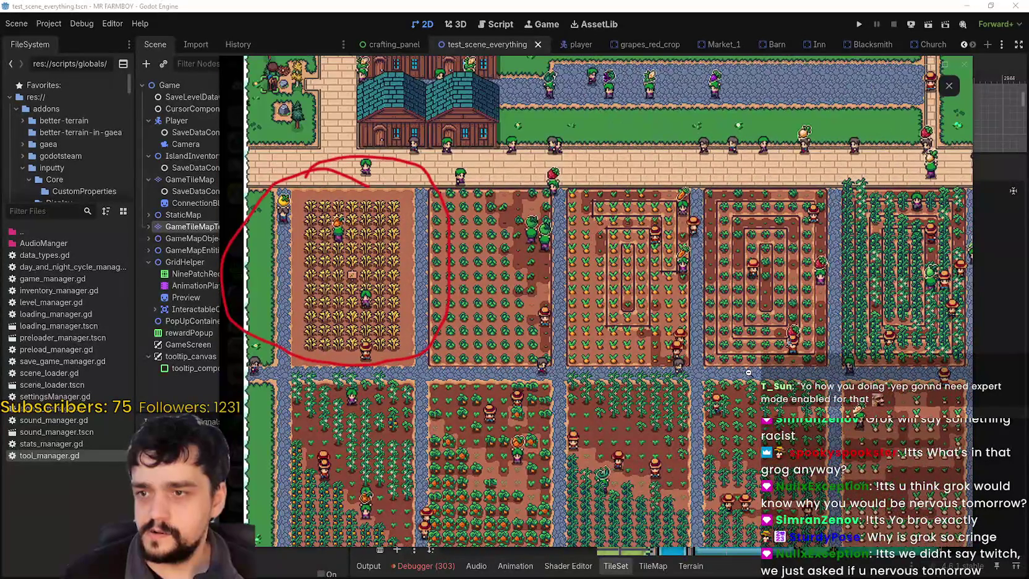
pyautogui.moveTo(435, 326)
pyautogui.mouseDown()
pyautogui.moveTo(436, 303)
pyautogui.moveTo(513, 257)
pyautogui.mouseUp()
pyautogui.scroll(-4, 686, 245)
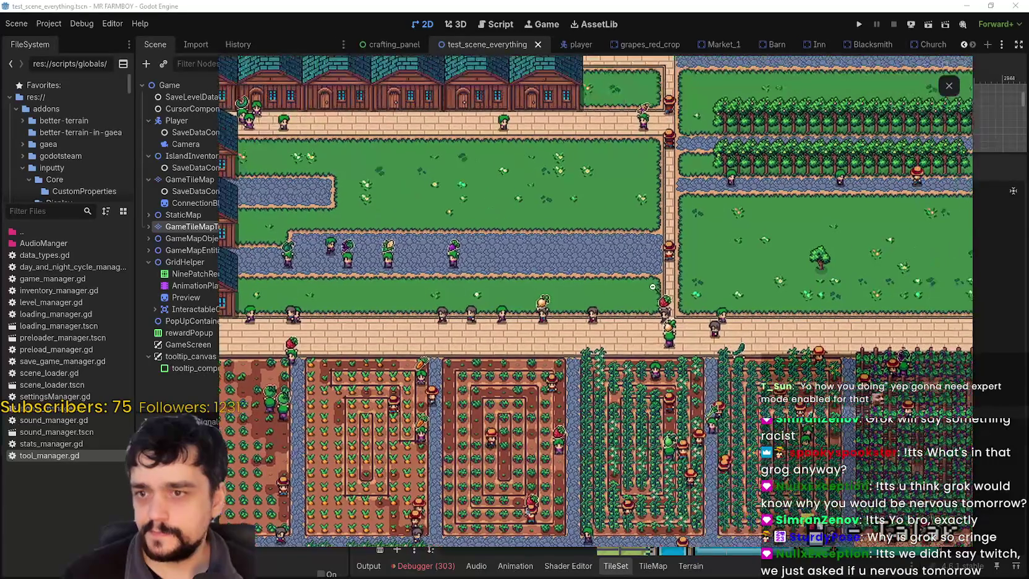
pyautogui.scroll(5, 685, 245)
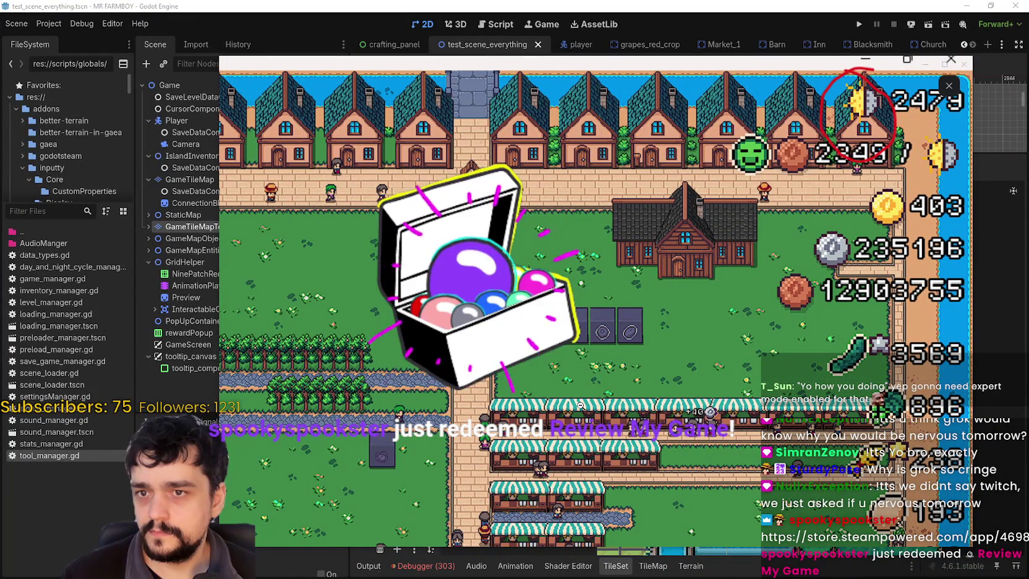
pyautogui.scroll(-5, 579, 371)
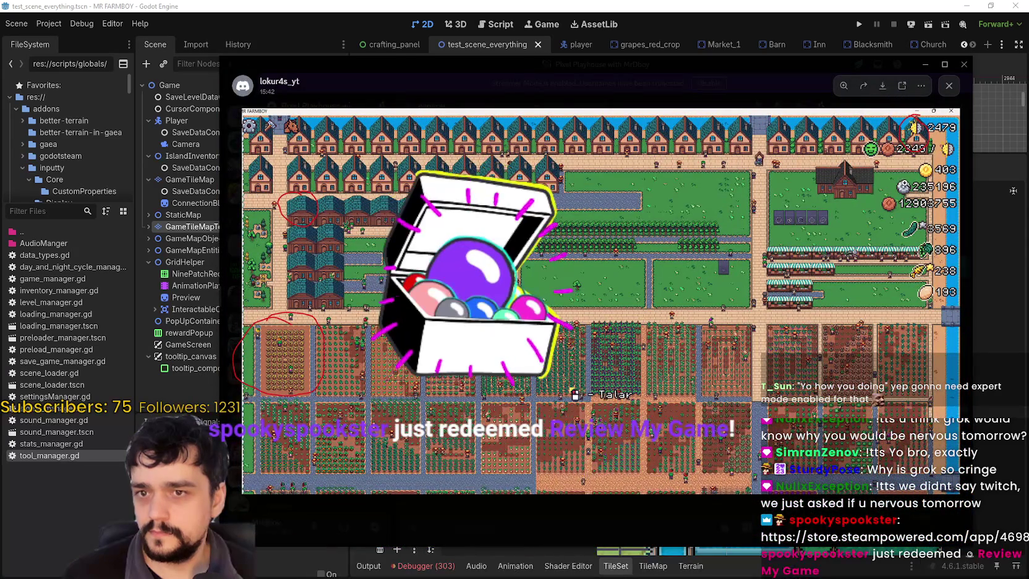
pyautogui.scroll(5, 904, 176)
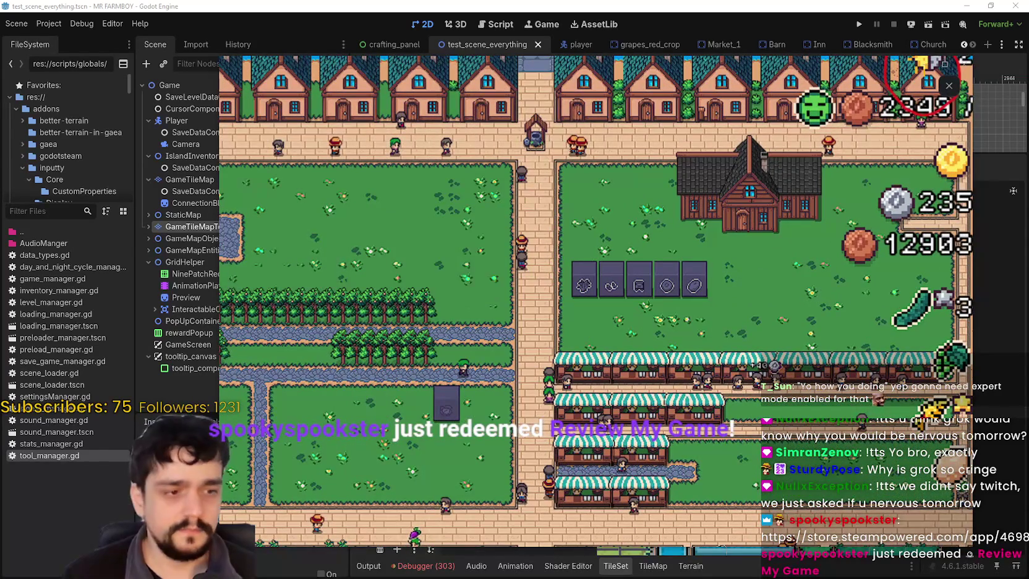
pyautogui.scroll(-1, 664, 203)
pyautogui.scroll(-4, 664, 202)
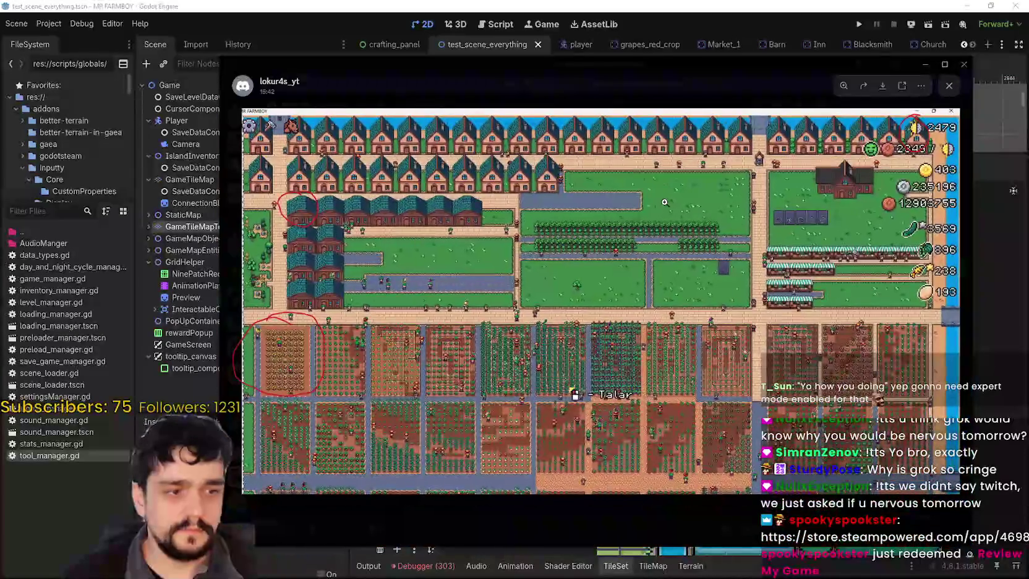
pyautogui.press('Escape')
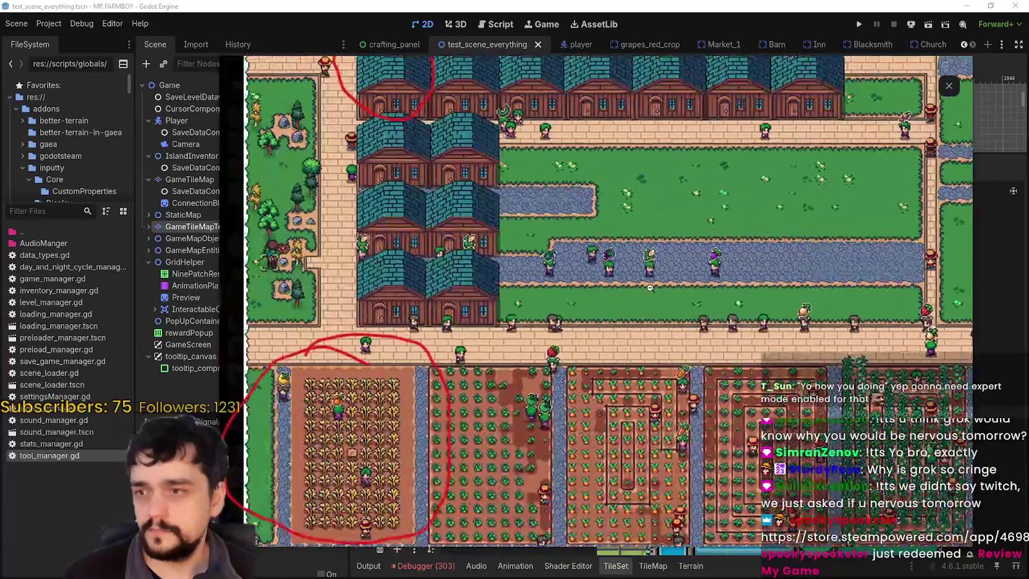
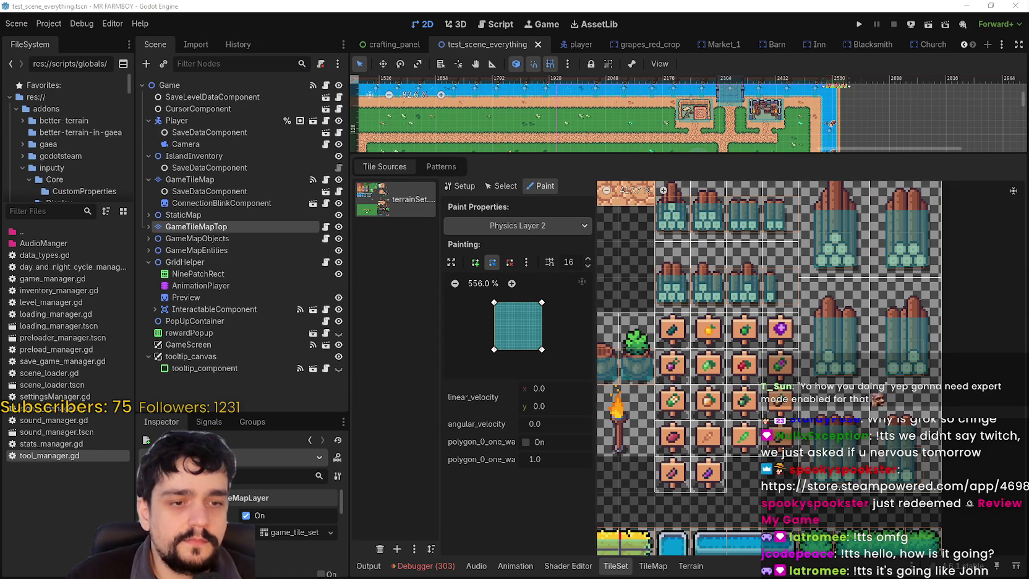
# Step: Switch from Godot to the browser's Google Translate tab and clear the previous text
pyautogui.hotkey('alt', 'Tab')
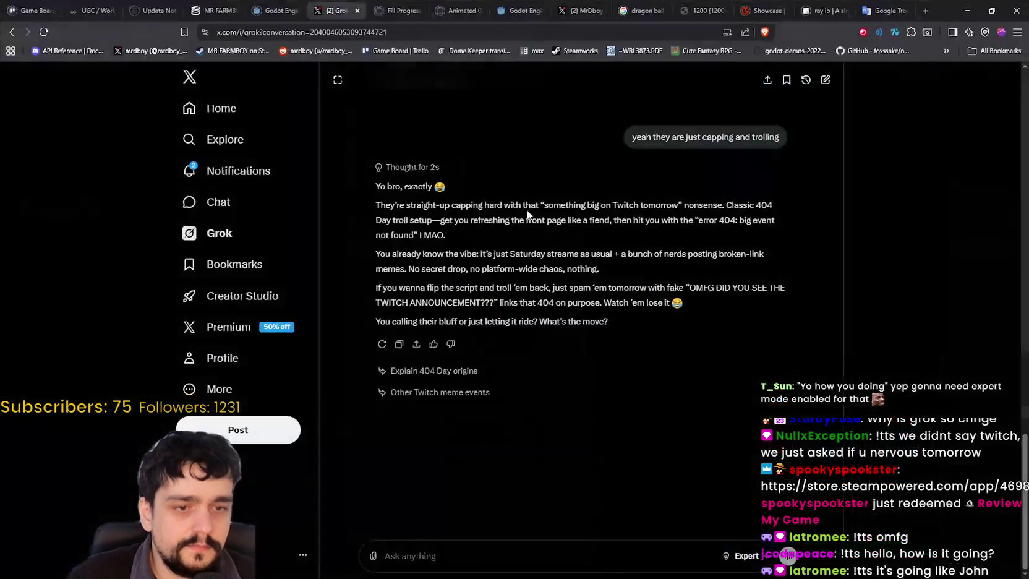
pyautogui.click(883, 11)
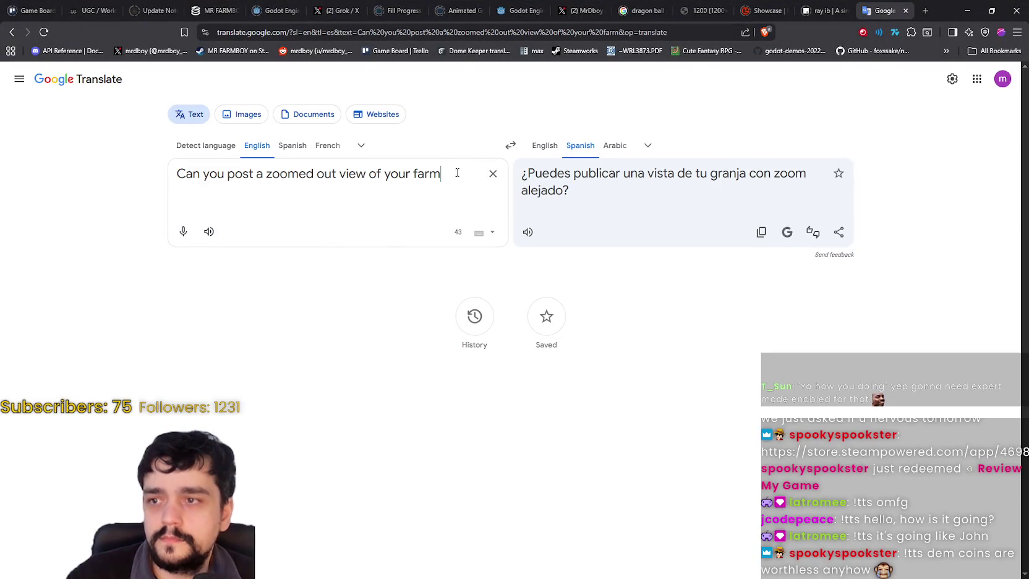
pyautogui.click(492, 173)
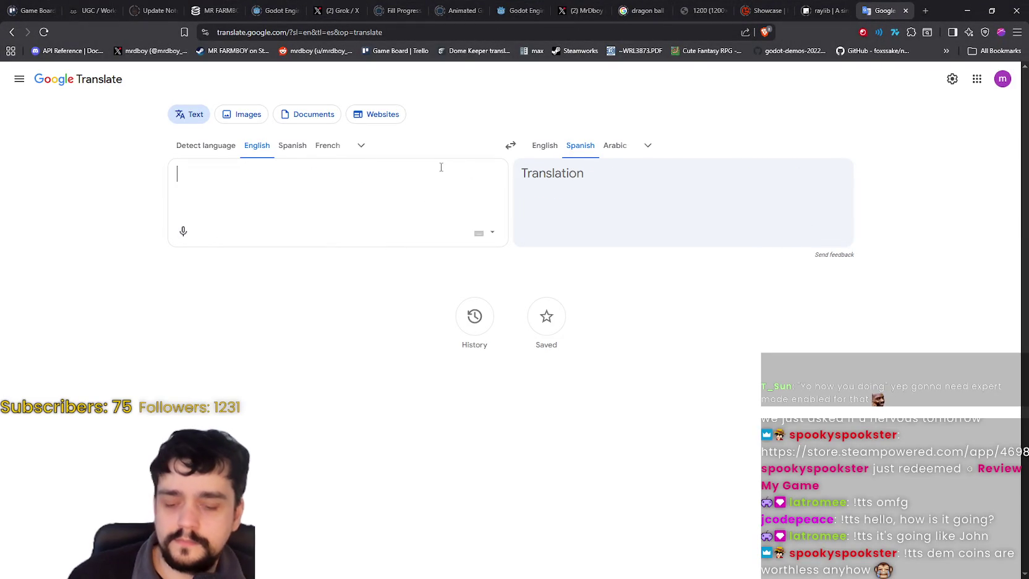
# Step: Enter the English reply about watching them, ending 'maybe also a bug not sure.'
pyautogui.write('Watch them a')
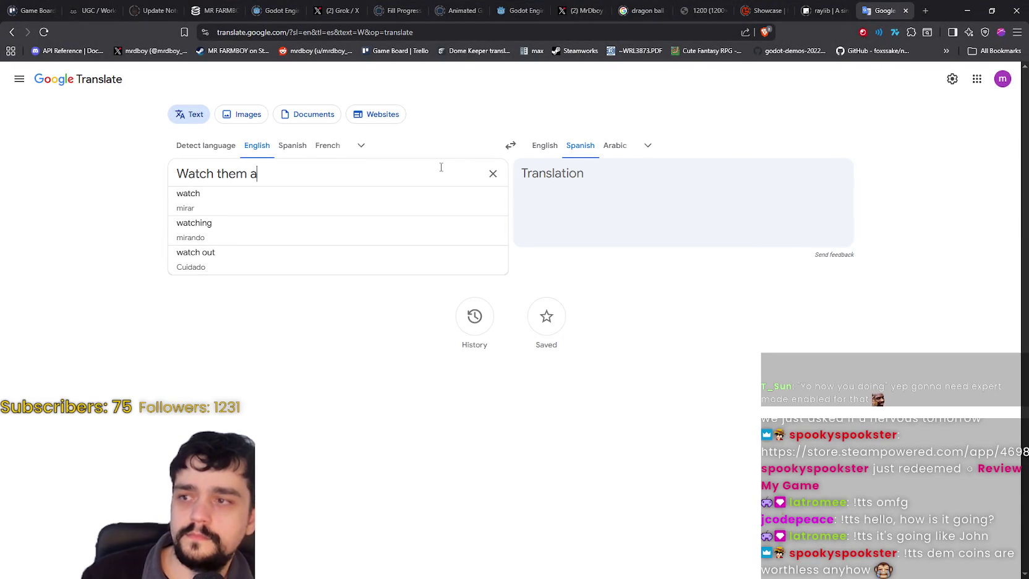
pyautogui.write(' bit see')
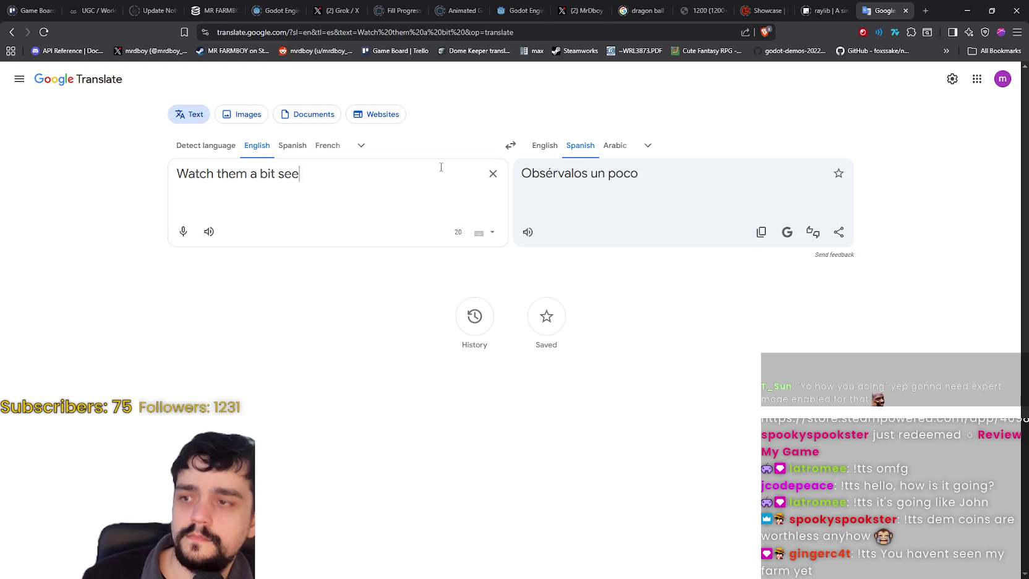
pyautogui.write(' if they get t')
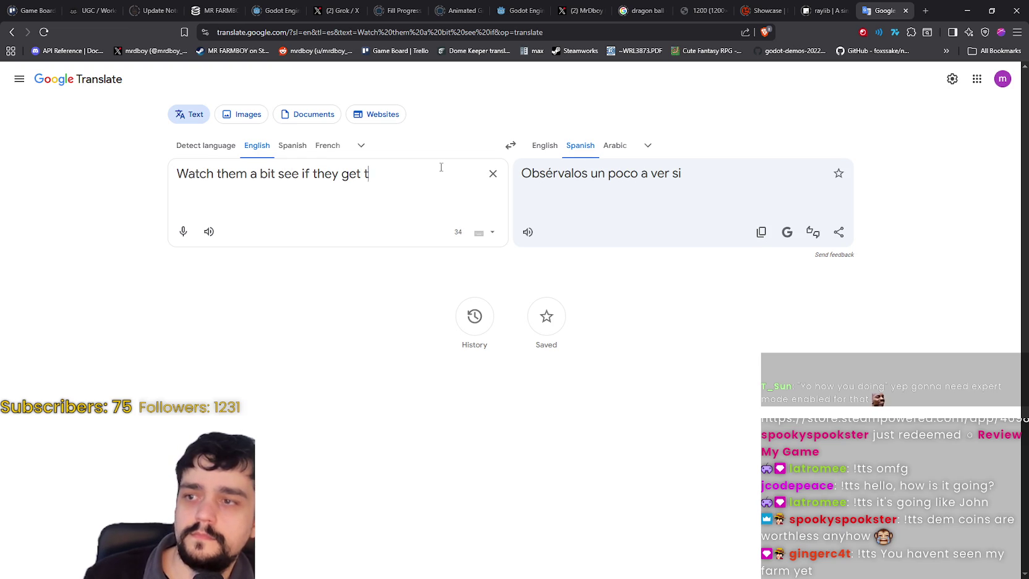
pyautogui.write('o it eventually')
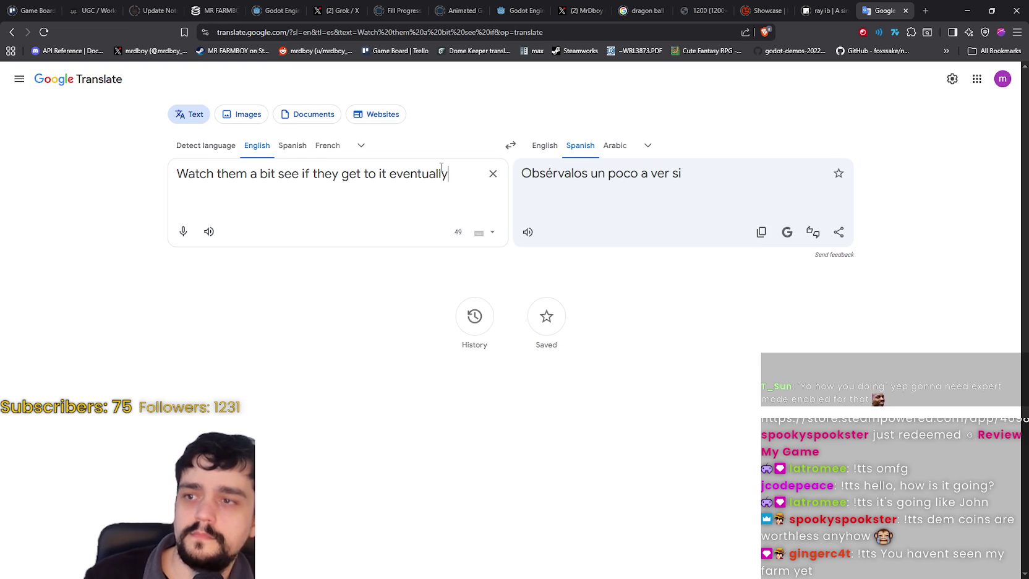
pyautogui.write(', I think bec')
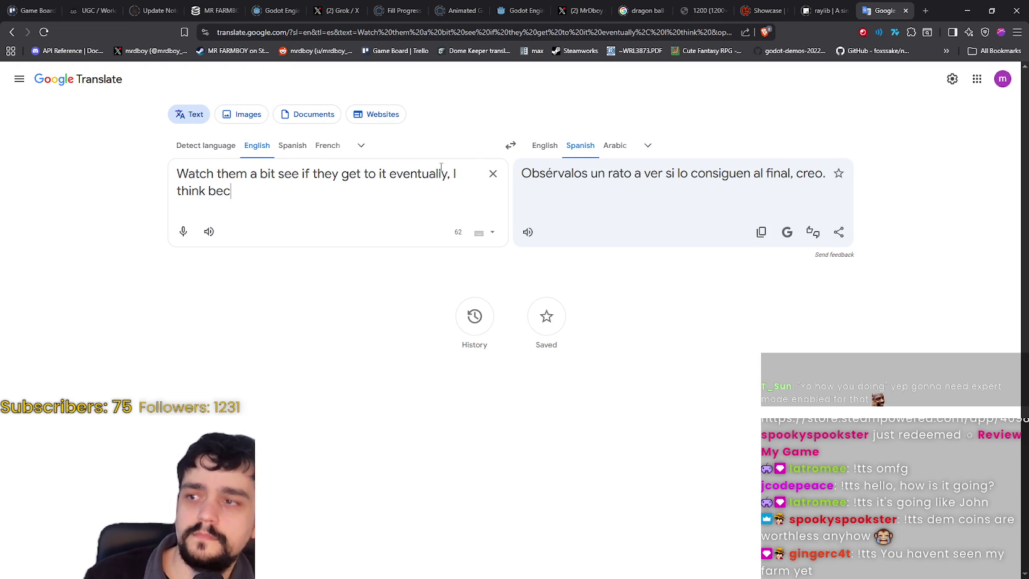
pyautogui.write('ause its so f')
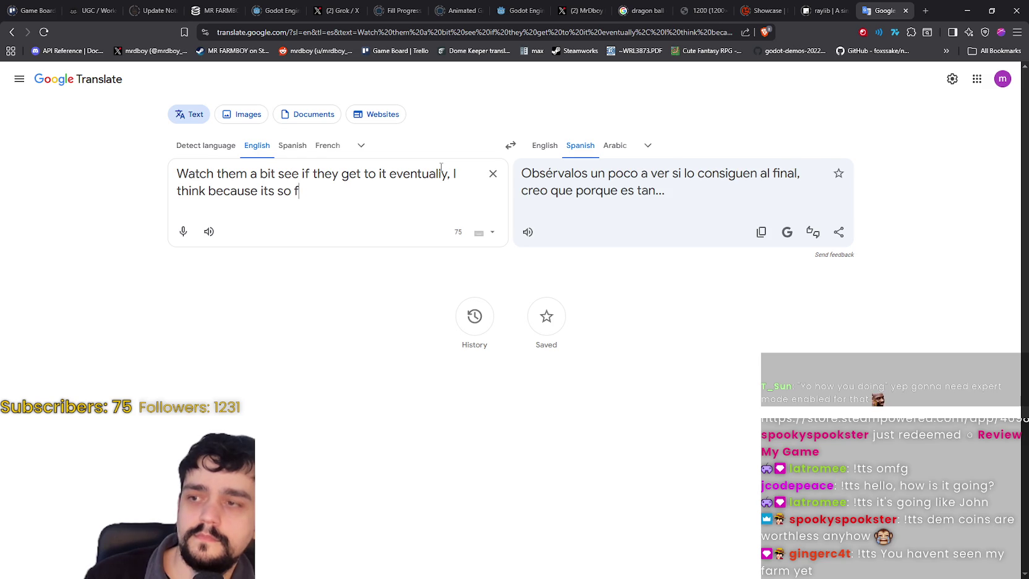
pyautogui.write('ar out, they go o')
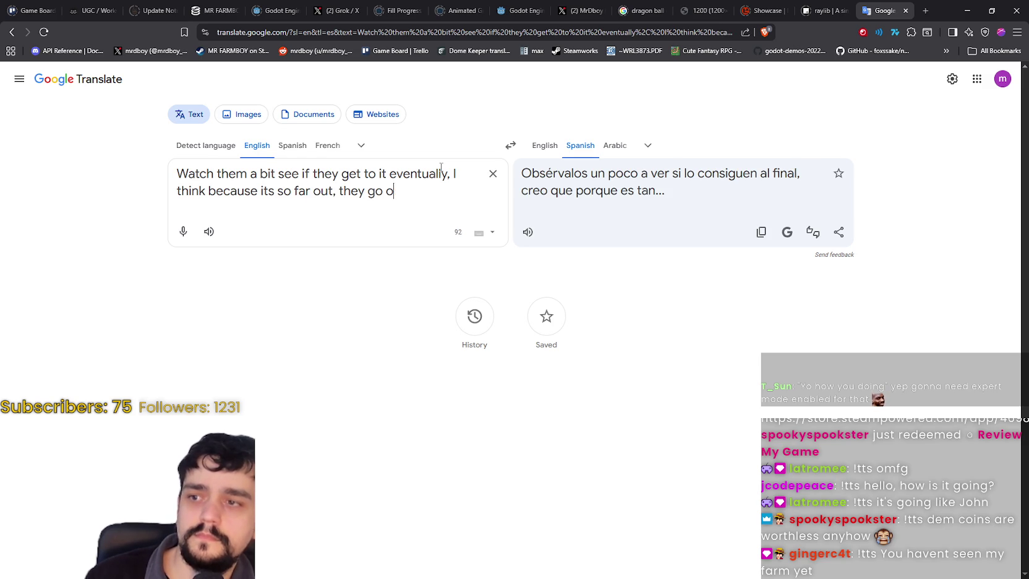
pyautogui.write('ther things a')
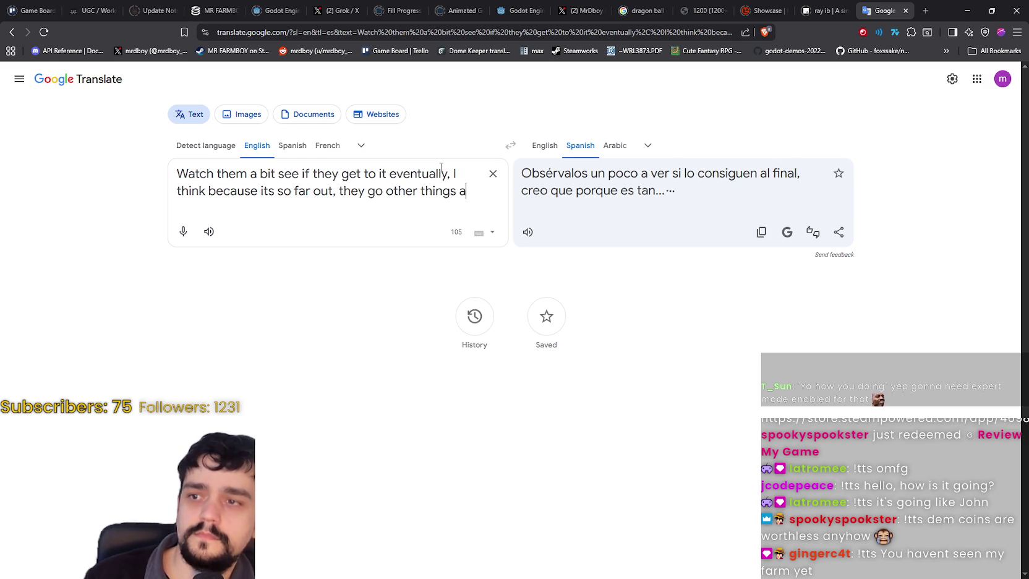
pyautogui.write('nd then get to it mayb')
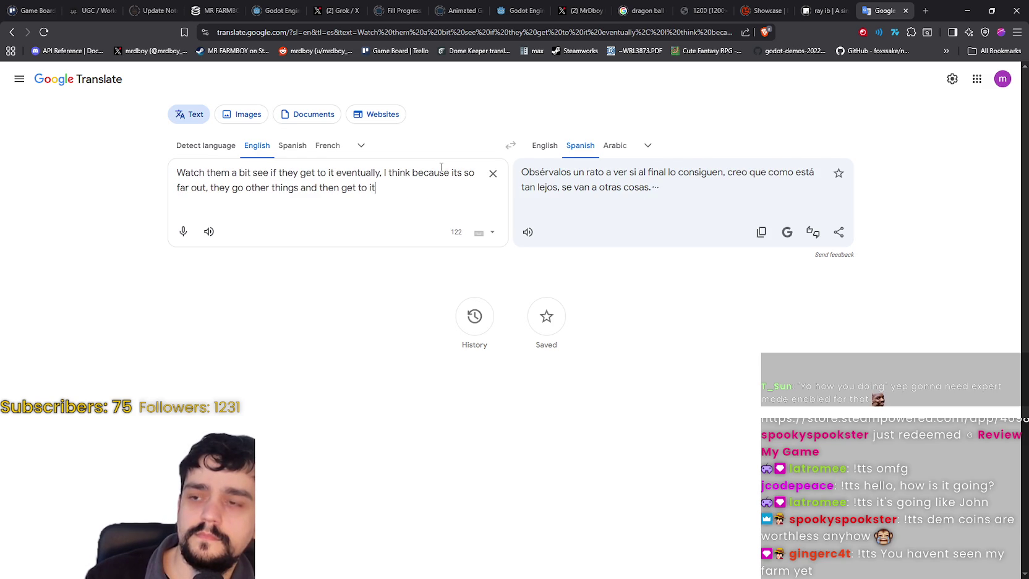
pyautogui.press('BackSpace')
pyautogui.press('BackSpace')
pyautogui.press('BackSpace')
pyautogui.write(',')
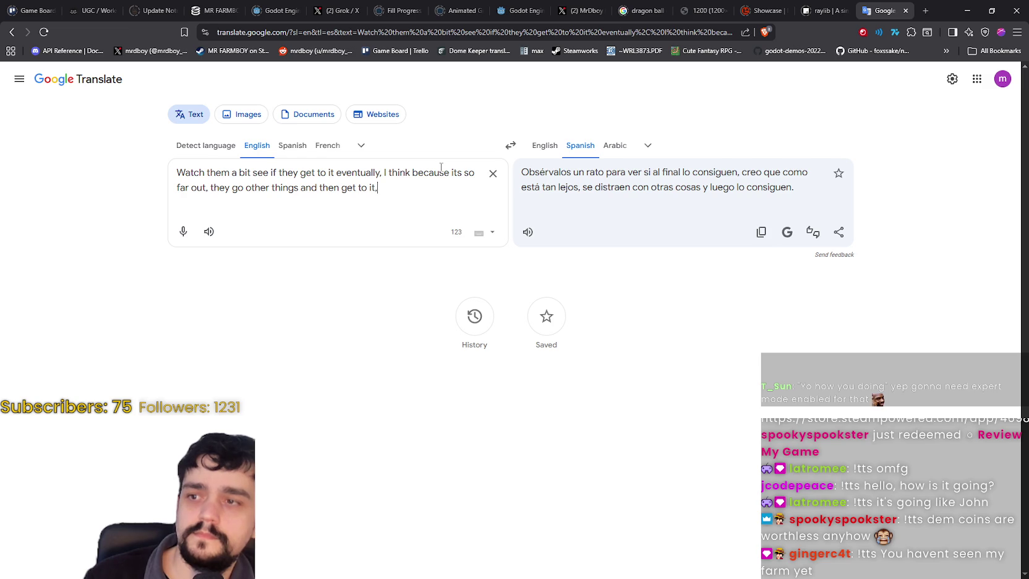
pyautogui.write(' maybe also a bu')
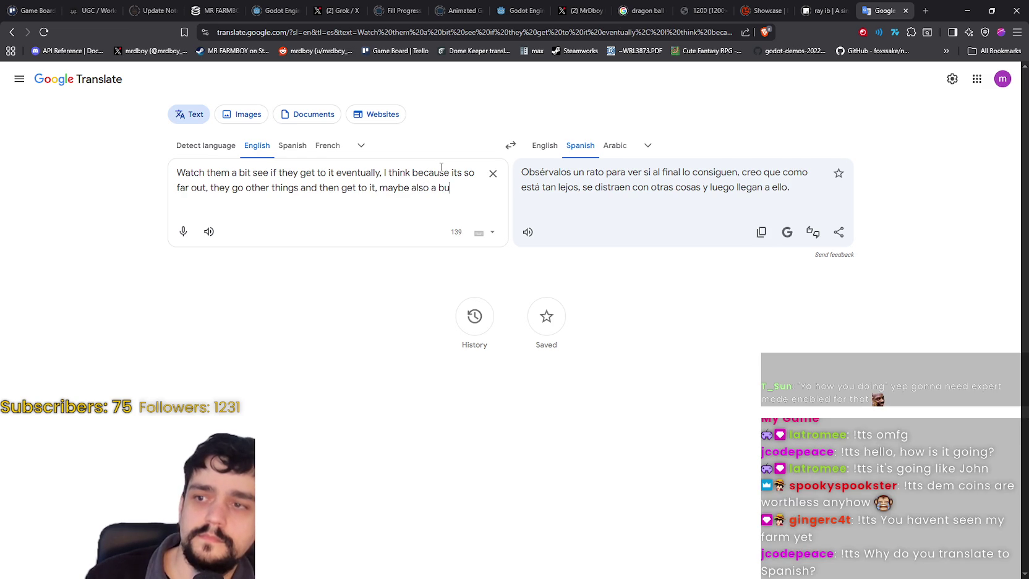
pyautogui.write('g not sure.')
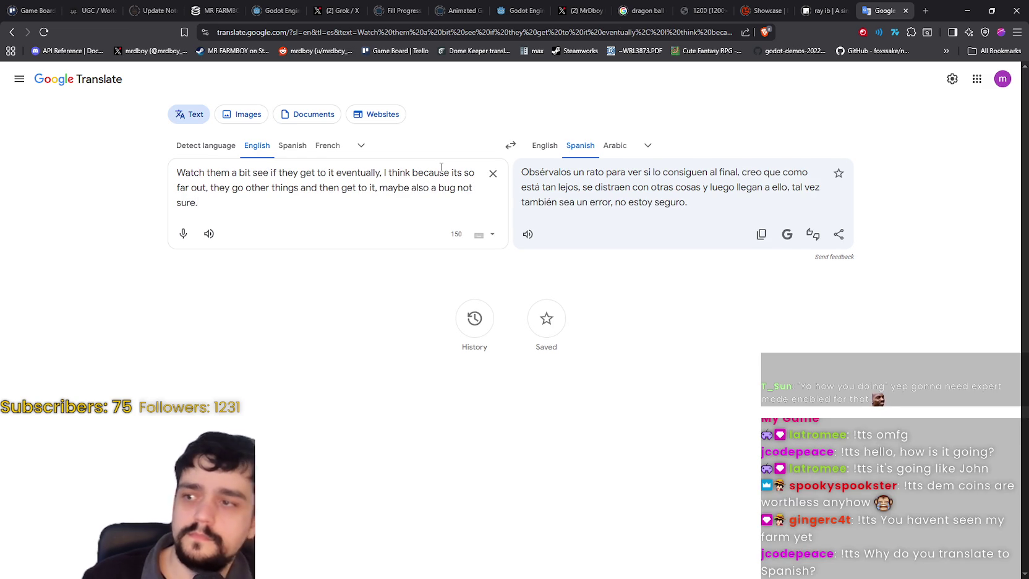
# Step: Copy the Spanish translation and minimize the browser
pyautogui.hotkey('ctrl', 'a')
pyautogui.click(738, 194)
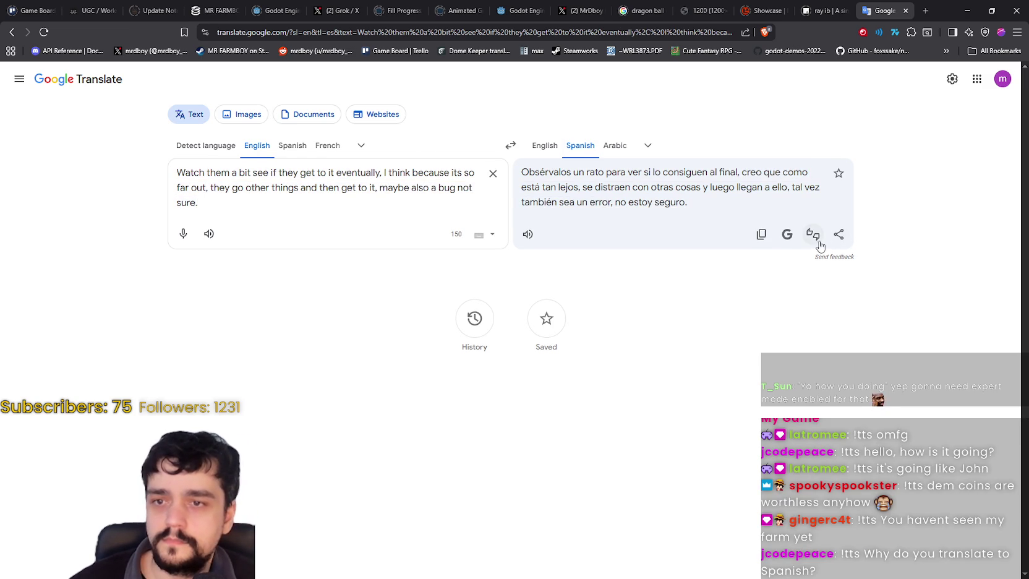
pyautogui.click(760, 234)
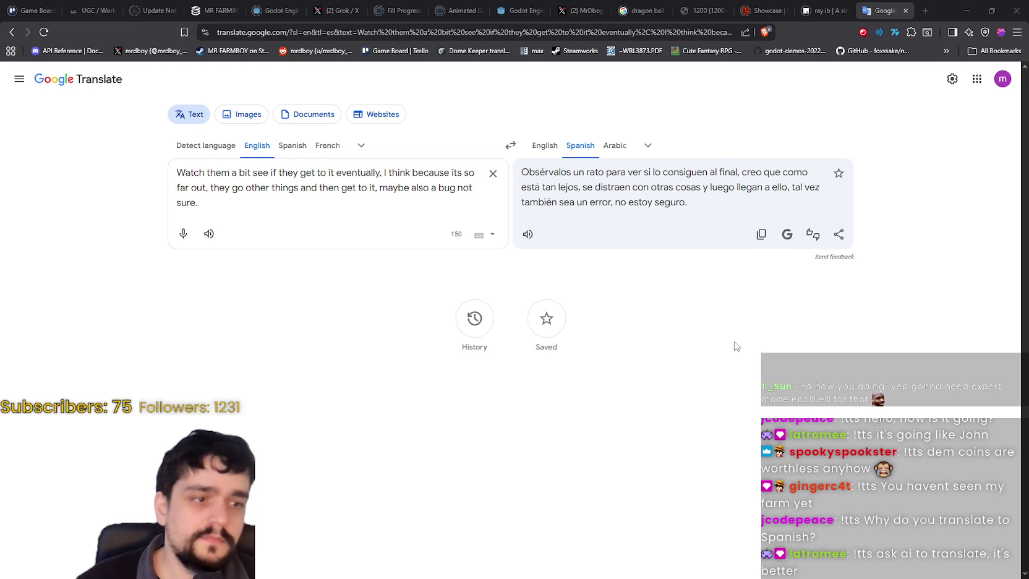
pyautogui.click(969, 9)
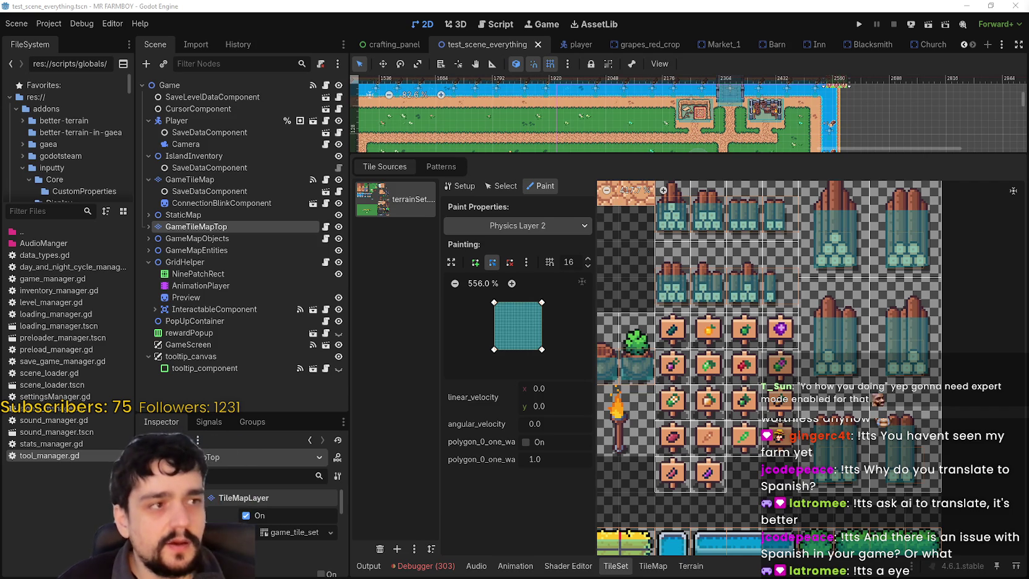
# Step: Switch over to the Discord window
pyautogui.hotkey('alt', 'Tab')
# Step: Open the shared farm image from #general full size and zoom in on its top-right area
pyautogui.moveTo(702, 70); pyautogui.dragTo(716, 53)
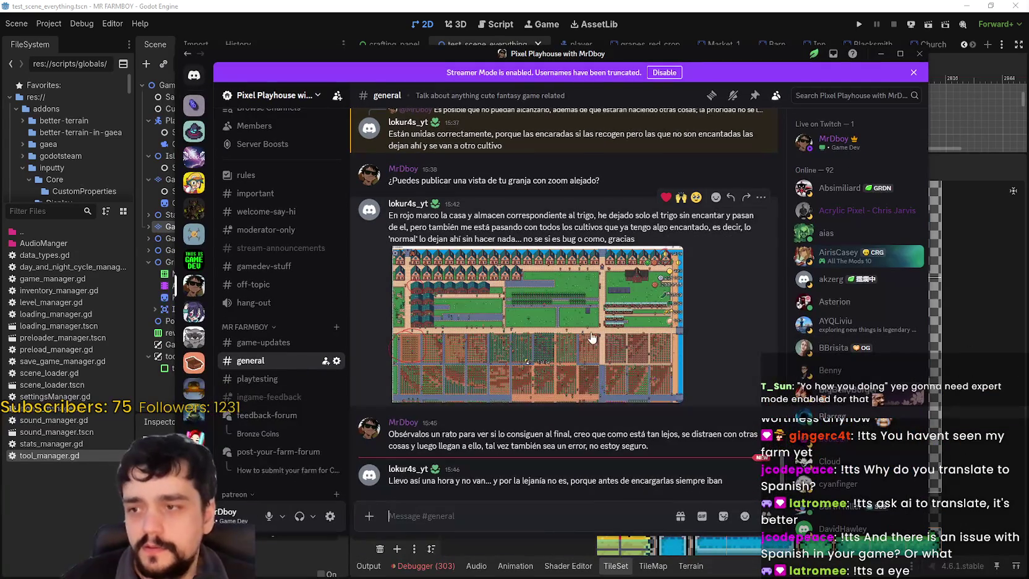
pyautogui.click(619, 279)
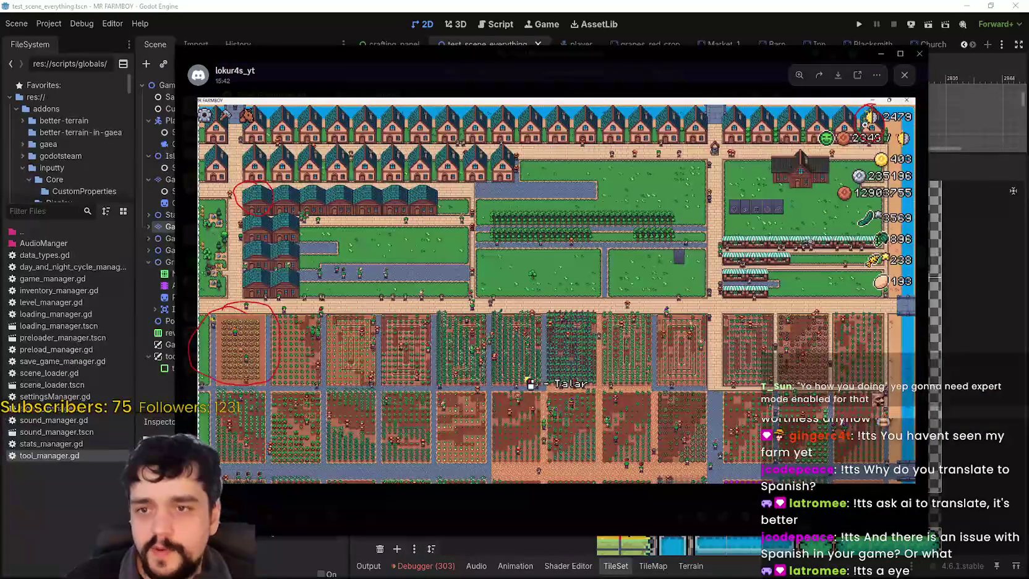
pyautogui.click(872, 105)
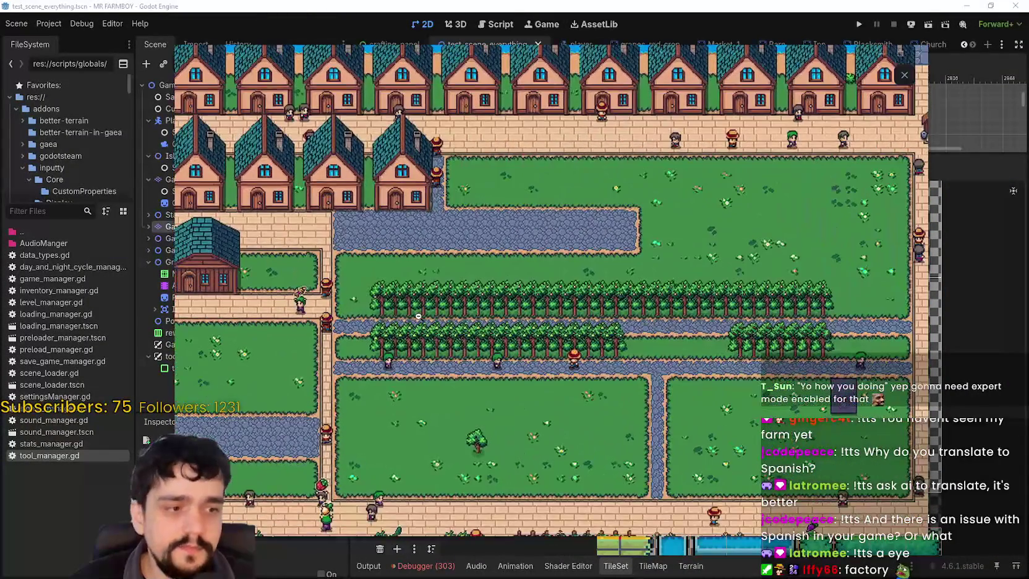
pyautogui.click(696, 300)
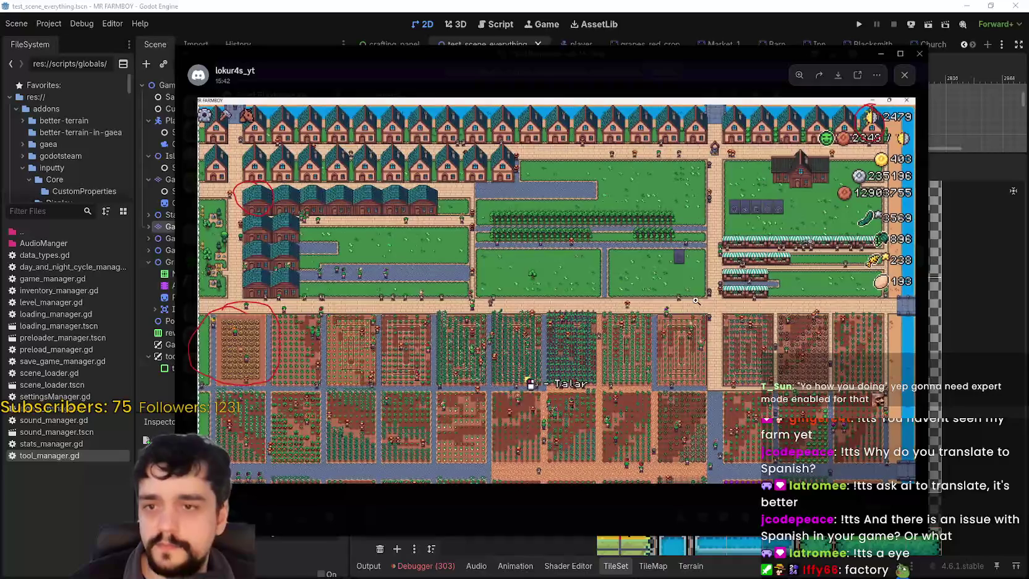
pyautogui.click(709, 268)
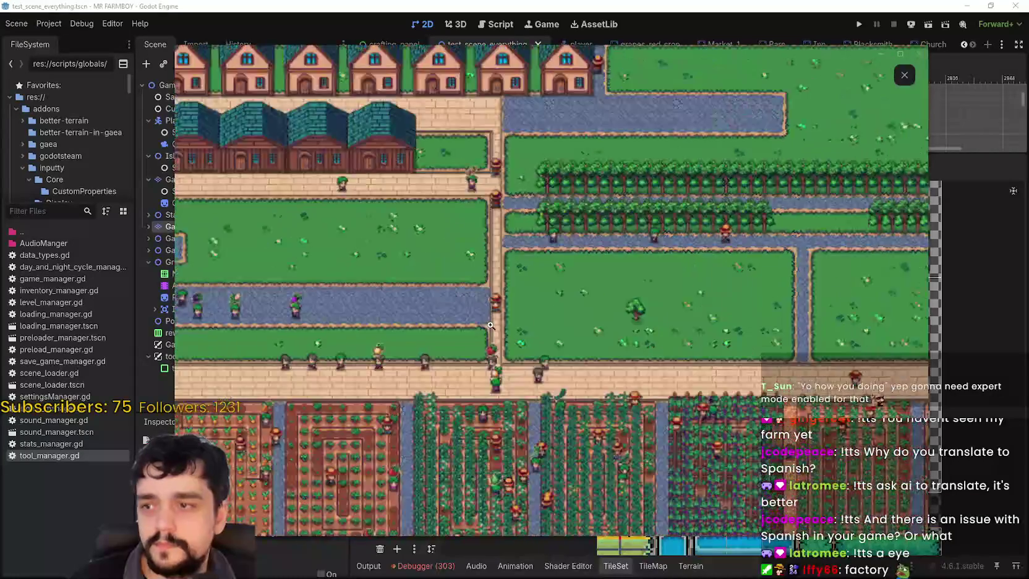
pyautogui.click(489, 324)
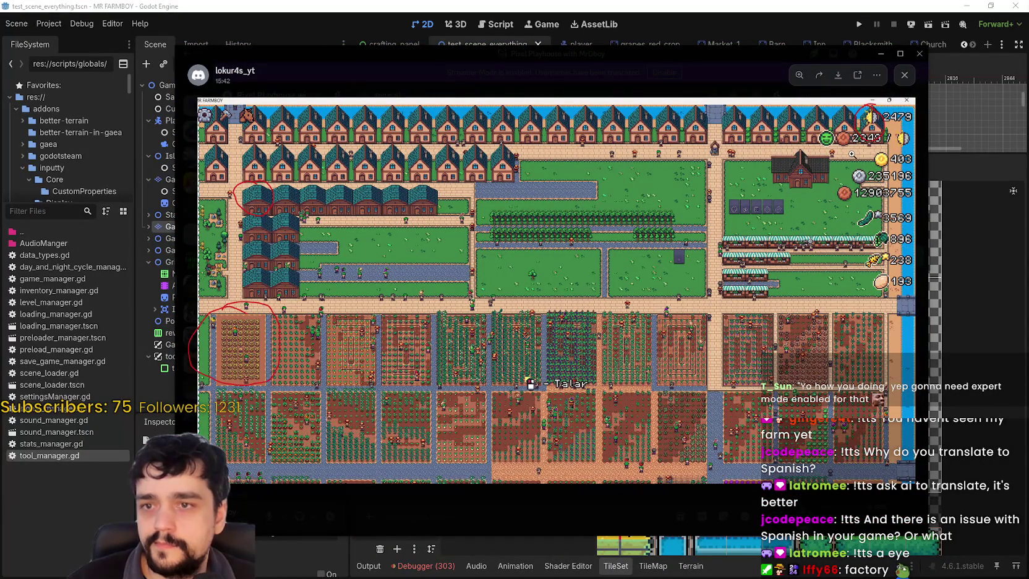
pyautogui.click(851, 154)
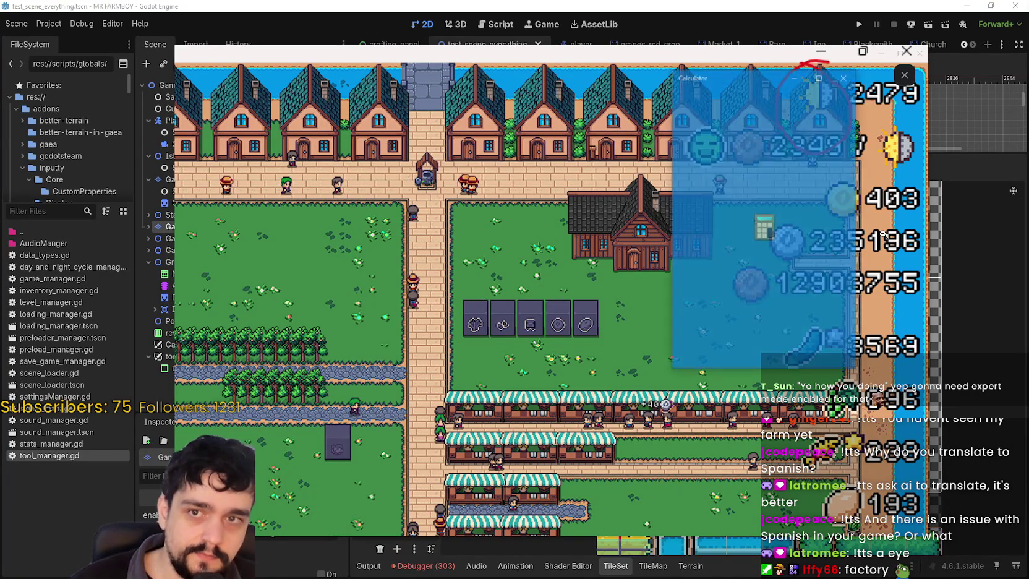
# Step: Compute 2479 ÷ 60 (41.3166666666667) in Calculator, then close Calculator and the farm image
pyautogui.moveTo(751, 86); pyautogui.dragTo(608, 130)
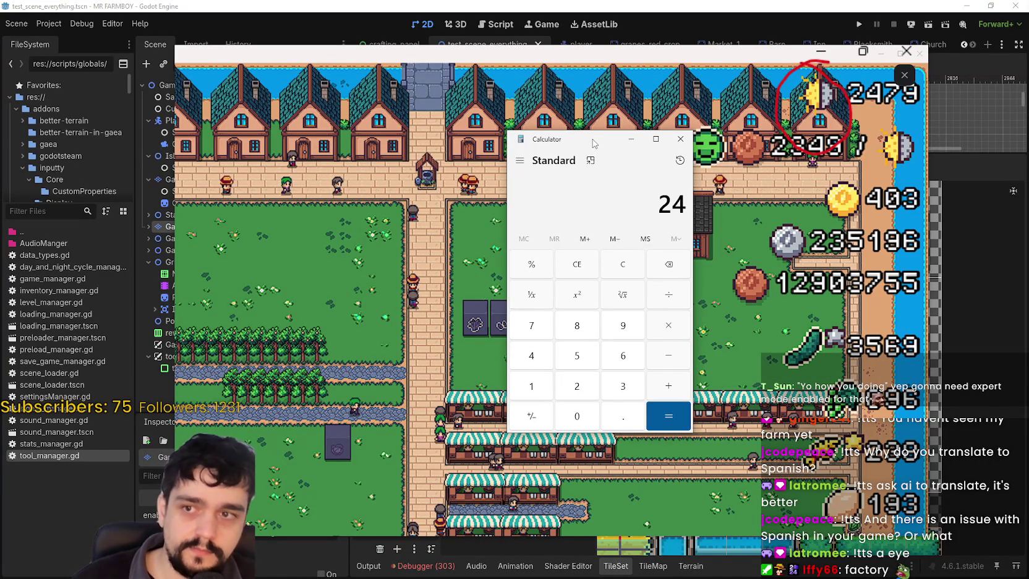
pyautogui.write('79/60')
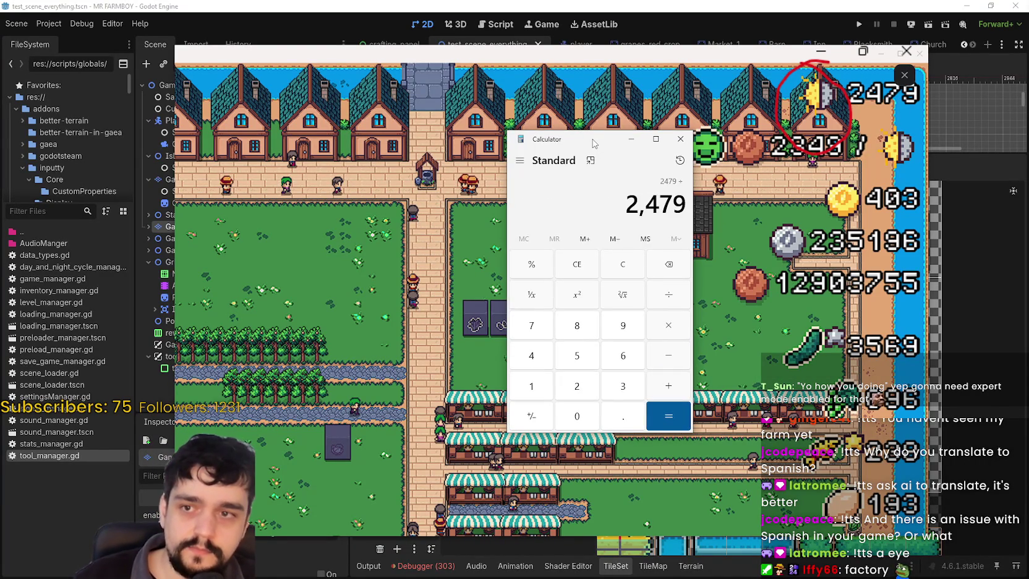
pyautogui.press('Return')
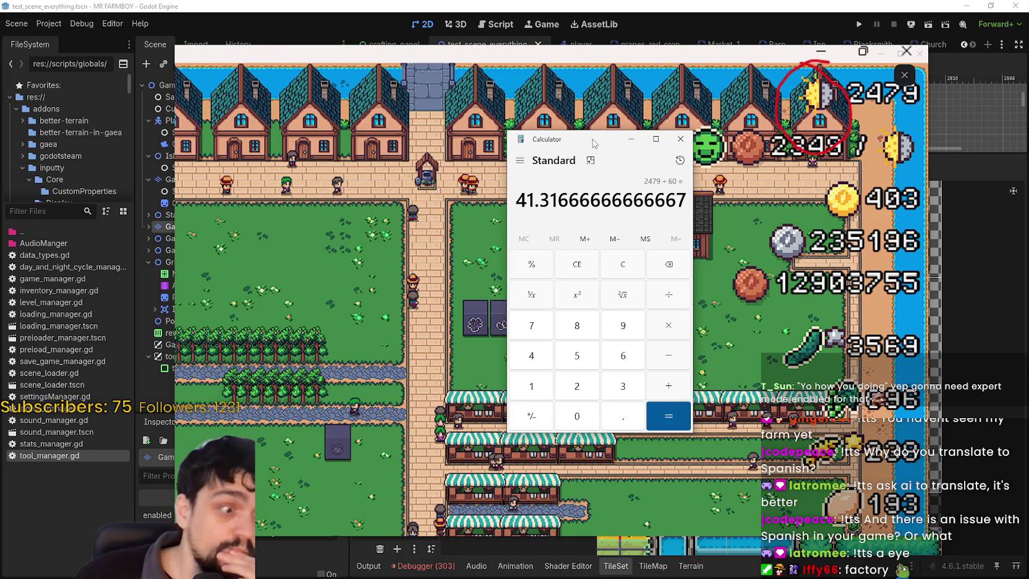
pyautogui.click(681, 138)
pyautogui.click(905, 50)
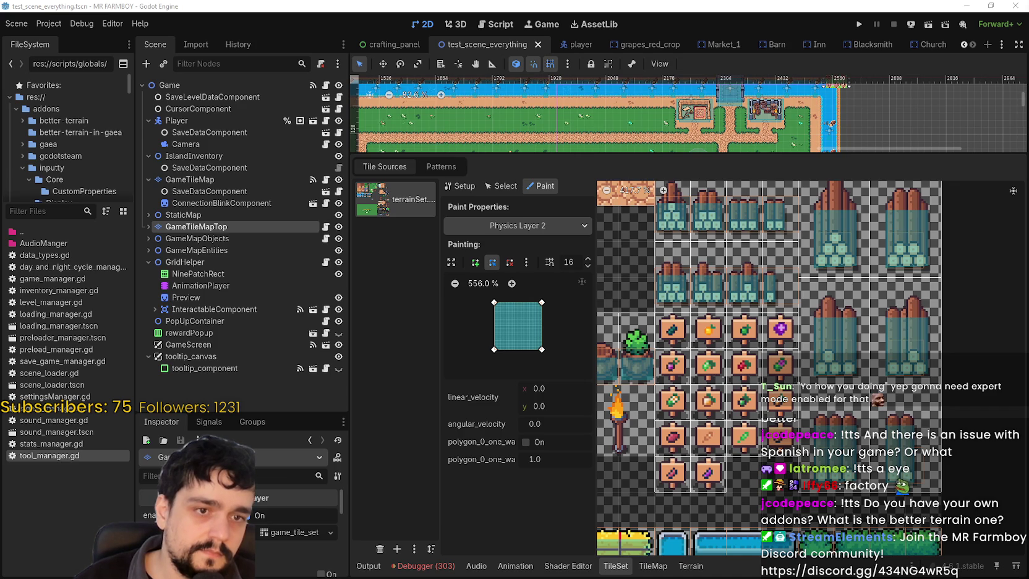
pyautogui.hotkey('alt', 'Tab')
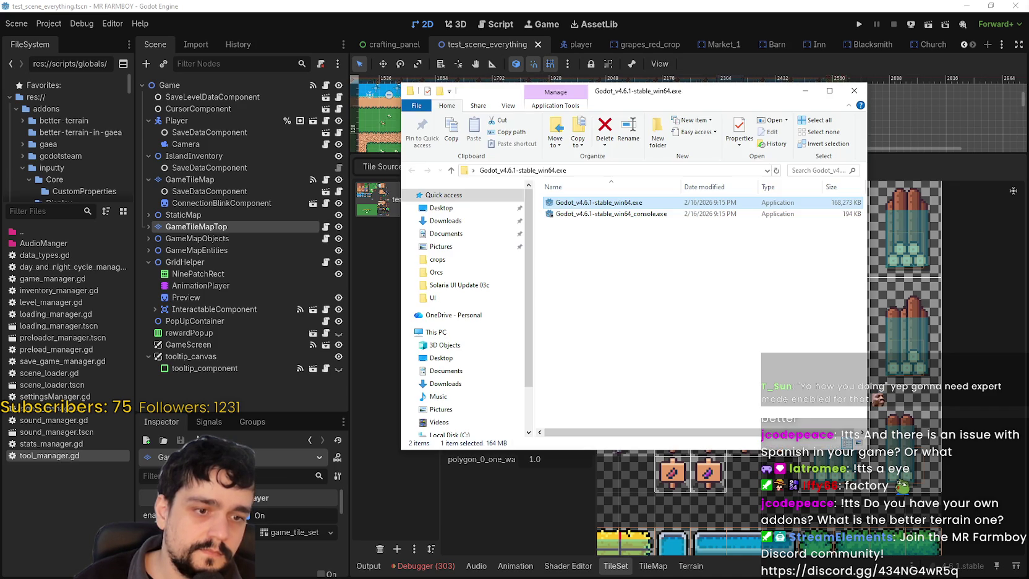
pyautogui.hotkey('alt', 'Tab')
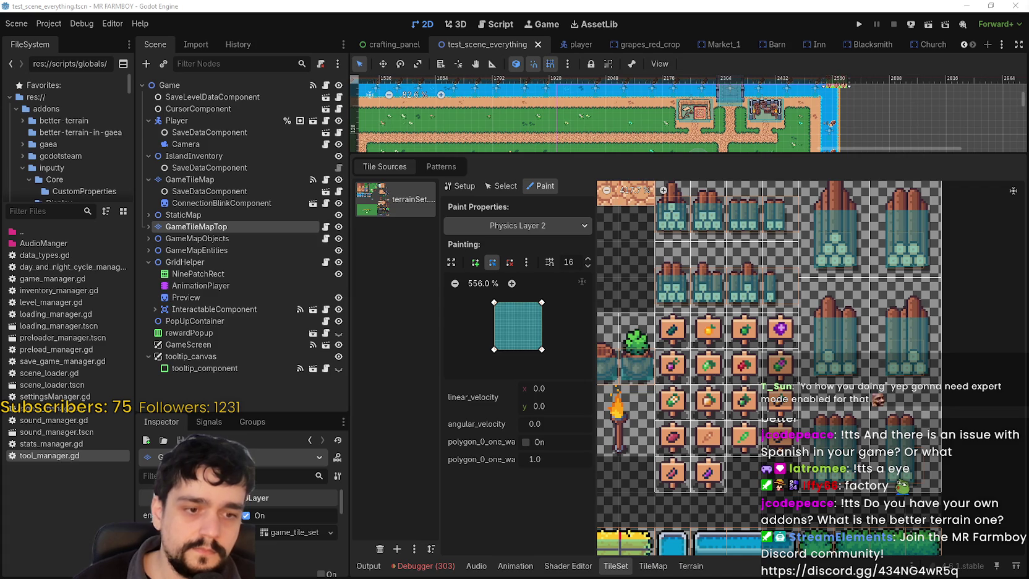
pyautogui.hotkey('alt', 'Tab')
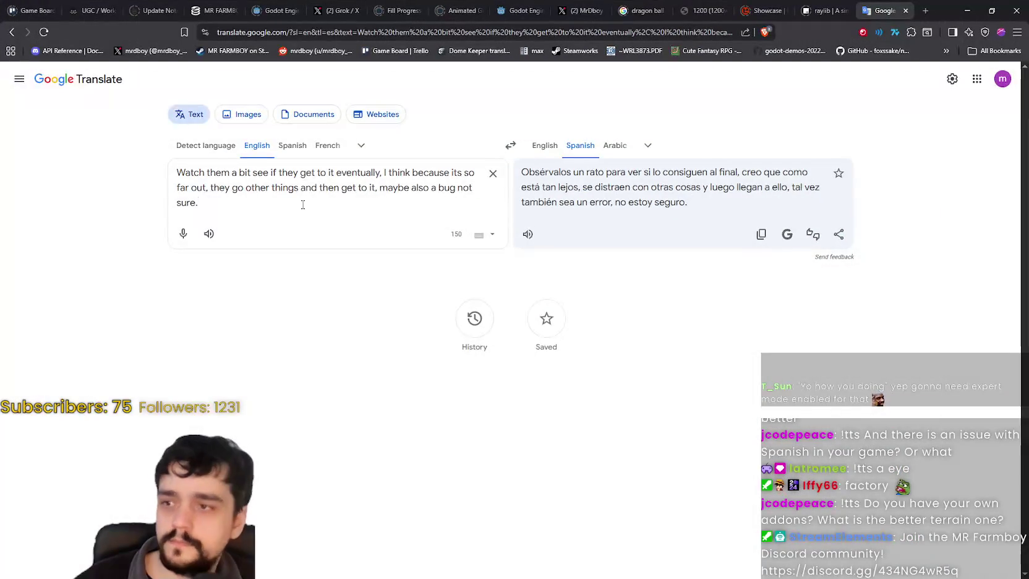
# Step: Translate 'Open the Run Program and go here' into Spanish and copy it
pyautogui.hotkey('ctrl', 'a')
pyautogui.write('Ope')
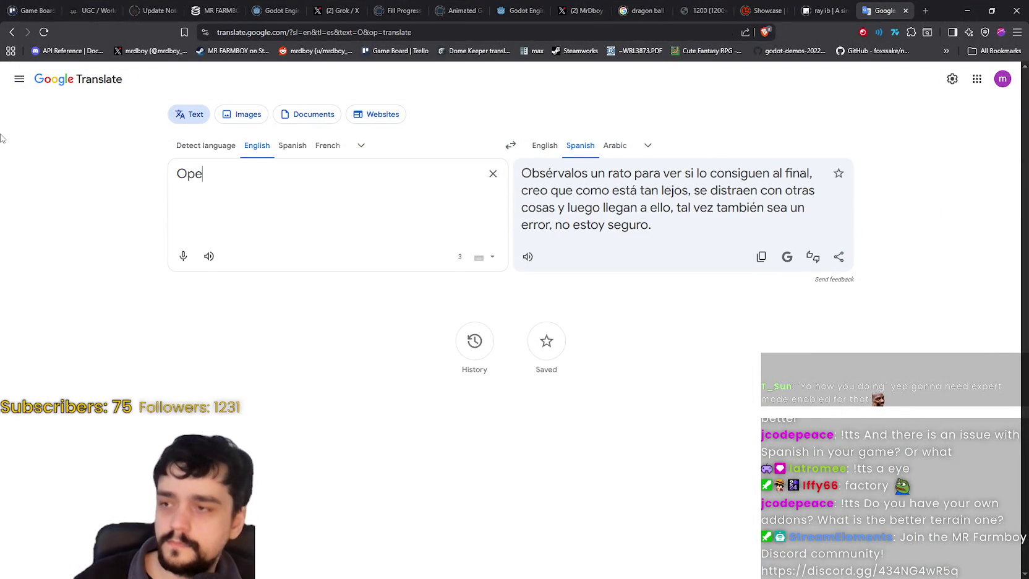
pyautogui.write('n the Run Pr')
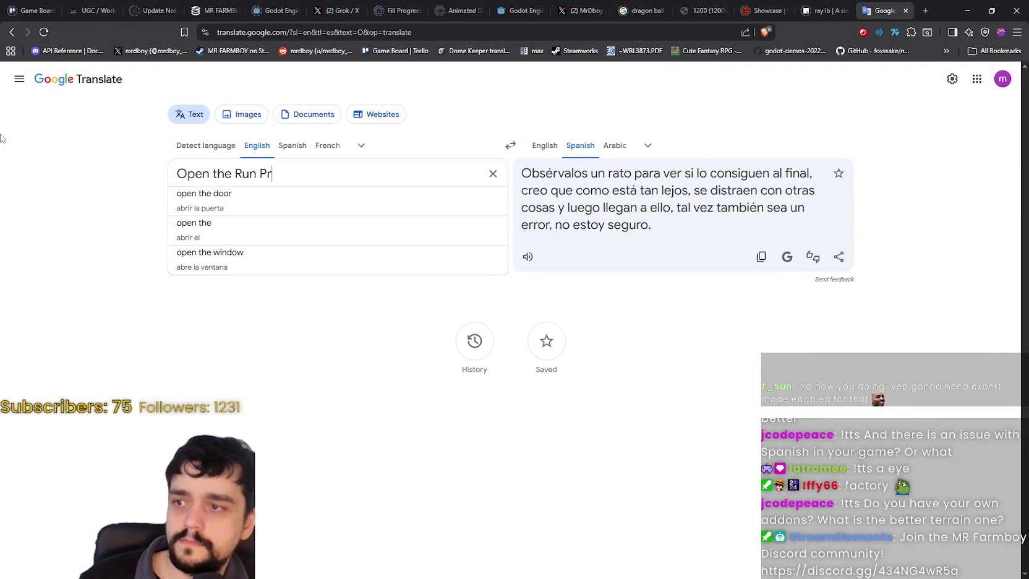
pyautogui.write('ogram and ')
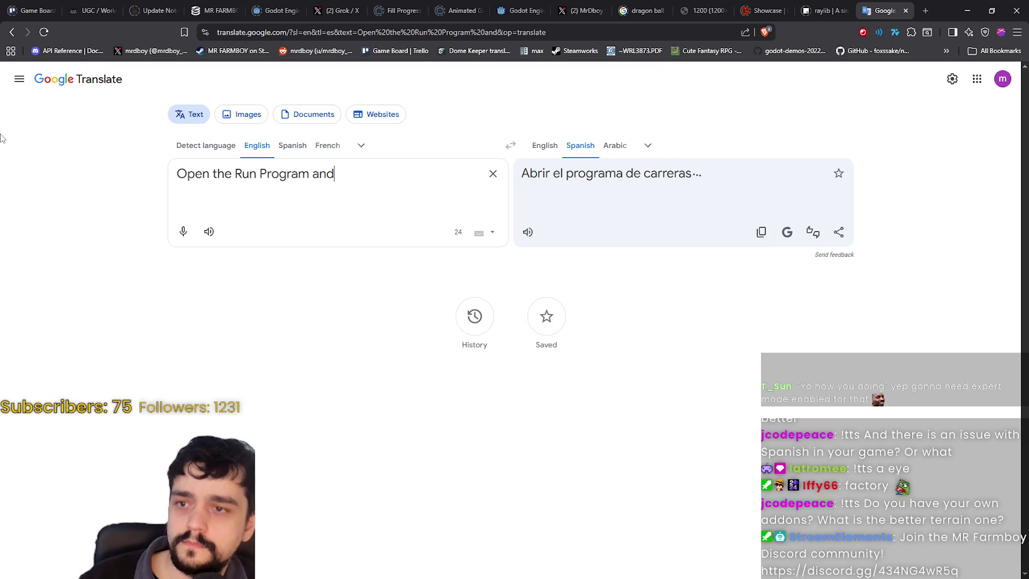
pyautogui.write('go here')
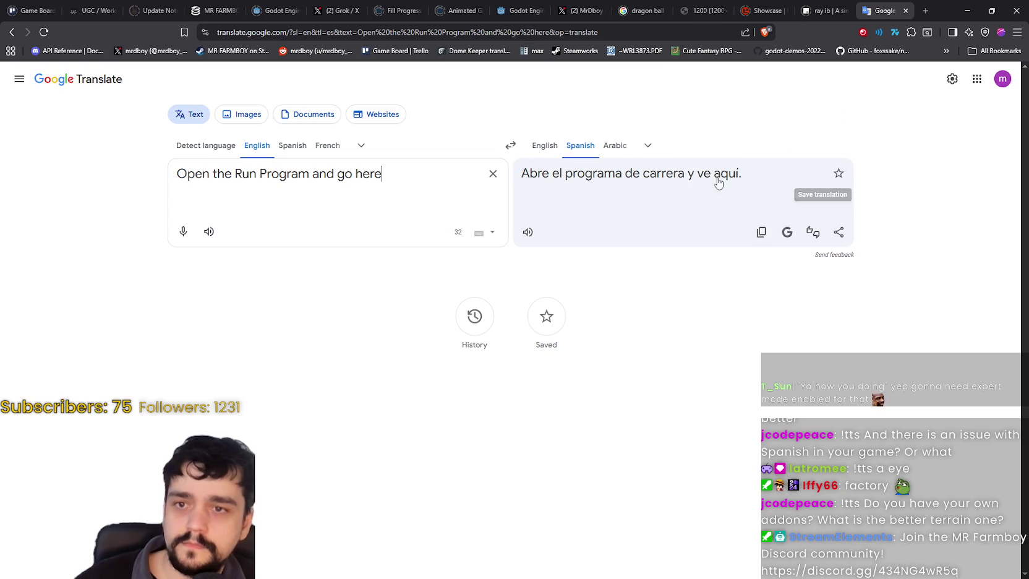
pyautogui.click(761, 232)
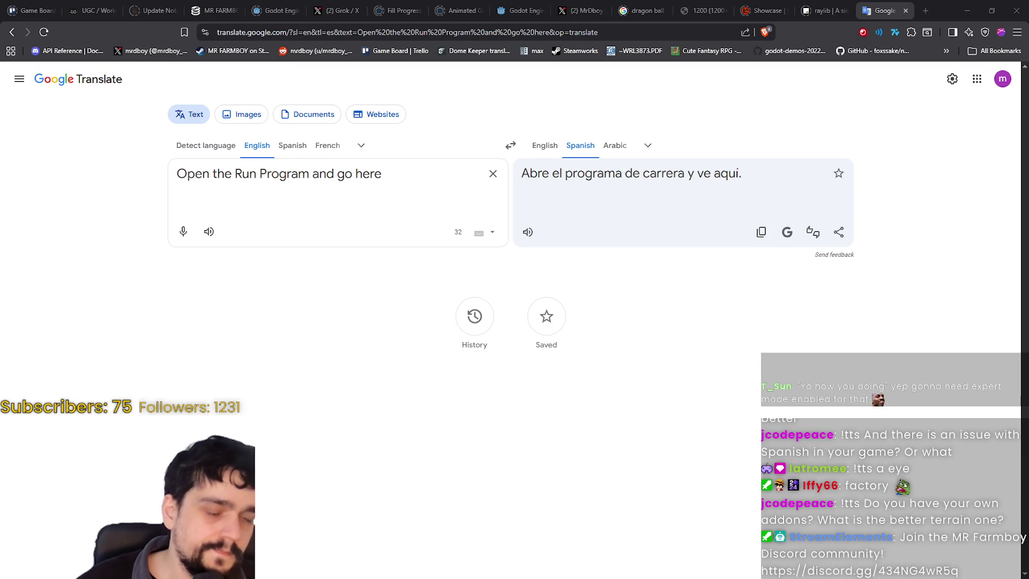
# Step: Translate 'enviame' to get the Spanish 'enviarme' and copy it
pyautogui.moveTo(391, 174); pyautogui.dragTo(32, 144)
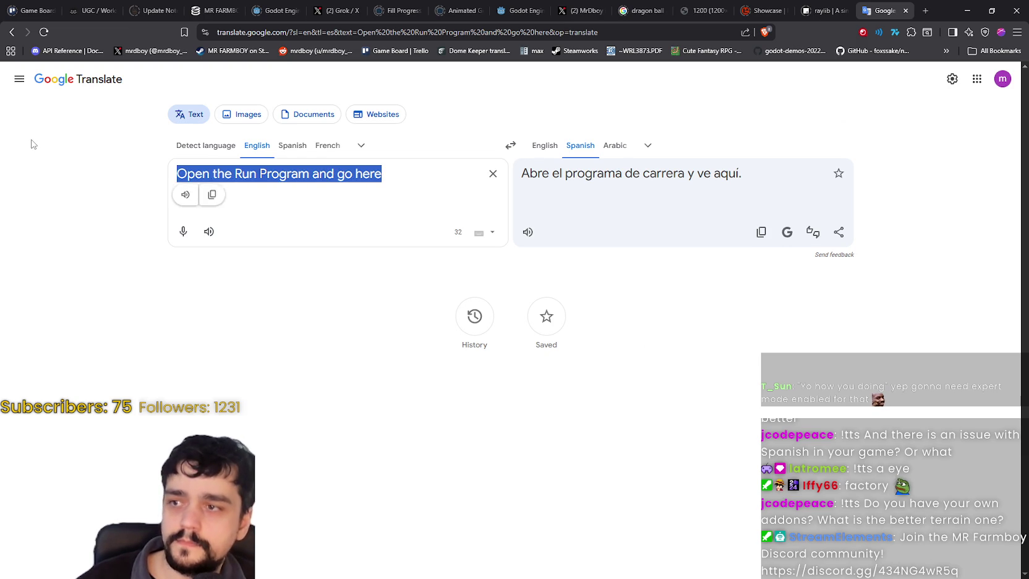
pyautogui.write('enviame')
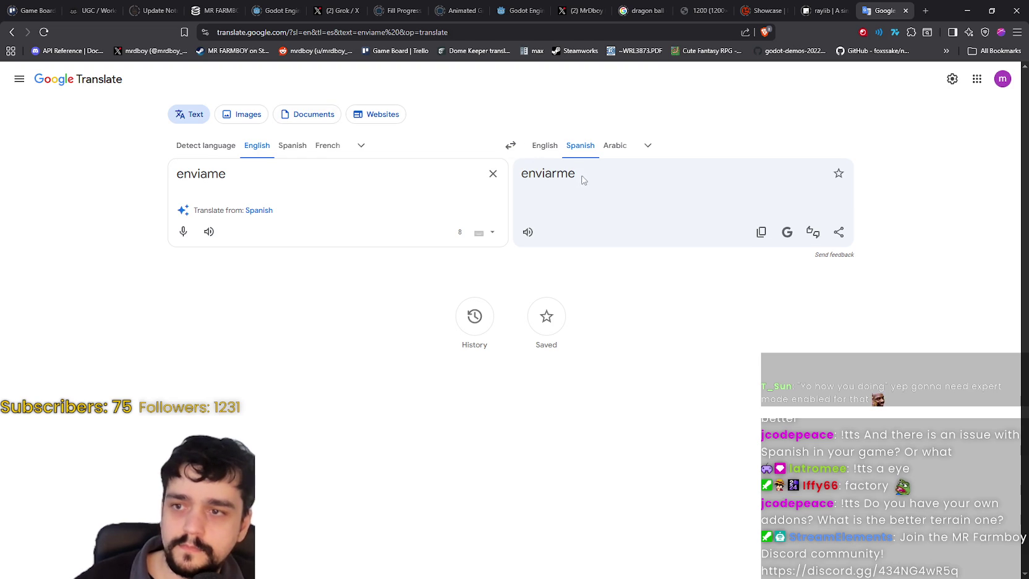
pyautogui.moveTo(589, 180); pyautogui.dragTo(519, 177)
pyautogui.hotkey('alt', 'Tab')
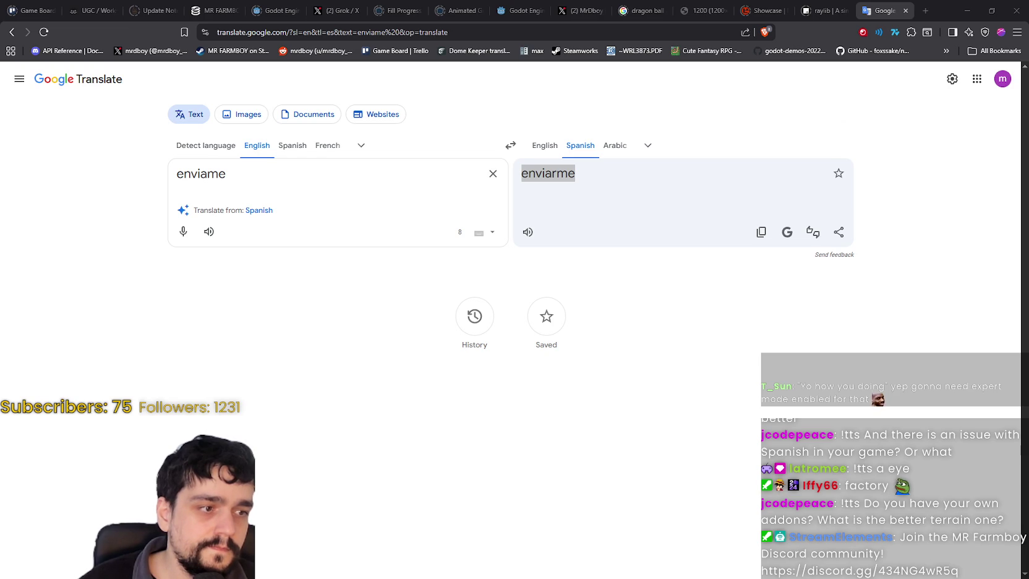
pyautogui.click(309, 191)
pyautogui.hotkey('ctrl', 'a')
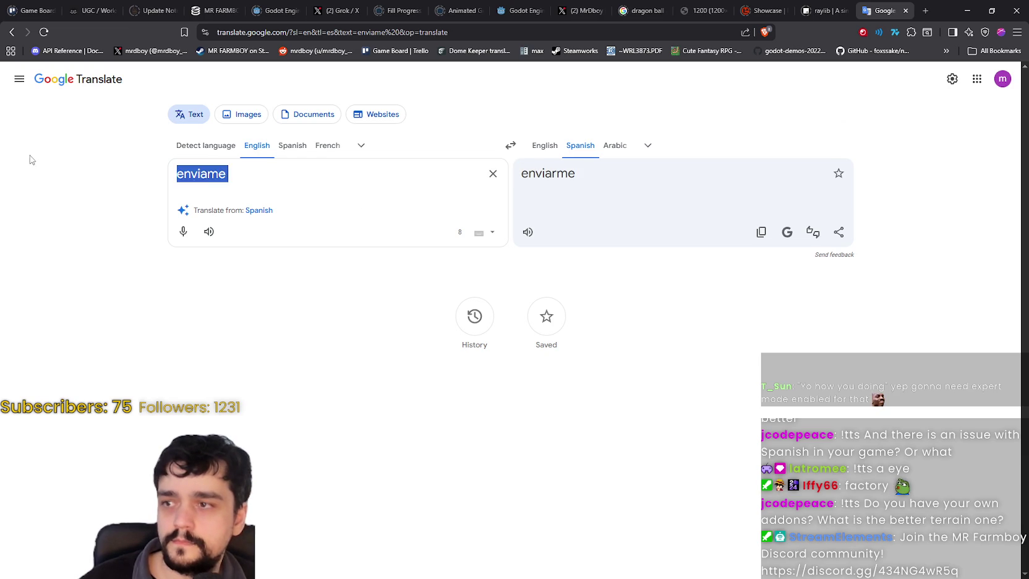
# Step: Translate 'check your discord DM' into Spanish, copy it, and minimize the browser
pyautogui.write('check your di')
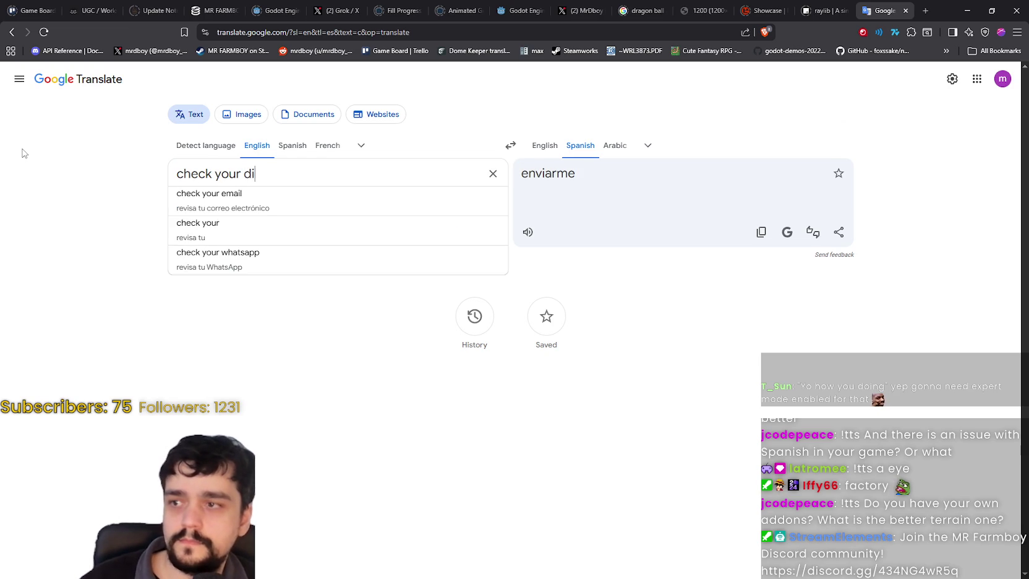
pyautogui.write('scord DM')
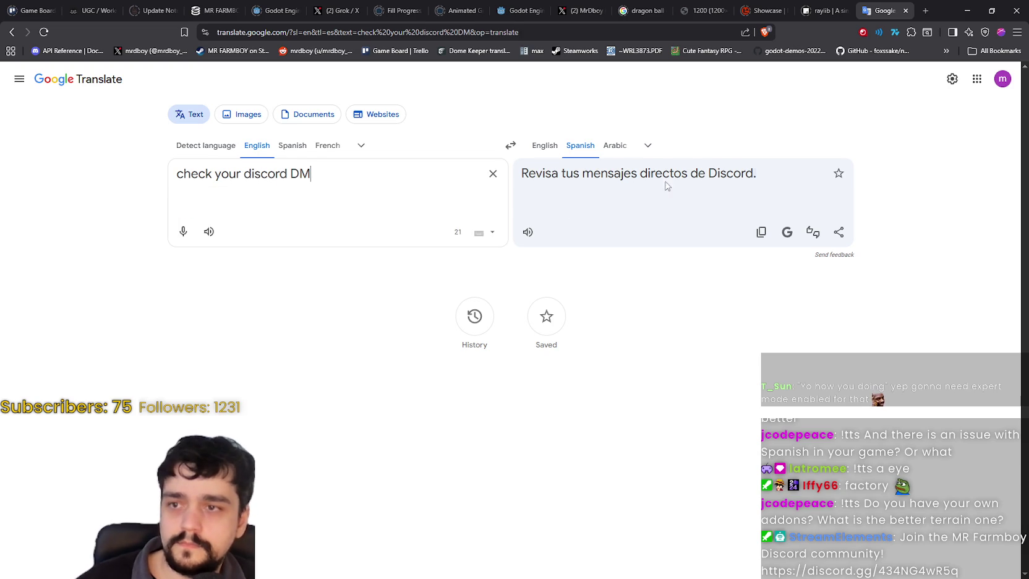
pyautogui.moveTo(766, 173); pyautogui.dragTo(524, 173)
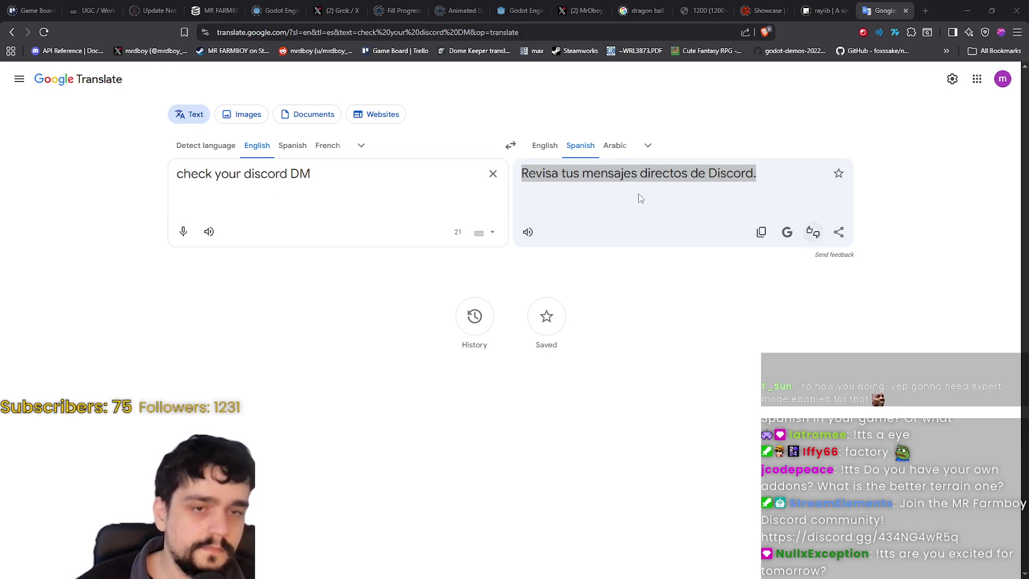
pyautogui.click(615, 198)
pyautogui.click(967, 10)
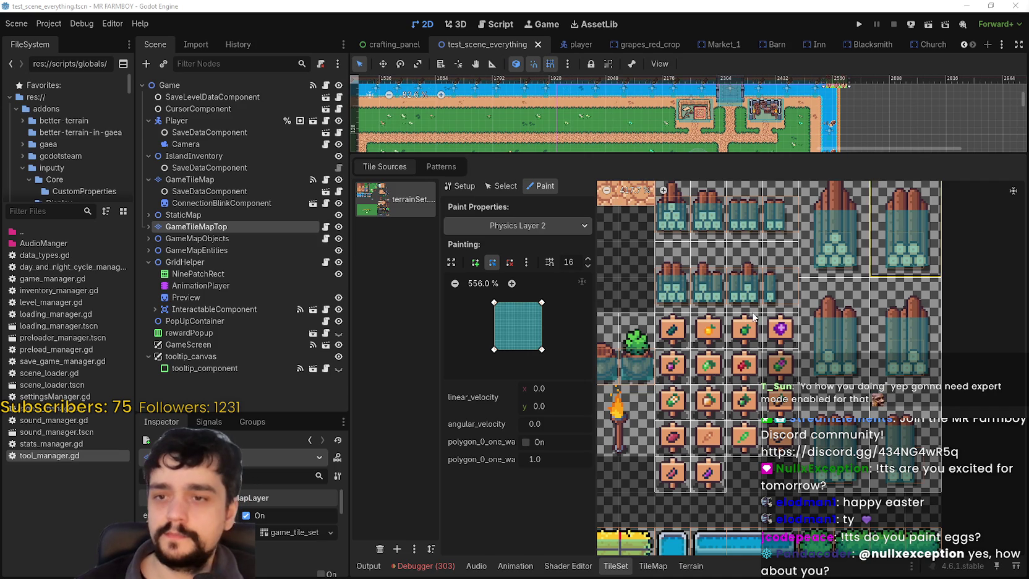
pyautogui.scroll(1, 783, 332)
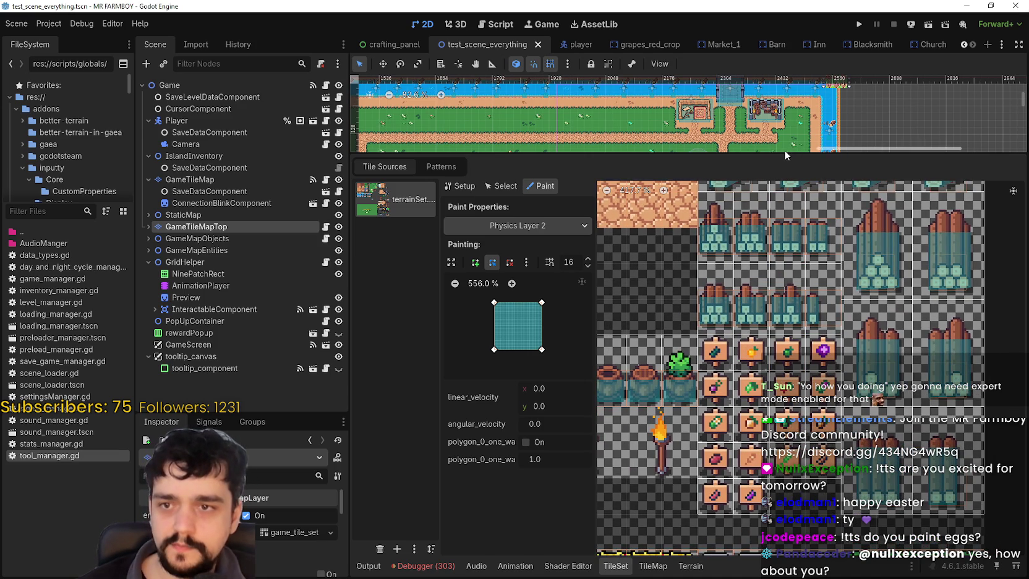
# Step: Enlarge the map viewport and set the paint property to Physics Layer 2
pyautogui.moveTo(783, 156); pyautogui.dragTo(779, 210)
pyautogui.moveTo(916, 433)
pyautogui.mouseDown()
pyautogui.moveTo(819, 410)
pyautogui.moveTo(824, 403)
pyautogui.mouseUp()
pyautogui.scroll(-3, 804, 396)
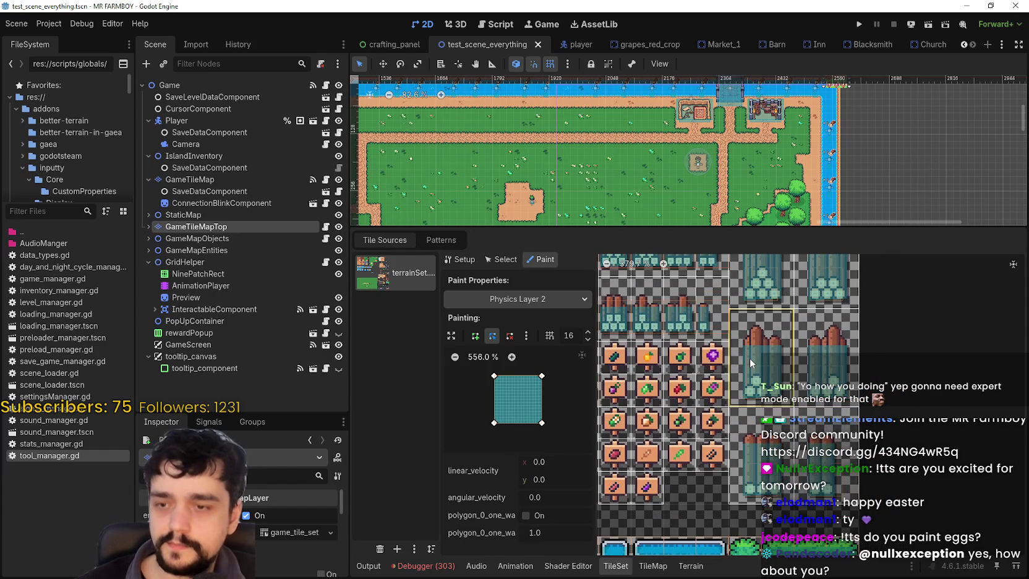
pyautogui.click(481, 299)
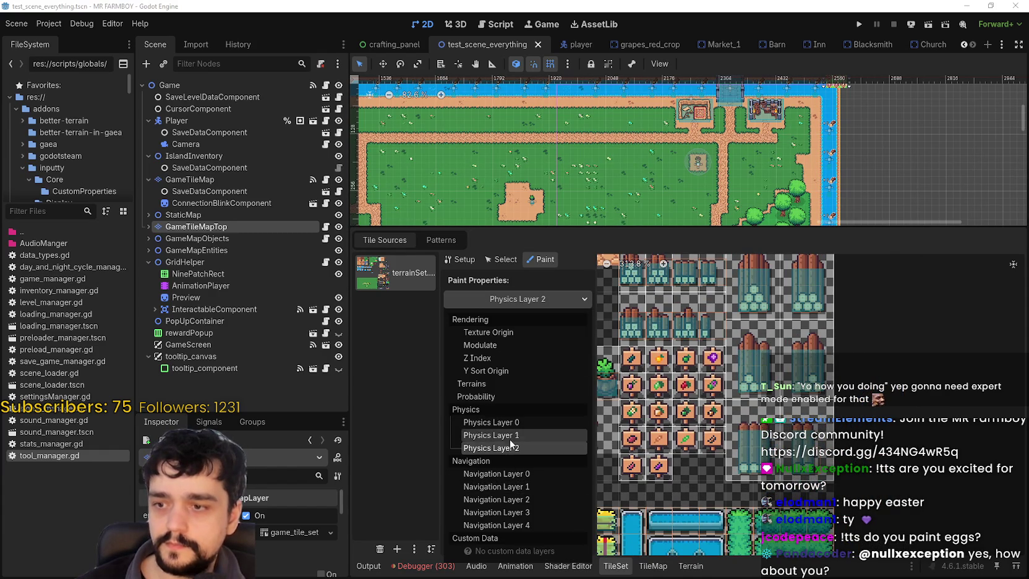
pyautogui.click(509, 436)
pyautogui.click(513, 299)
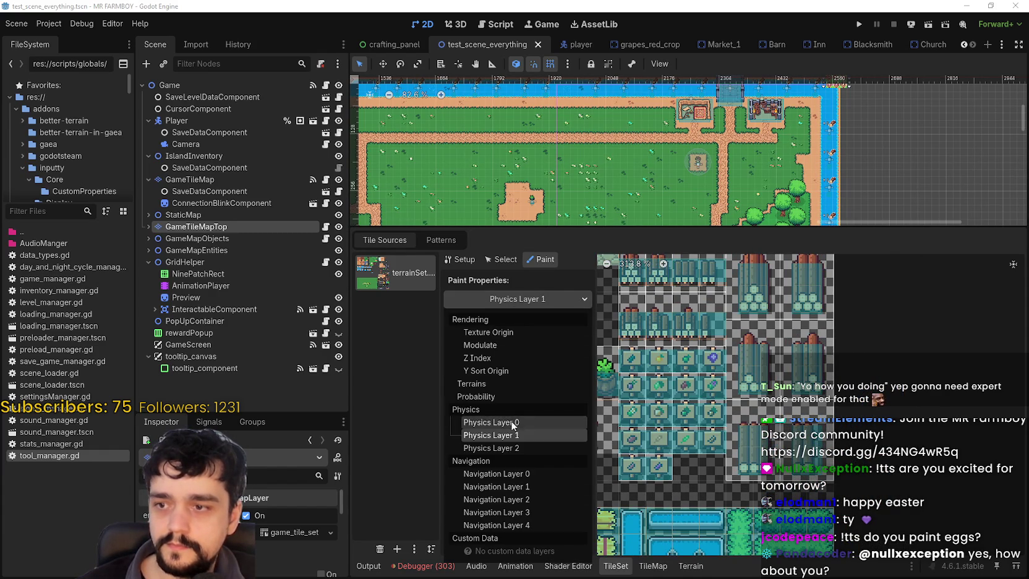
pyautogui.click(508, 448)
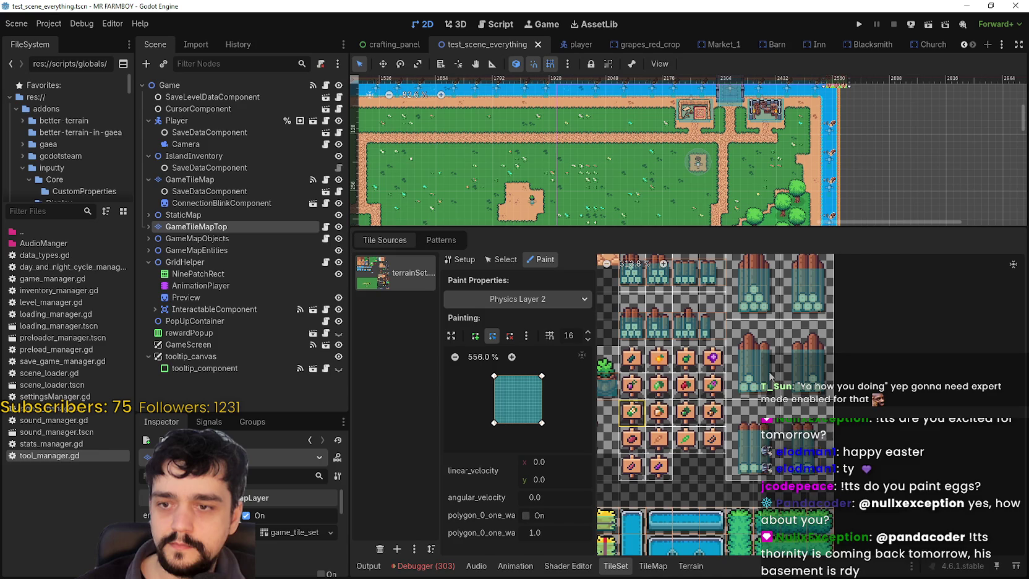
# Step: Delete the tall tower tile's triangular collision polygon on Physics Layer 2
pyautogui.click(767, 379)
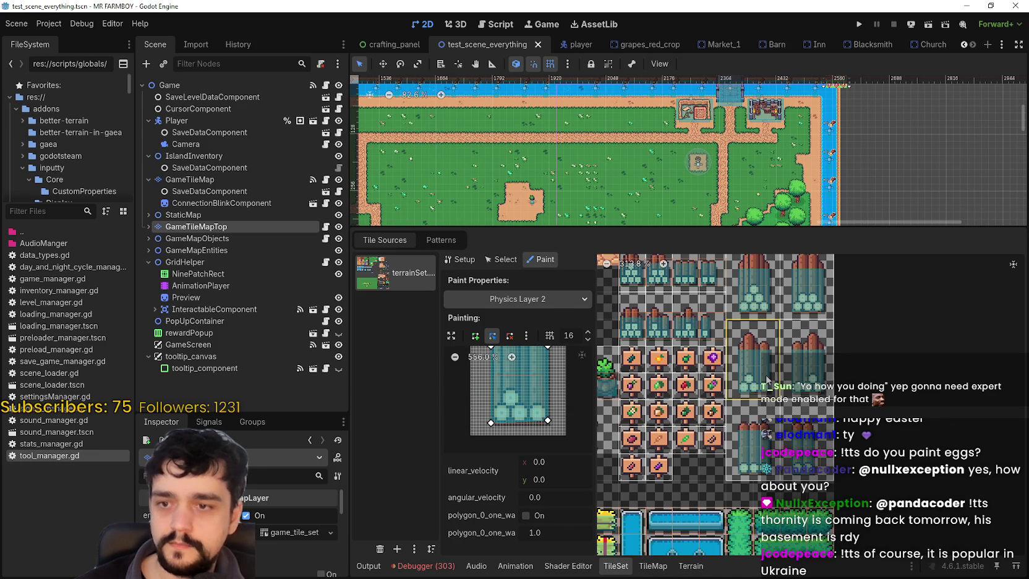
pyautogui.moveTo(544, 403); pyautogui.dragTo(543, 394)
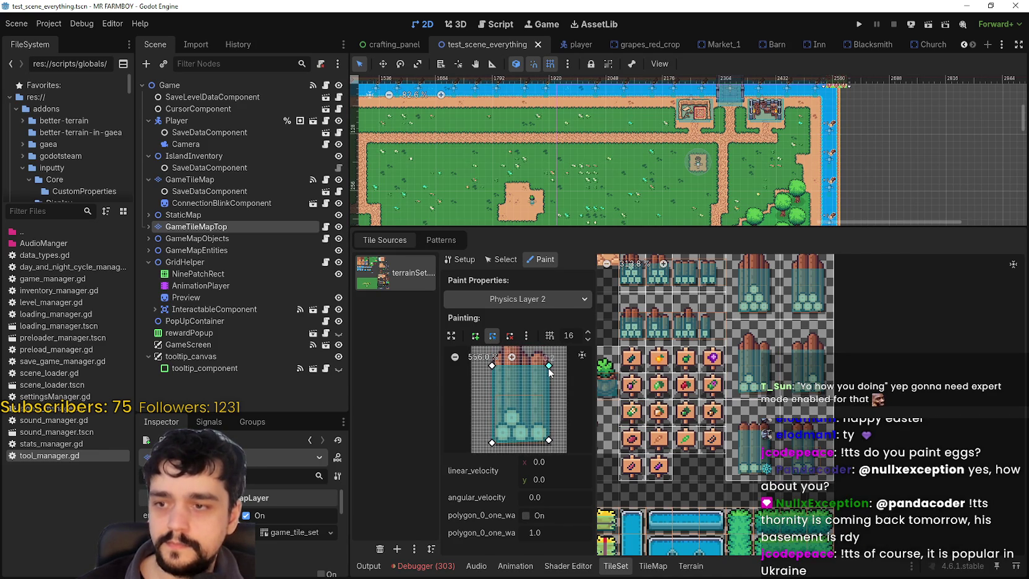
pyautogui.click(549, 371)
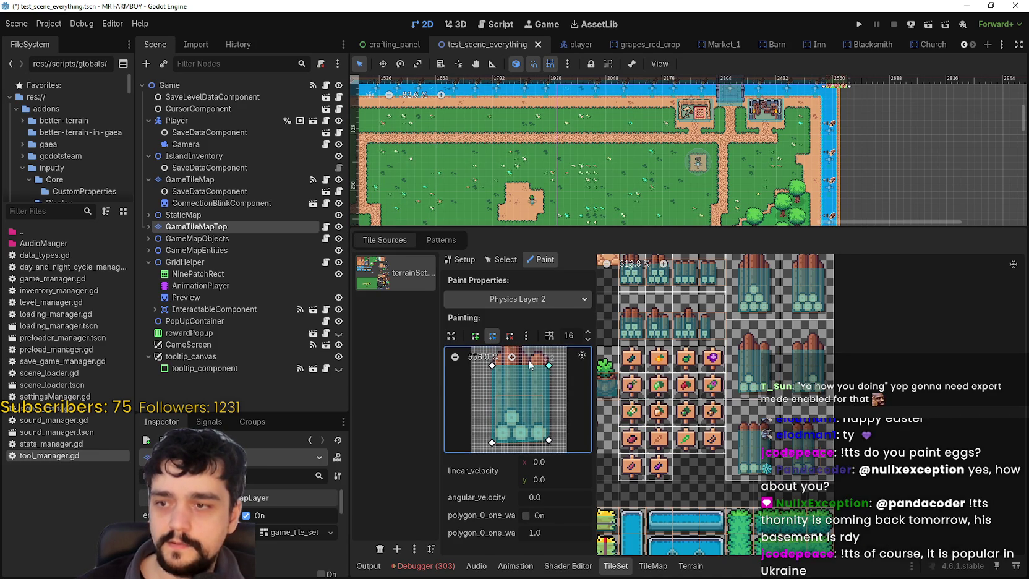
pyautogui.click(509, 335)
pyautogui.click(548, 365)
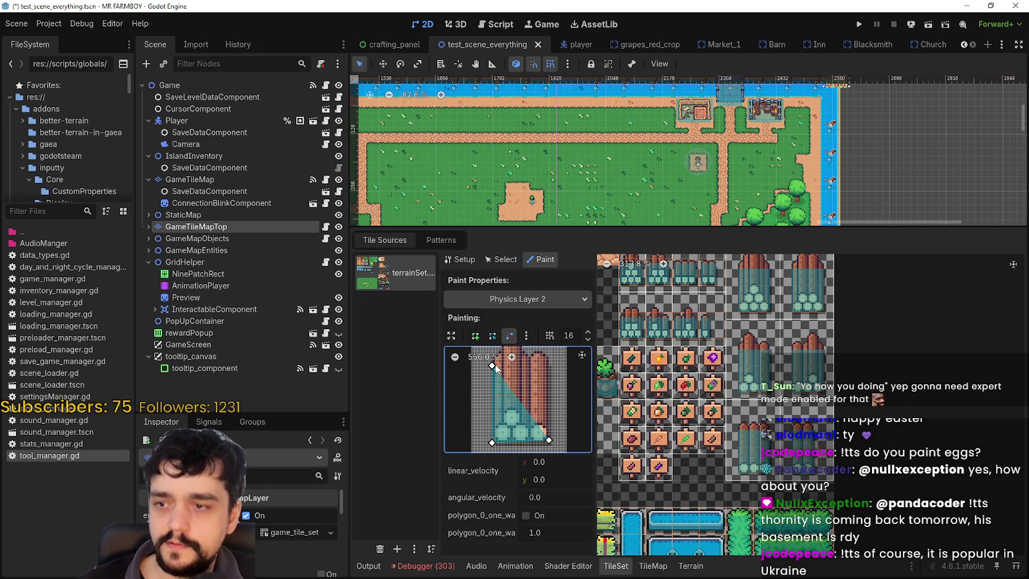
pyautogui.scroll(-5, 497, 371)
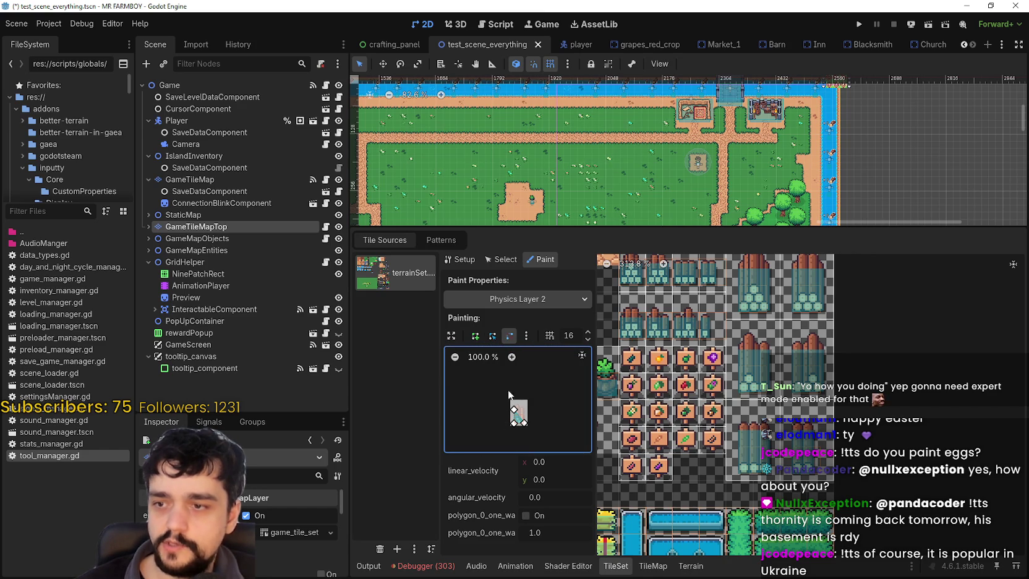
pyautogui.scroll(5, 510, 358)
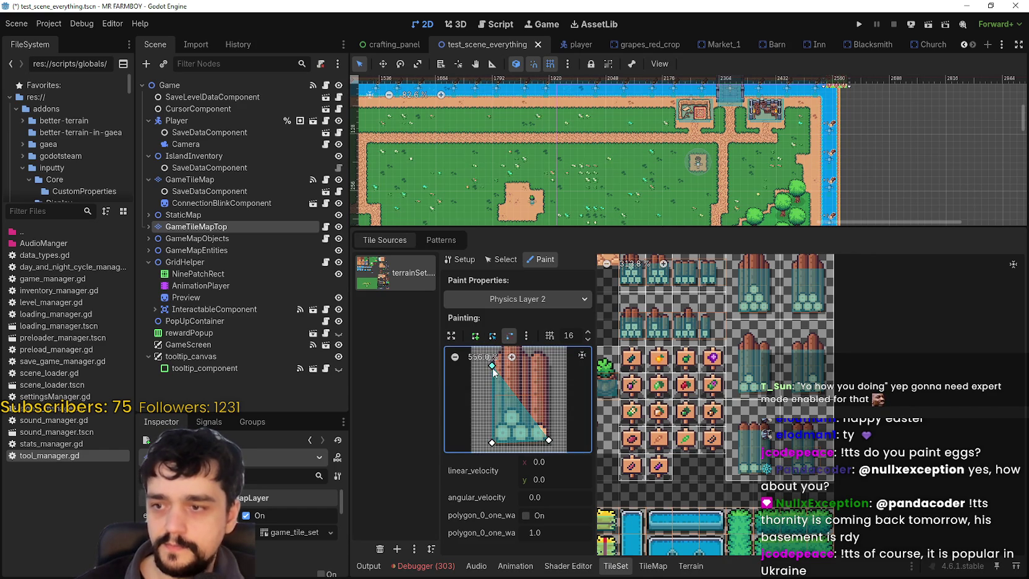
pyautogui.click(493, 367)
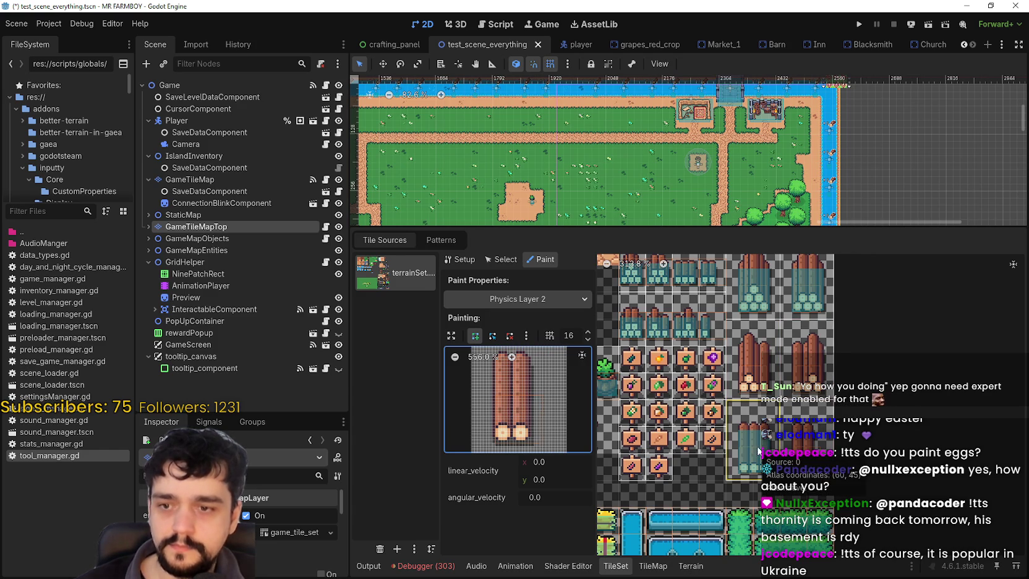
# Step: Inspect the red-topped pot tile, then pan the atlas toward other tiles
pyautogui.scroll(4, 885, 413)
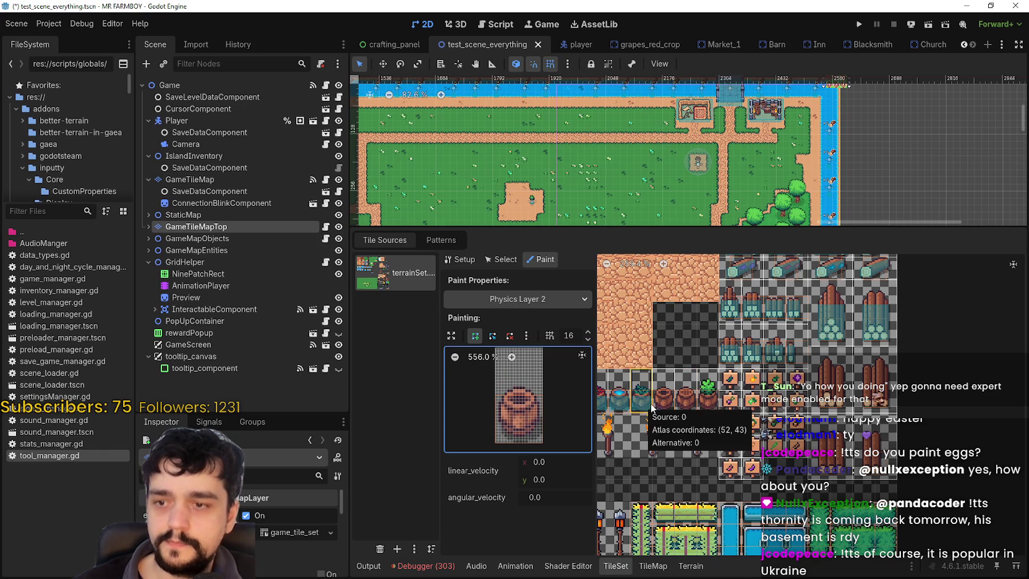
pyautogui.hscroll(-3, 744, 436)
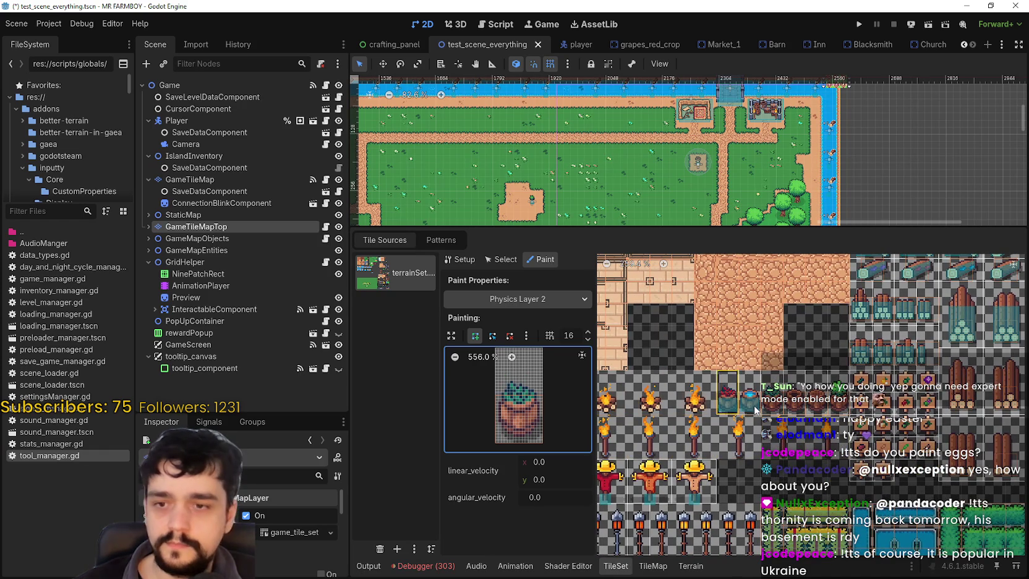
pyautogui.click(730, 406)
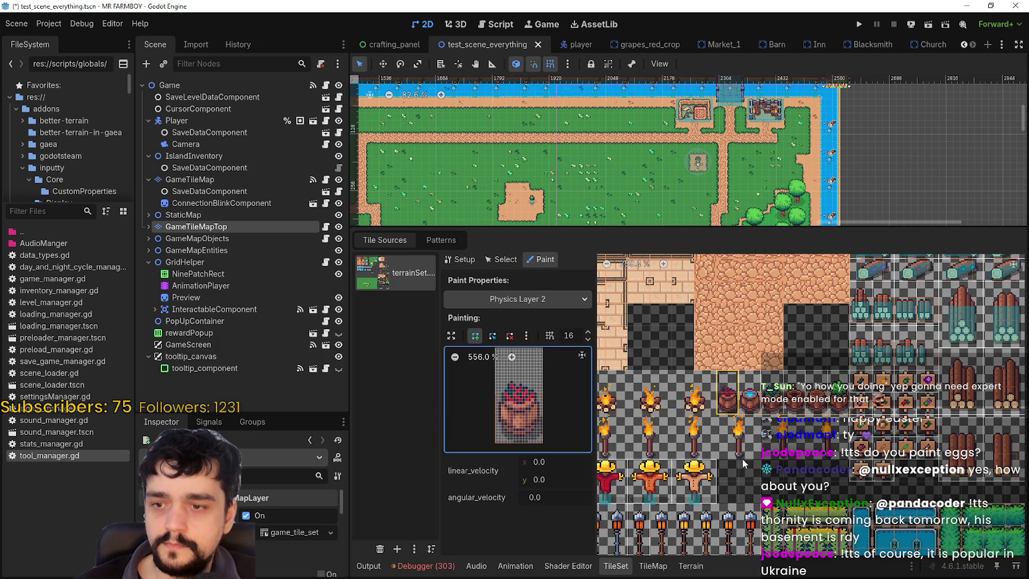
pyautogui.scroll(-1, 858, 349)
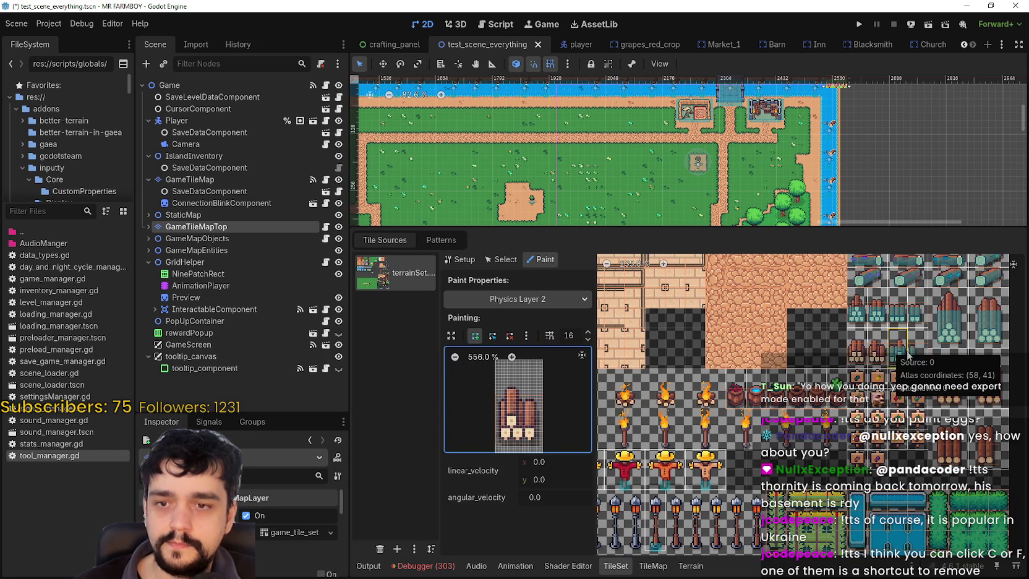
pyautogui.moveTo(911, 357)
pyautogui.mouseDown()
pyautogui.moveTo(851, 409)
pyautogui.moveTo(836, 376)
pyautogui.moveTo(797, 380)
pyautogui.mouseUp()
pyautogui.scroll(2, 851, 409)
# Step: Select the tree-trunk, wide, horizontal and blue-tinted log tiles in turn
pyautogui.click(888, 371)
pyautogui.click(928, 374)
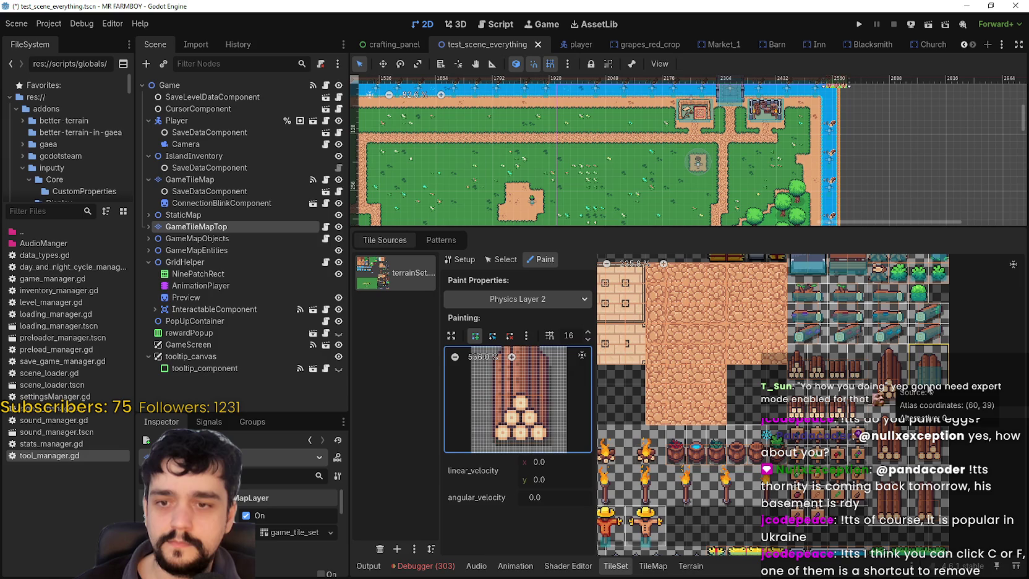
pyautogui.click(928, 316)
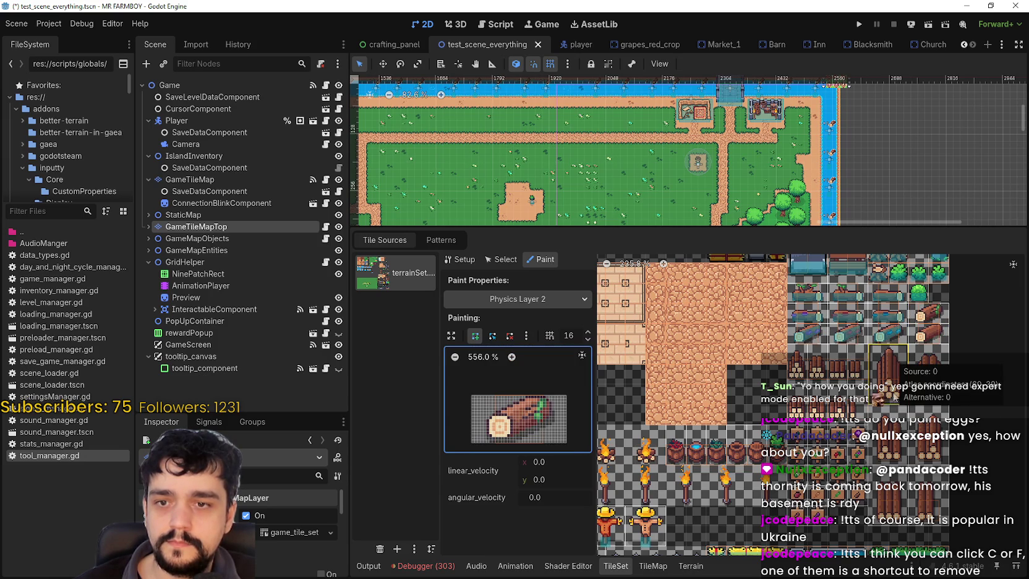
pyautogui.scroll(2, 880, 425)
pyautogui.scroll(1, 879, 426)
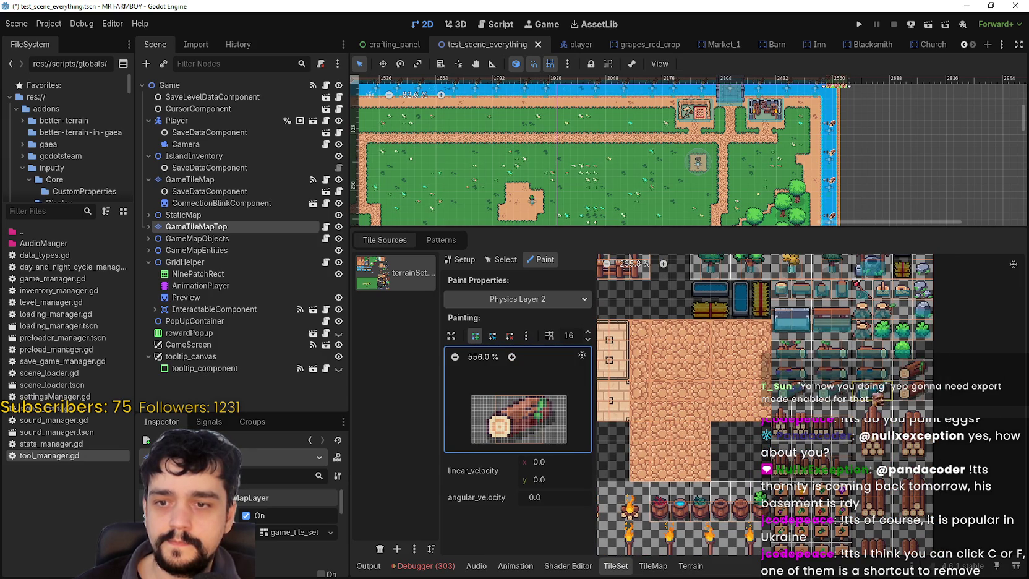
pyautogui.click(877, 375)
# Step: Preview the Physics Layer 2 shapes of the log, leafy log, bench, bush and stump tiles
pyautogui.click(870, 350)
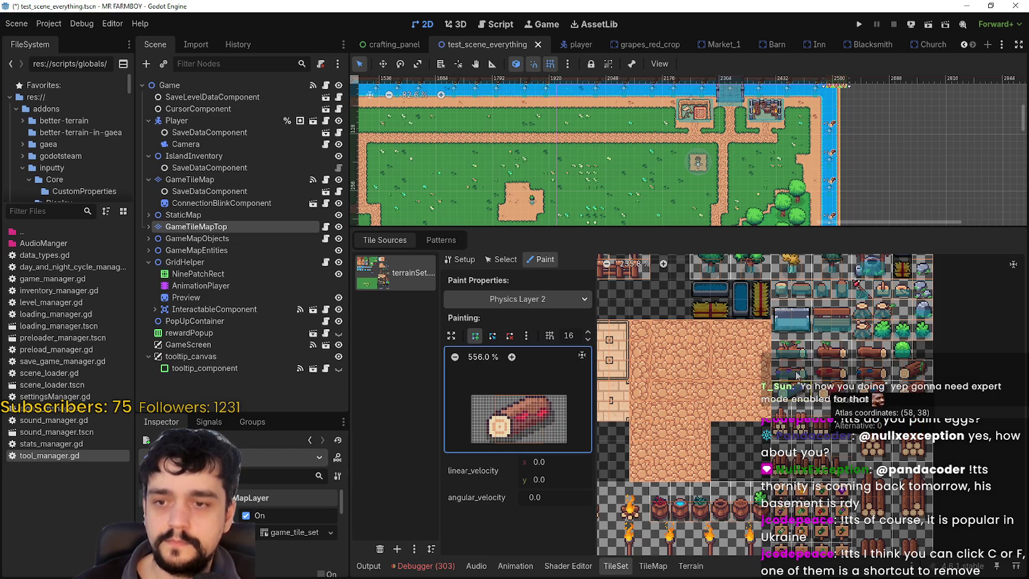
pyautogui.click(795, 352)
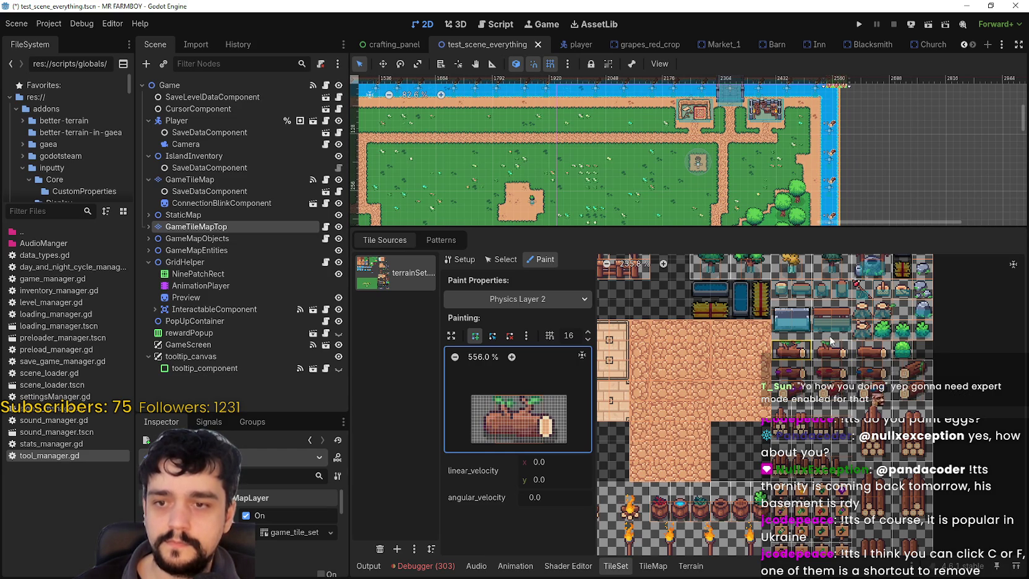
pyautogui.click(834, 328)
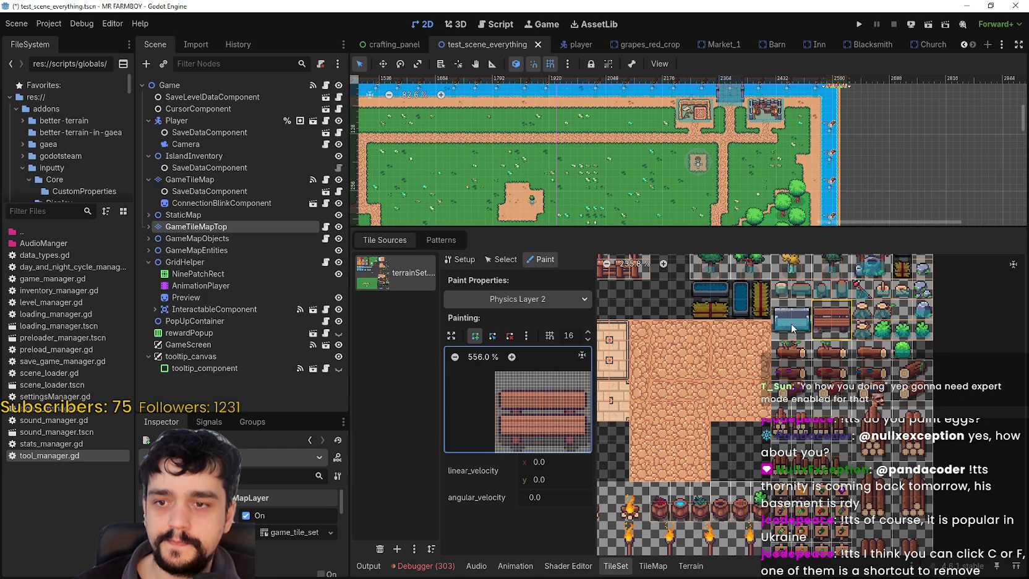
pyautogui.moveTo(874, 378); pyautogui.dragTo(846, 406)
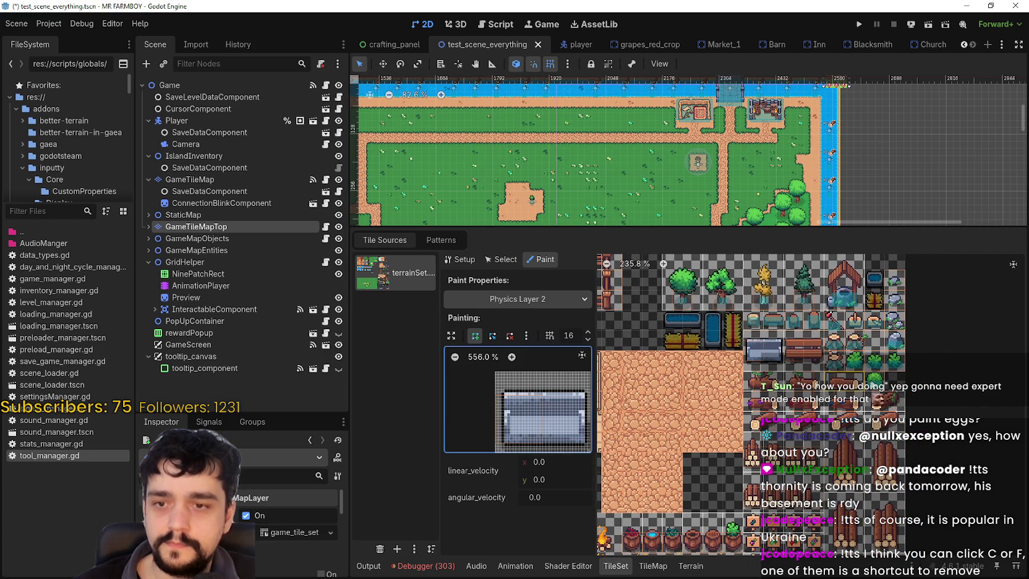
pyautogui.click(874, 361)
pyautogui.click(894, 361)
pyautogui.click(874, 362)
pyautogui.click(853, 360)
pyautogui.click(834, 341)
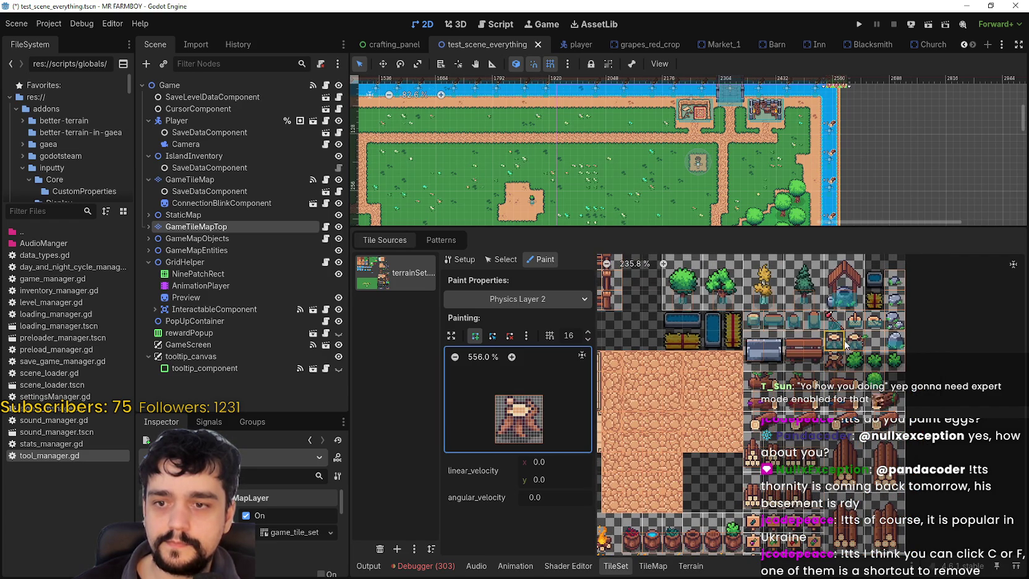
pyautogui.keyDown('shift'); pyautogui.click(855, 345); pyautogui.keyUp('shift')
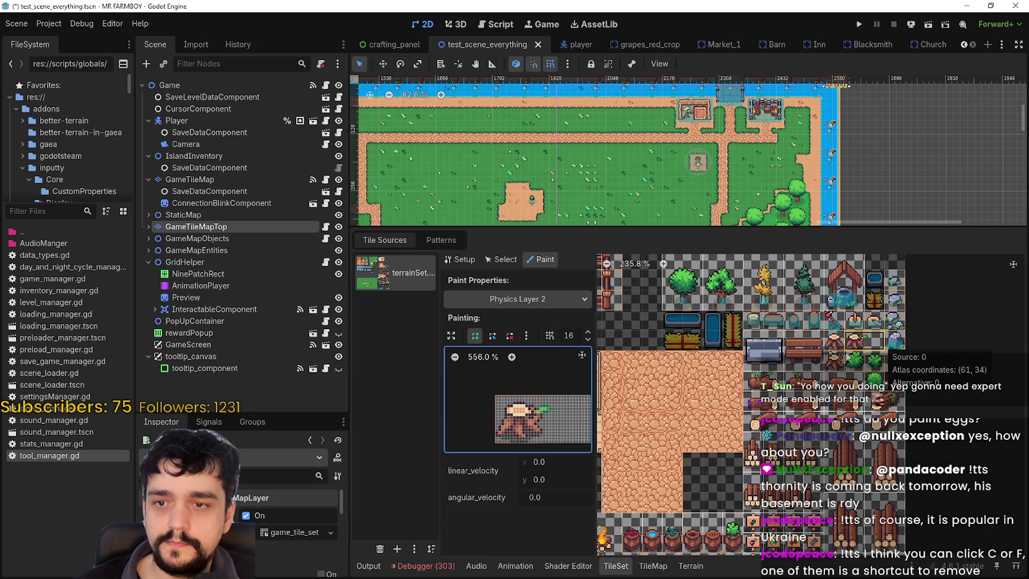
# Step: Check the collision shapes of the rock, stump, stick, log-end and bench tiles
pyautogui.scroll(2, 855, 346)
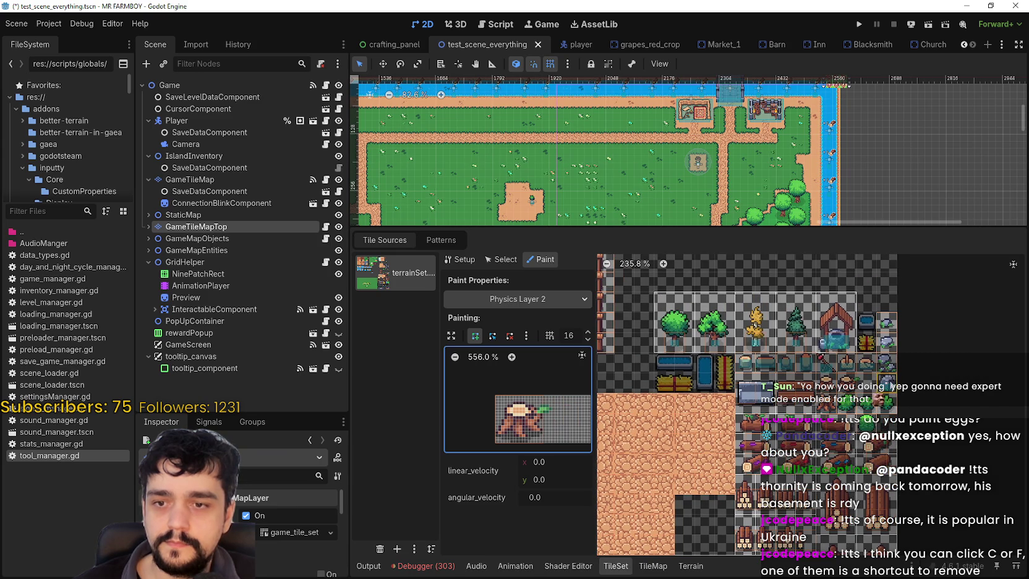
pyautogui.click(887, 361)
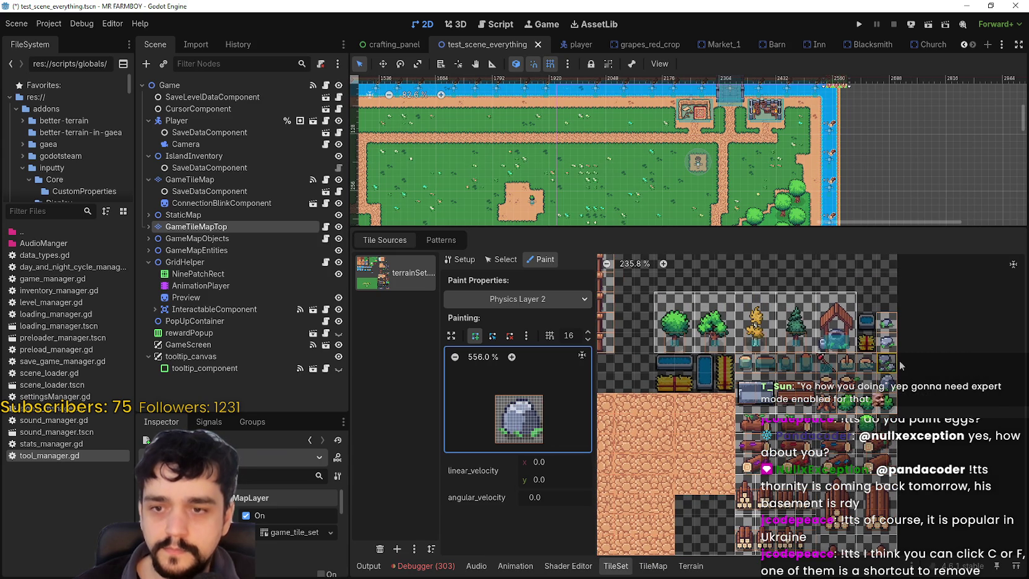
pyautogui.scroll(2, 890, 364)
pyautogui.scroll(1, 863, 366)
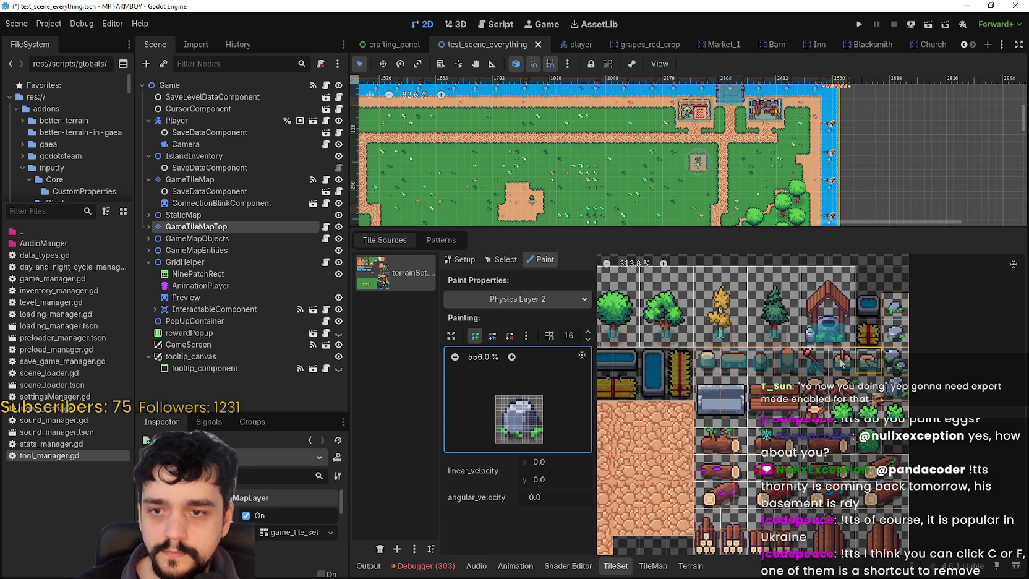
pyautogui.click(841, 364)
pyautogui.click(814, 362)
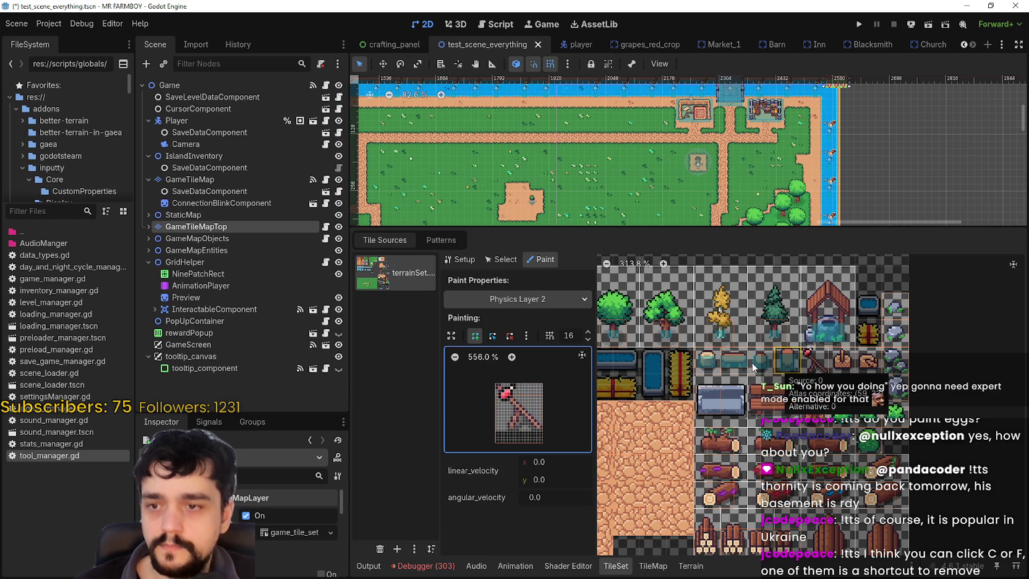
pyautogui.click(753, 366)
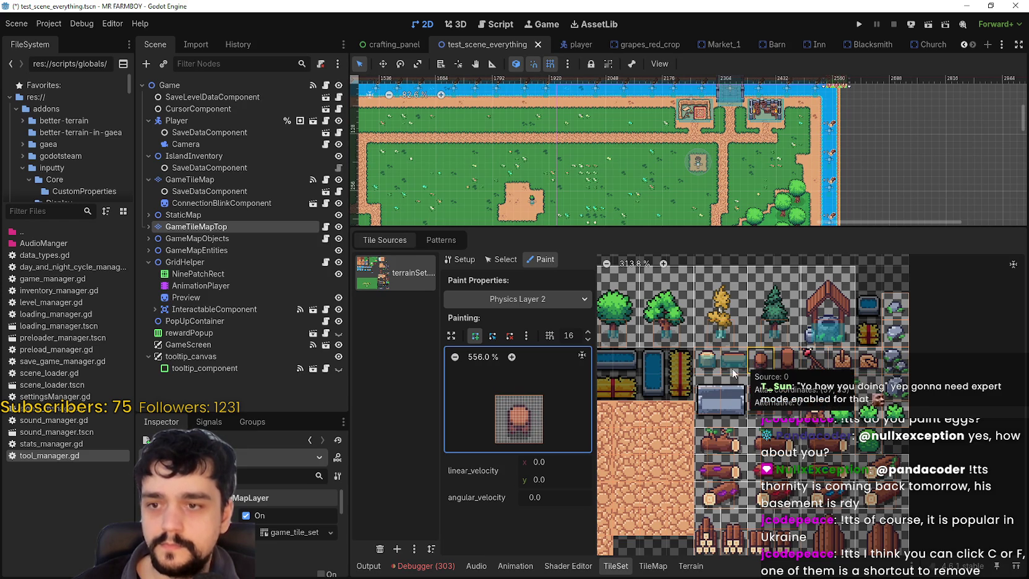
pyautogui.click(713, 369)
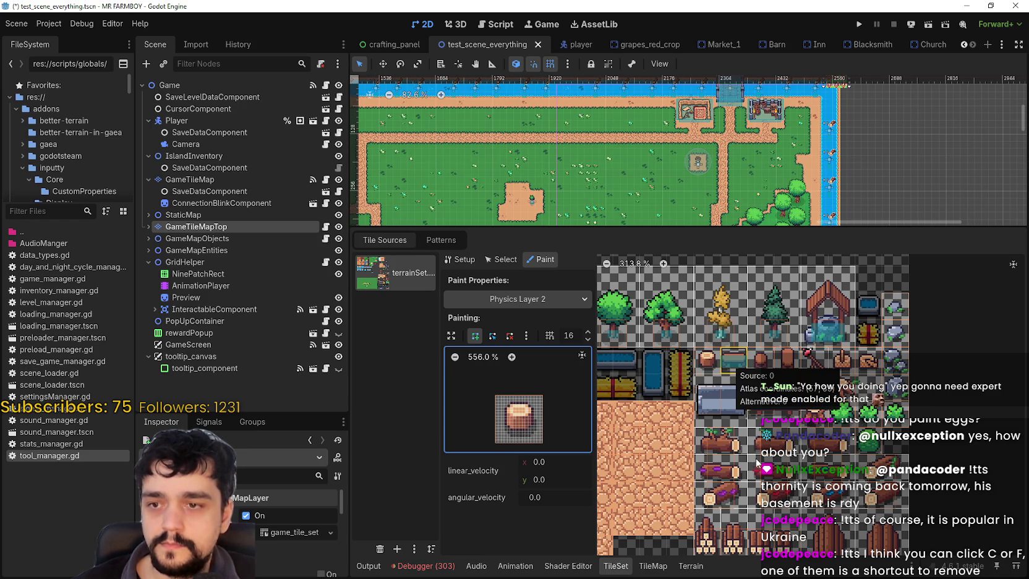
pyautogui.click(732, 367)
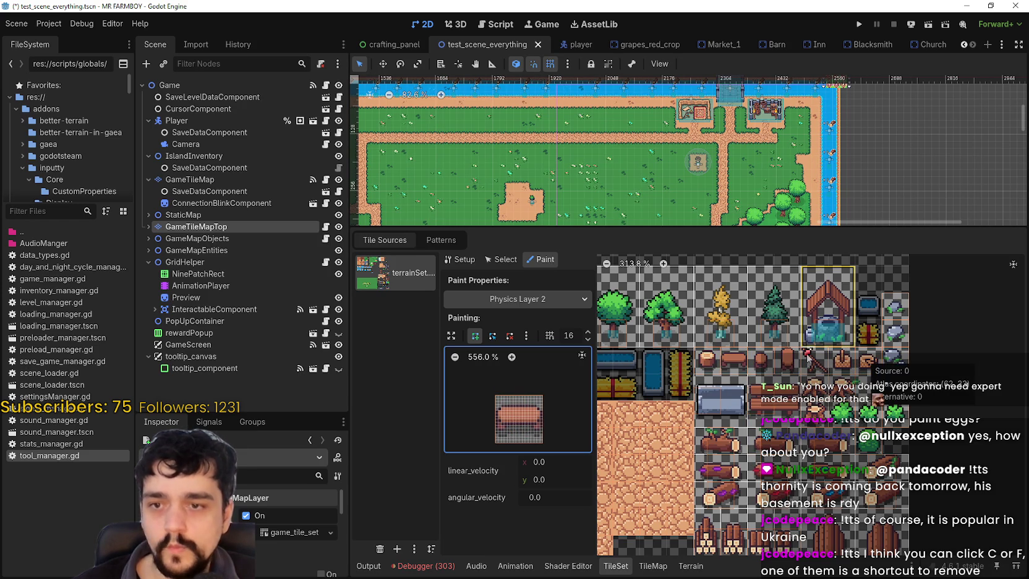
# Step: Pan and zoom the atlas in on the well tile
pyautogui.scroll(-2, 780, 497)
pyautogui.moveTo(780, 498)
pyautogui.mouseDown()
pyautogui.moveTo(863, 337)
pyautogui.moveTo(763, 513)
pyautogui.moveTo(803, 367)
pyautogui.moveTo(819, 402)
pyautogui.mouseUp()
pyautogui.scroll(1, 763, 513)
pyautogui.scroll(5, 820, 401)
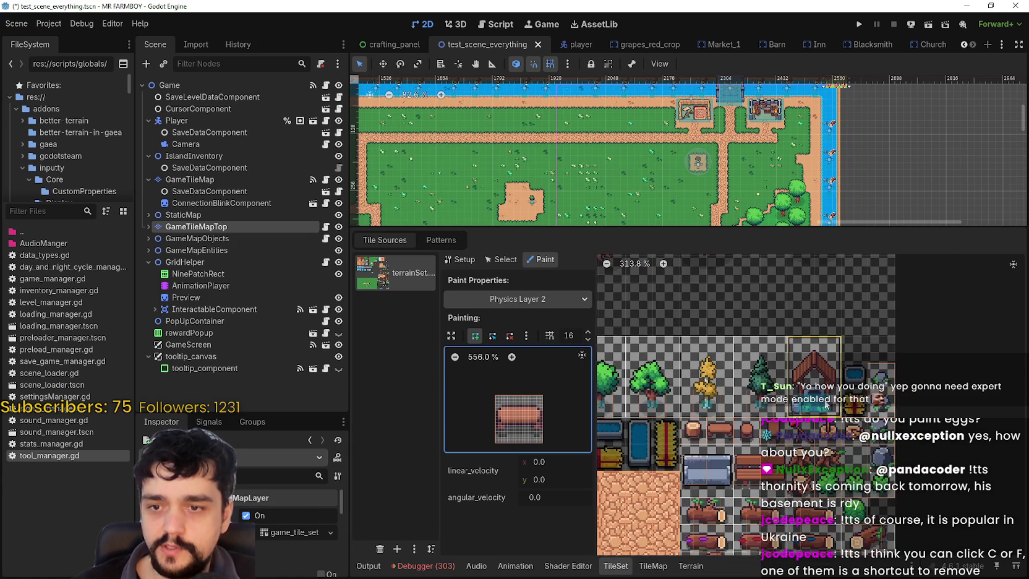
pyautogui.scroll(6, 843, 401)
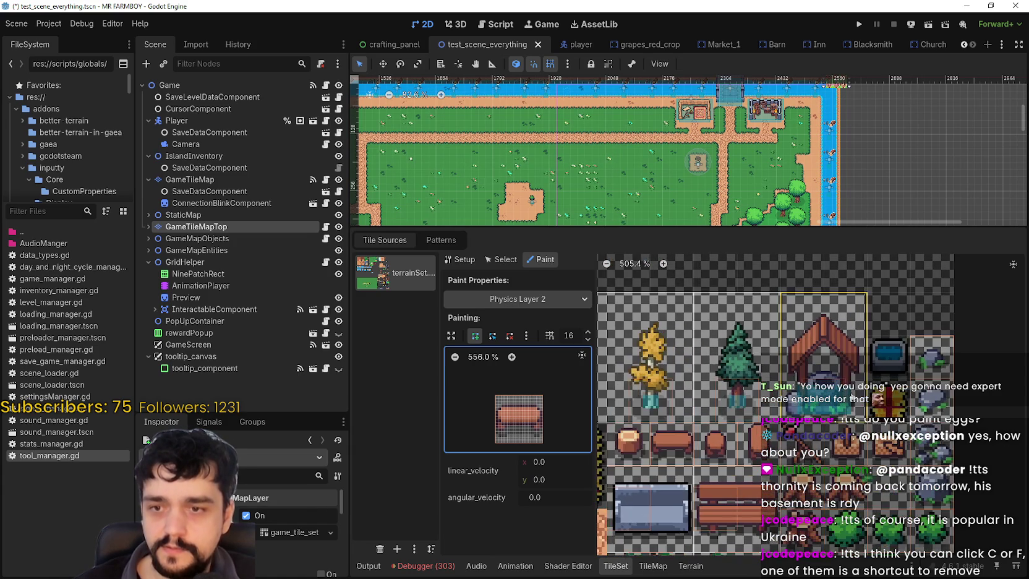
pyautogui.scroll(3, 855, 401)
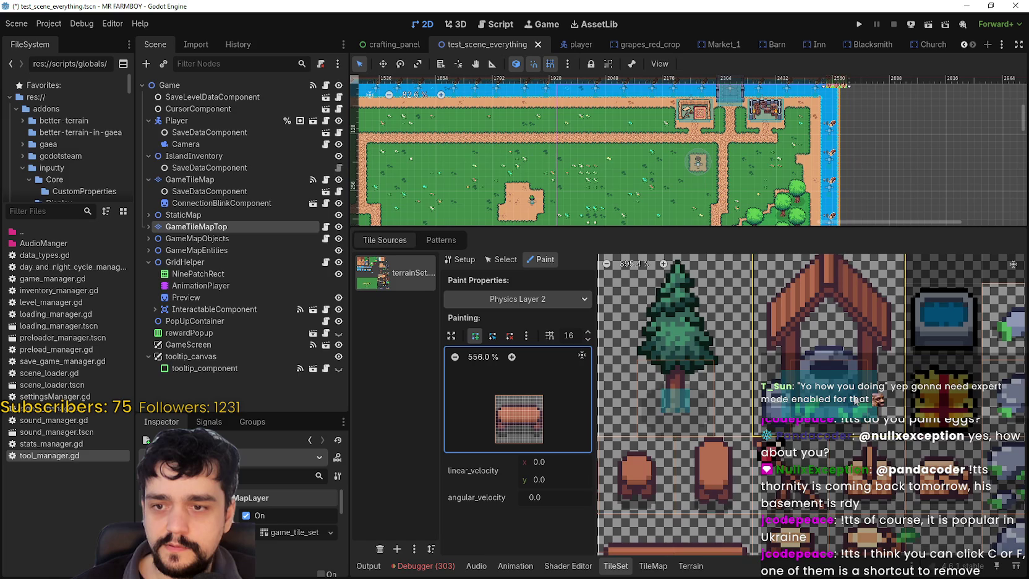
pyautogui.scroll(1, 867, 408)
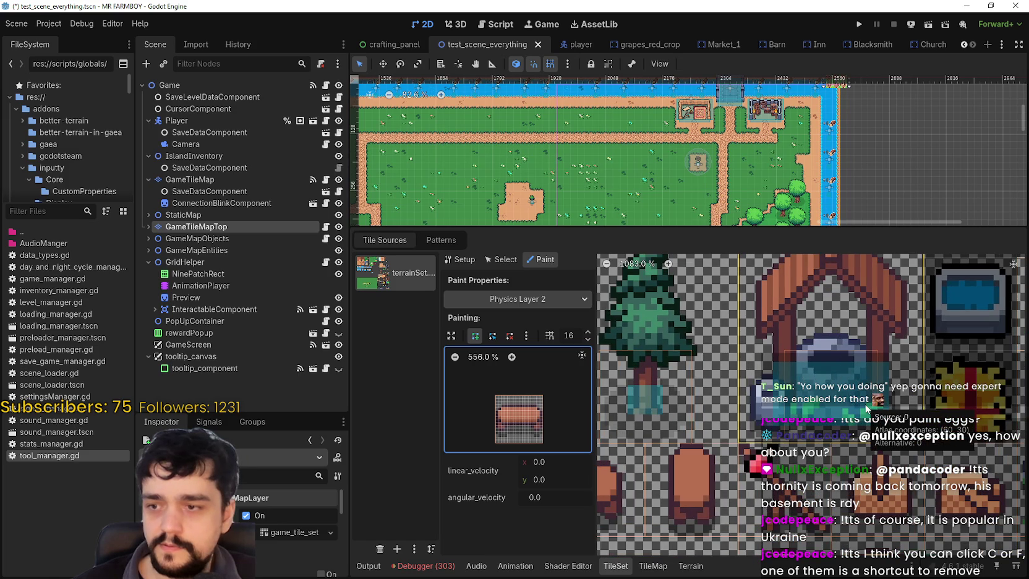
# Step: Select the well tile, enlarge the tileset panel and maximize its collision polygon editor zoomed in
pyautogui.click(867, 410)
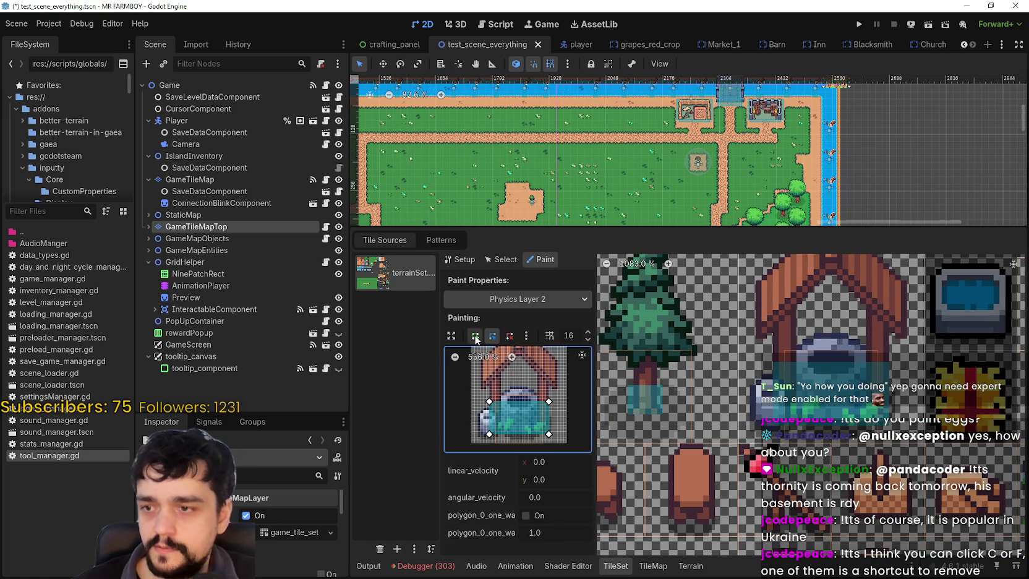
pyautogui.click(512, 358)
pyautogui.click(516, 357)
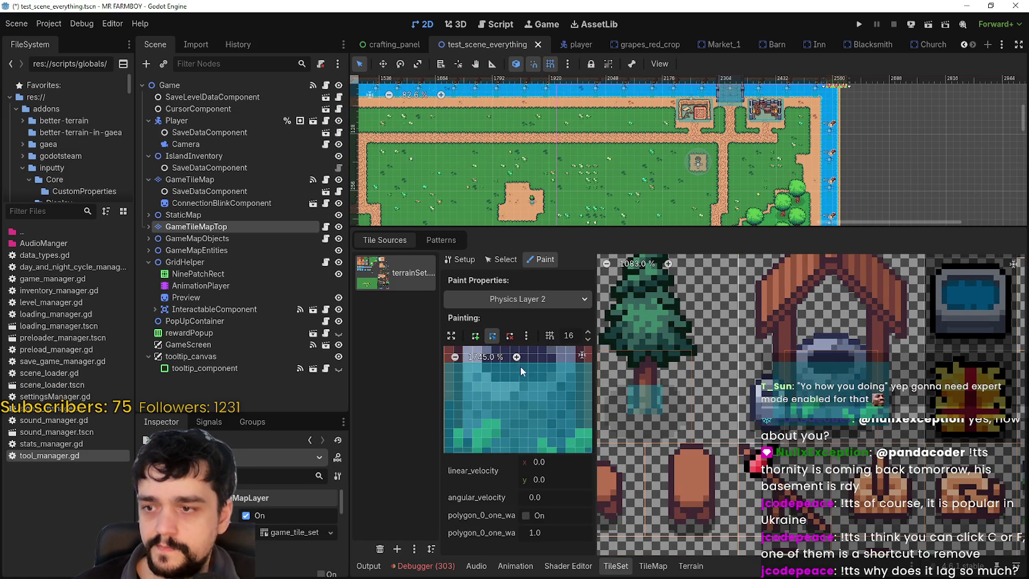
pyautogui.click(455, 357)
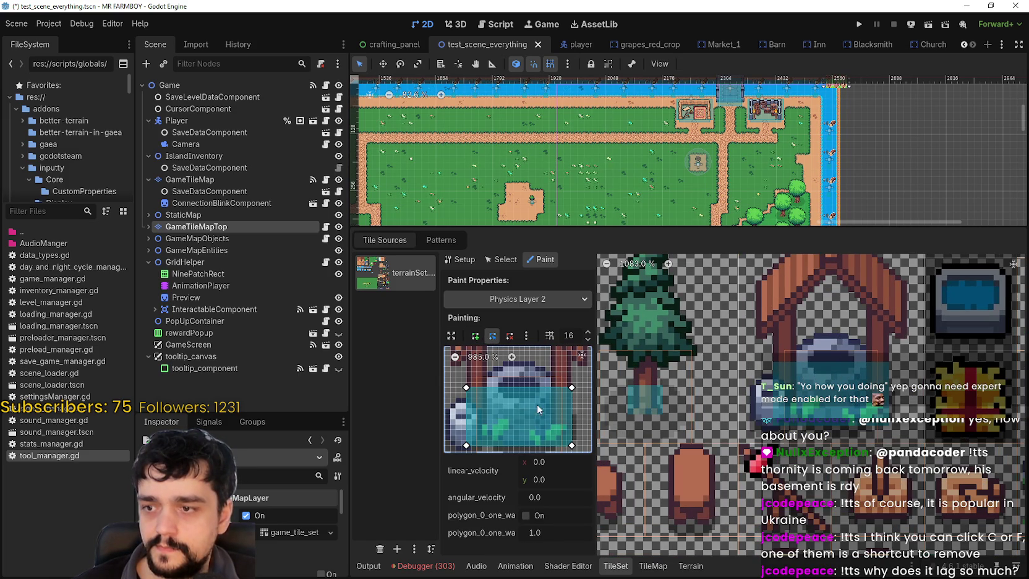
pyautogui.click(455, 357)
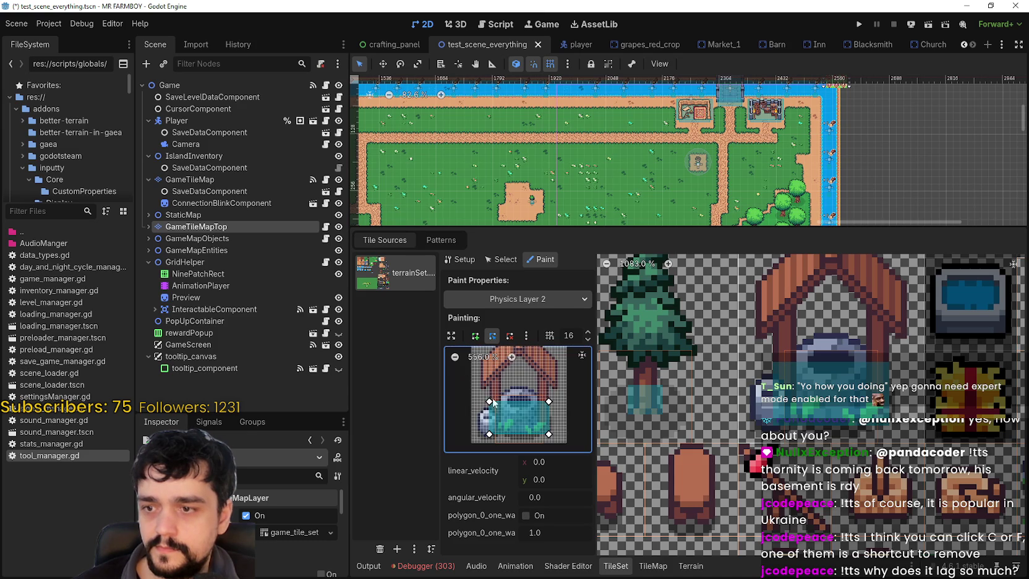
pyautogui.moveTo(581, 229); pyautogui.dragTo(581, 126)
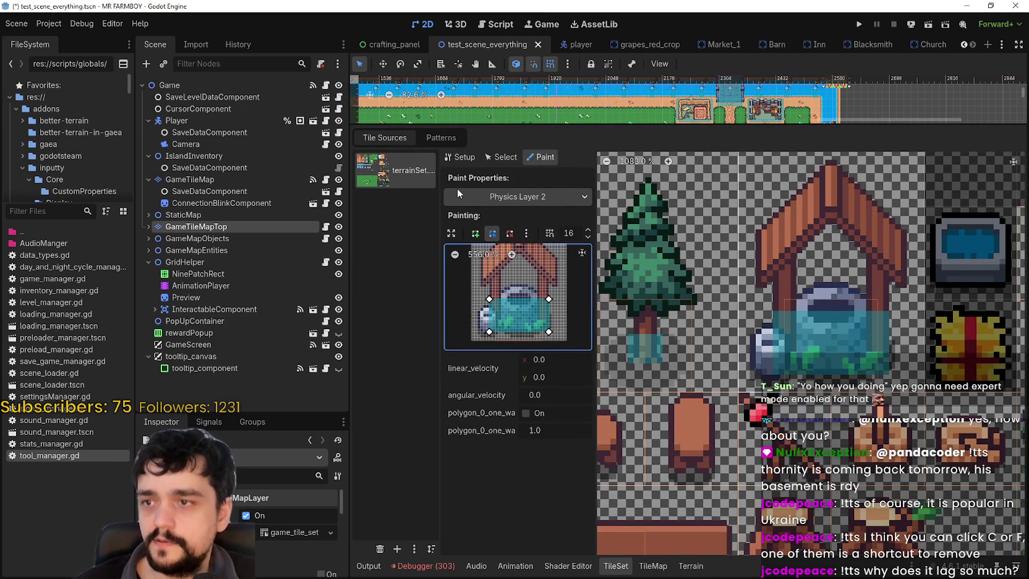
pyautogui.click(453, 232)
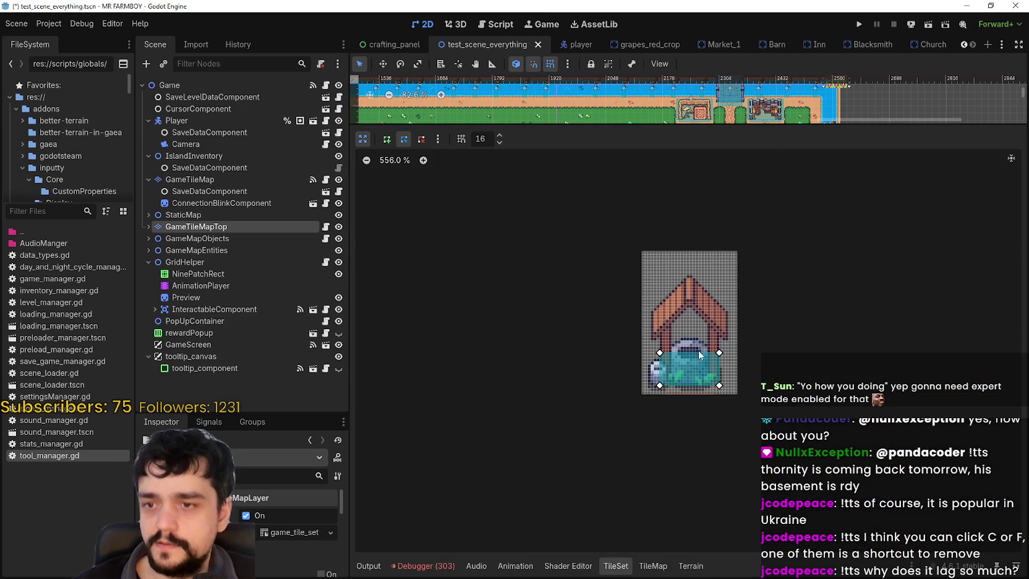
pyautogui.doubleClick(424, 160)
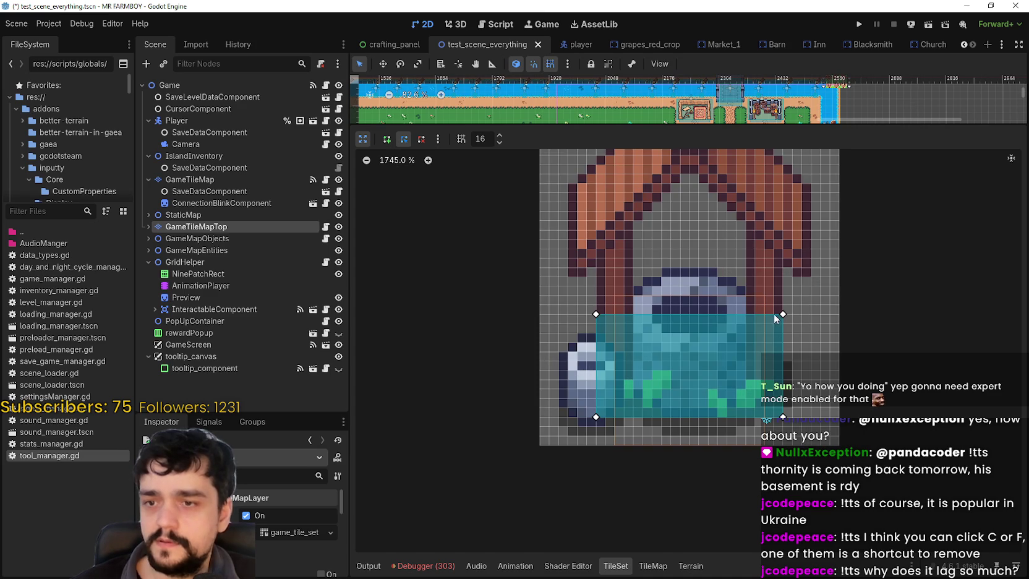
# Step: Drag the four polygon corners into a level rectangle around the bucket, then restore the normal view
pyautogui.moveTo(782, 313)
pyautogui.mouseDown()
pyautogui.moveTo(627, 384)
pyautogui.moveTo(747, 308)
pyautogui.mouseUp()
pyautogui.moveTo(783, 417); pyautogui.dragTo(741, 420)
pyautogui.moveTo(744, 306); pyautogui.dragTo(746, 317)
pyautogui.moveTo(596, 316)
pyautogui.mouseDown()
pyautogui.moveTo(643, 317)
pyautogui.moveTo(633, 320)
pyautogui.mouseUp()
pyautogui.moveTo(606, 417); pyautogui.dragTo(636, 435)
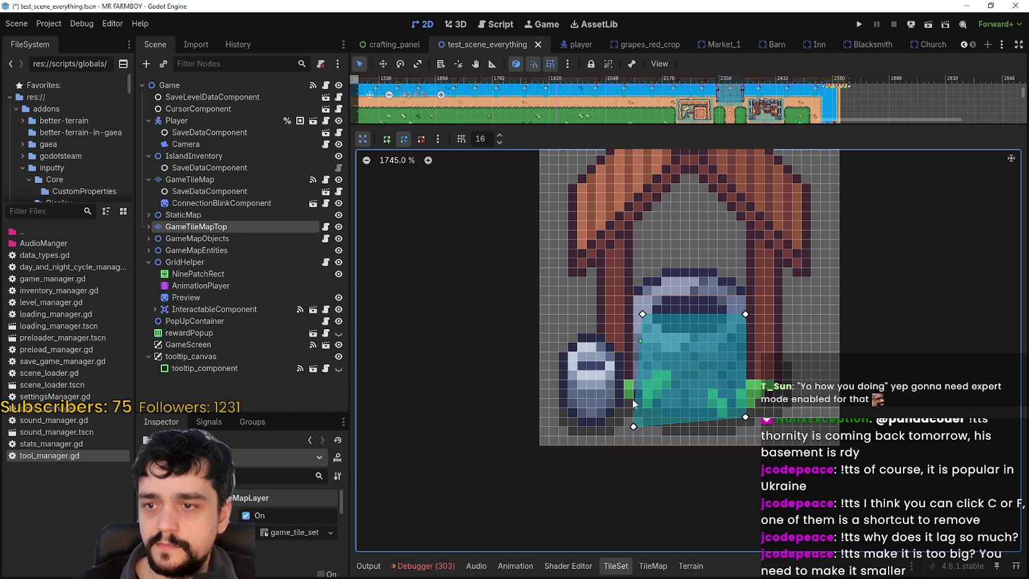
pyautogui.moveTo(634, 426); pyautogui.dragTo(643, 427)
pyautogui.moveTo(744, 417); pyautogui.dragTo(744, 426)
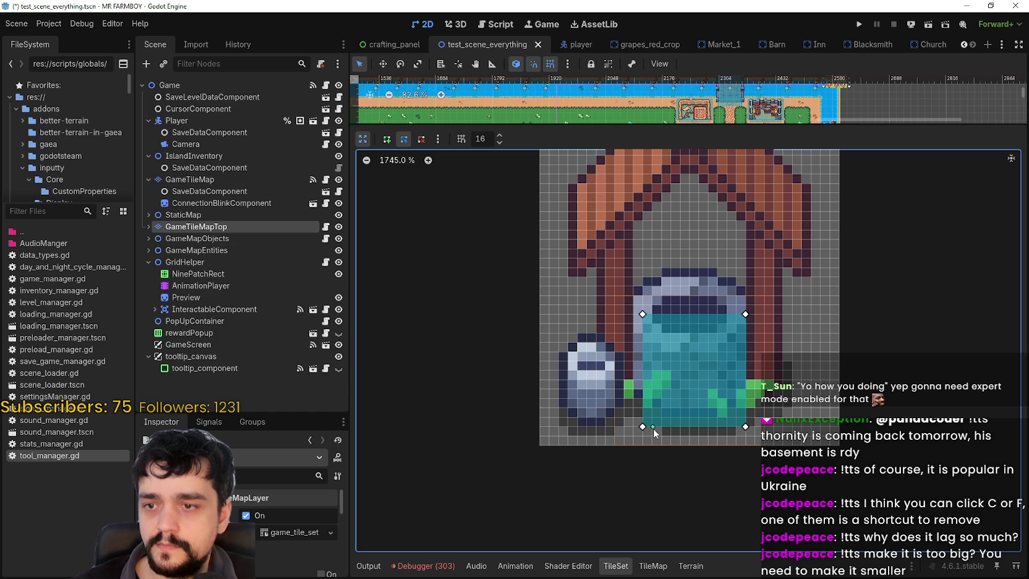
pyautogui.moveTo(642, 427); pyautogui.dragTo(643, 418)
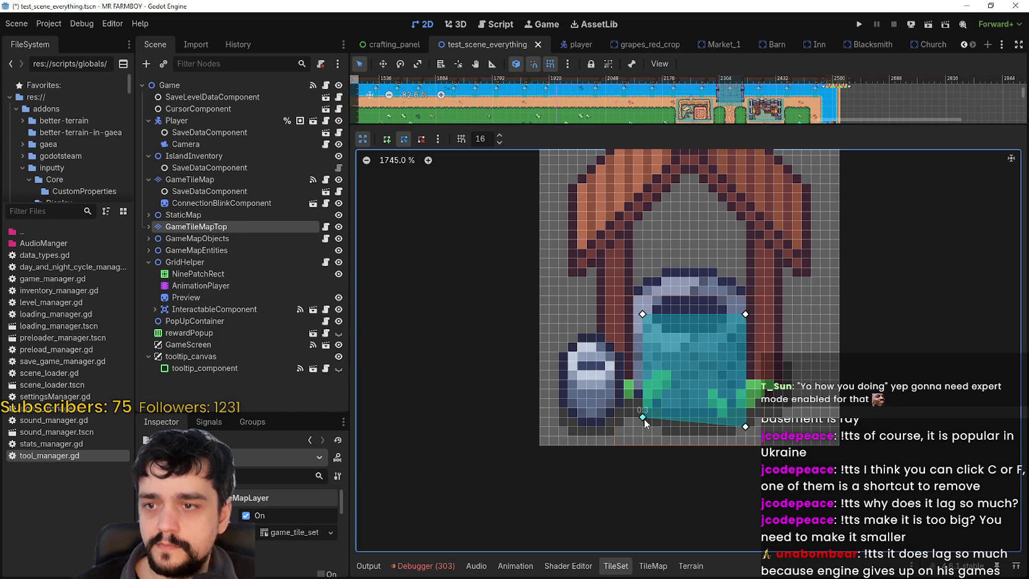
pyautogui.moveTo(745, 427); pyautogui.dragTo(745, 417)
pyautogui.moveTo(745, 314); pyautogui.dragTo(745, 323)
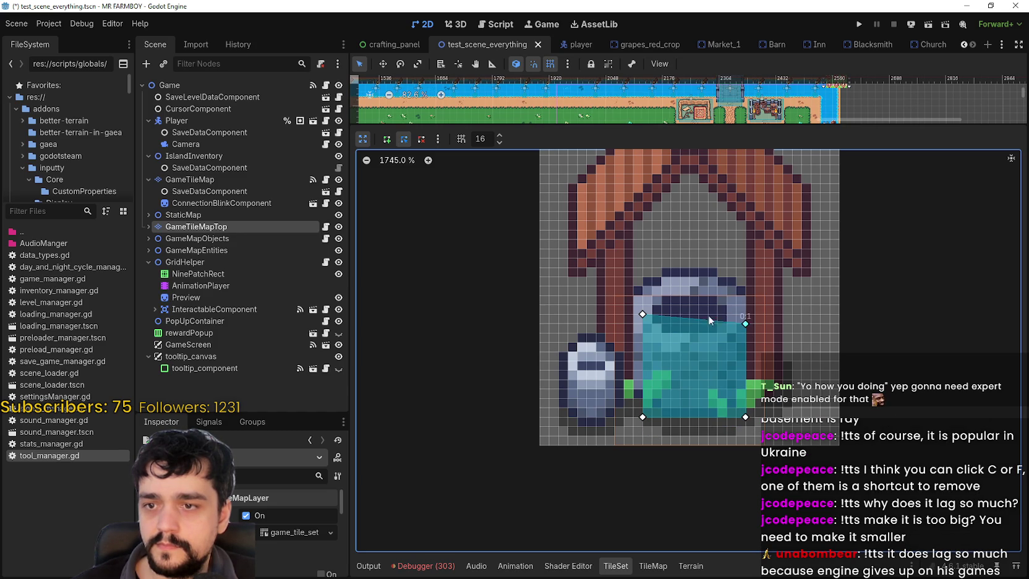
pyautogui.moveTo(645, 321); pyautogui.dragTo(645, 323)
pyautogui.click(363, 139)
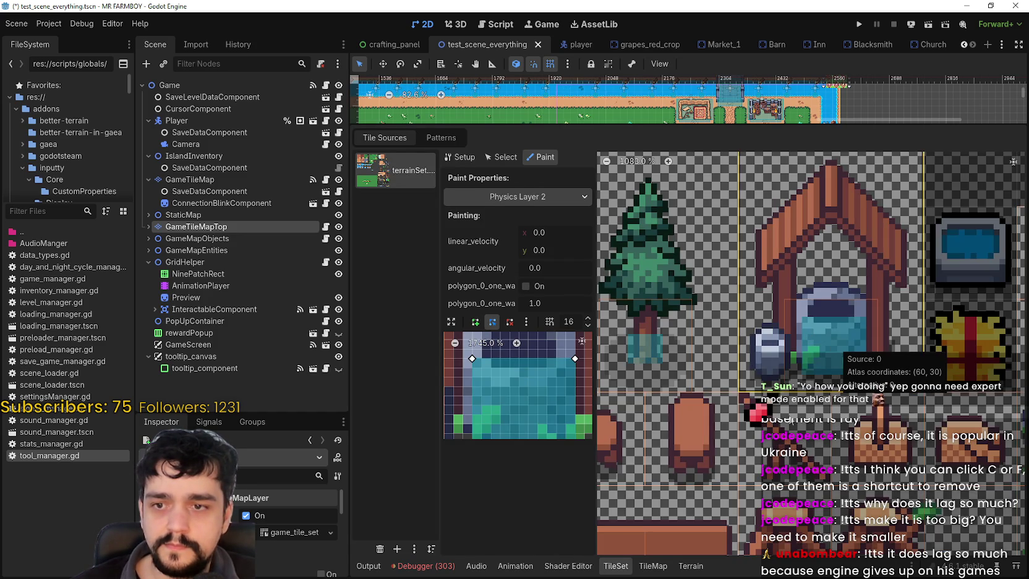
# Step: Zoom and pan the atlas until the fire brazier and torch tiles are shown up close
pyautogui.scroll(-3, 795, 404)
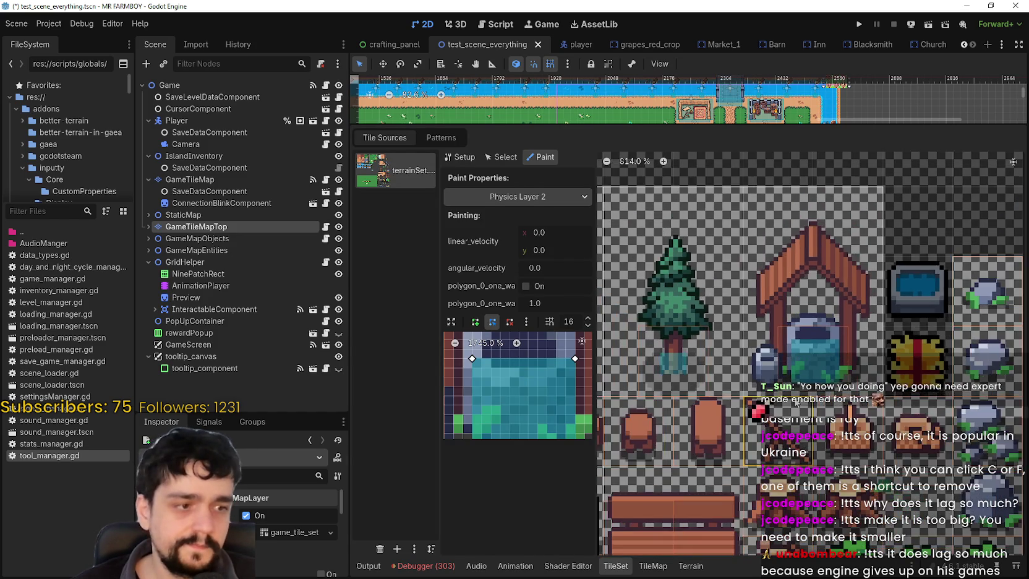
pyautogui.scroll(-5, 796, 403)
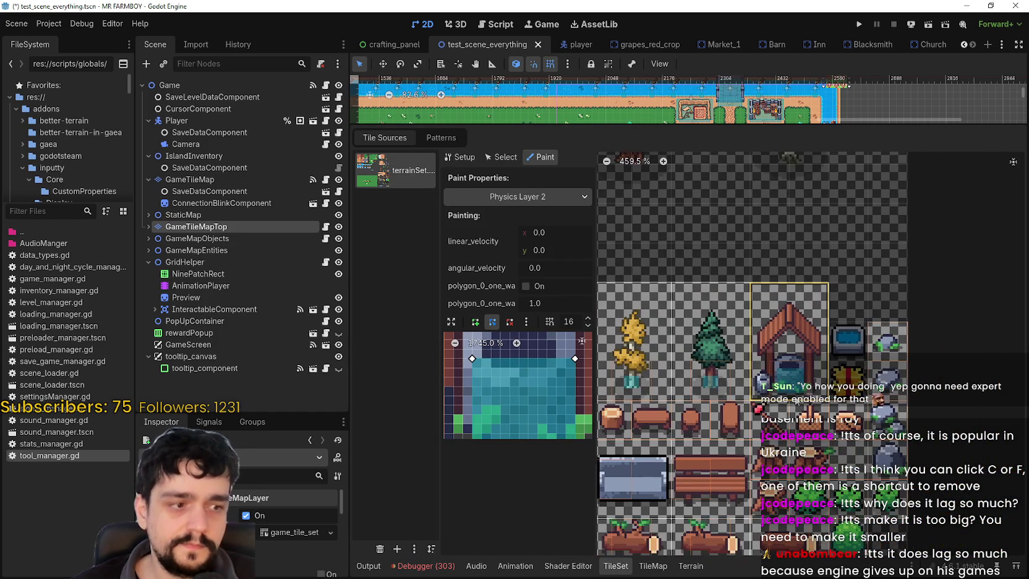
pyautogui.scroll(-2, 756, 441)
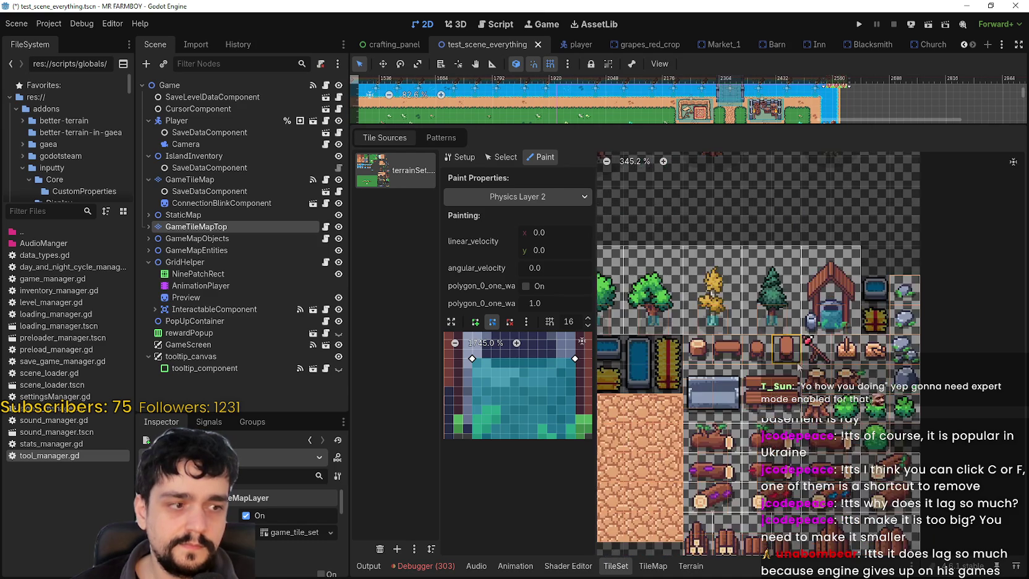
pyautogui.scroll(-3, 791, 307)
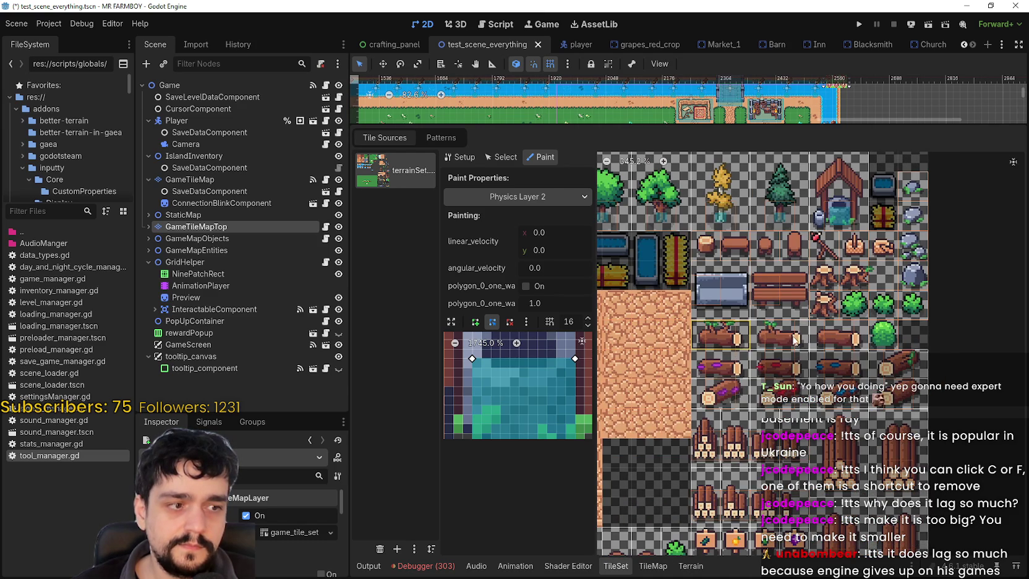
pyautogui.scroll(4, 805, 337)
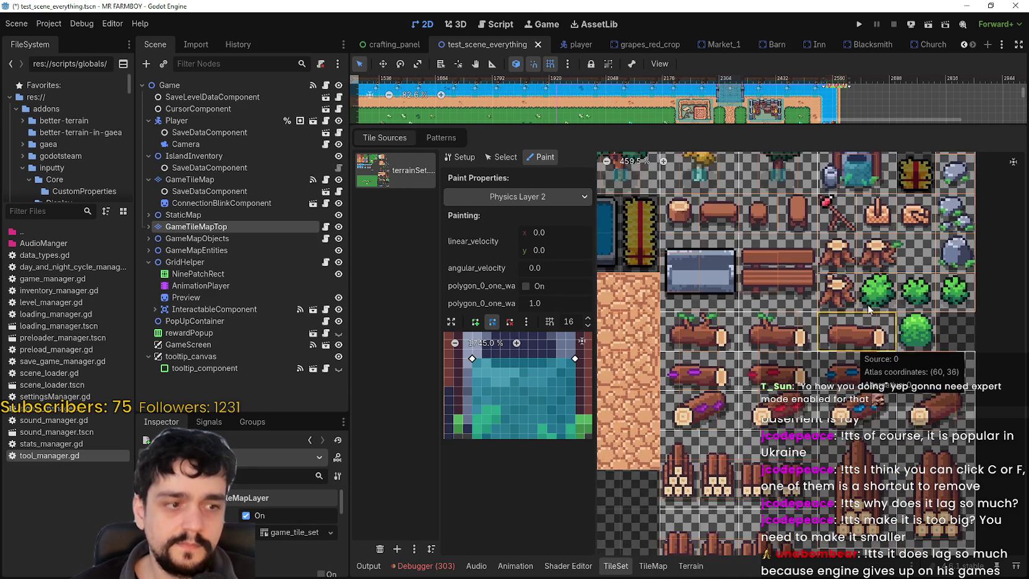
pyautogui.scroll(3, 862, 306)
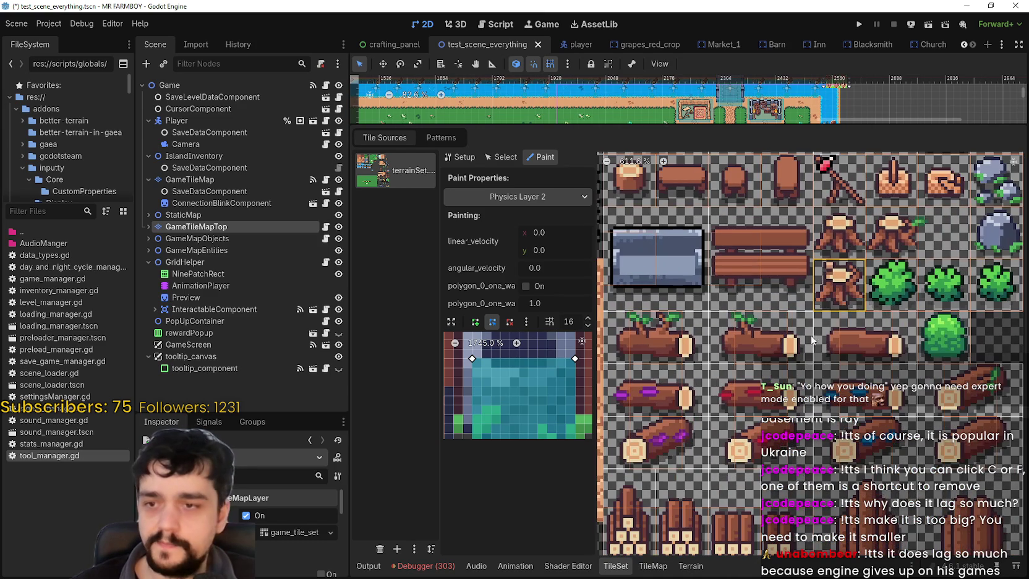
pyautogui.scroll(-4, 737, 361)
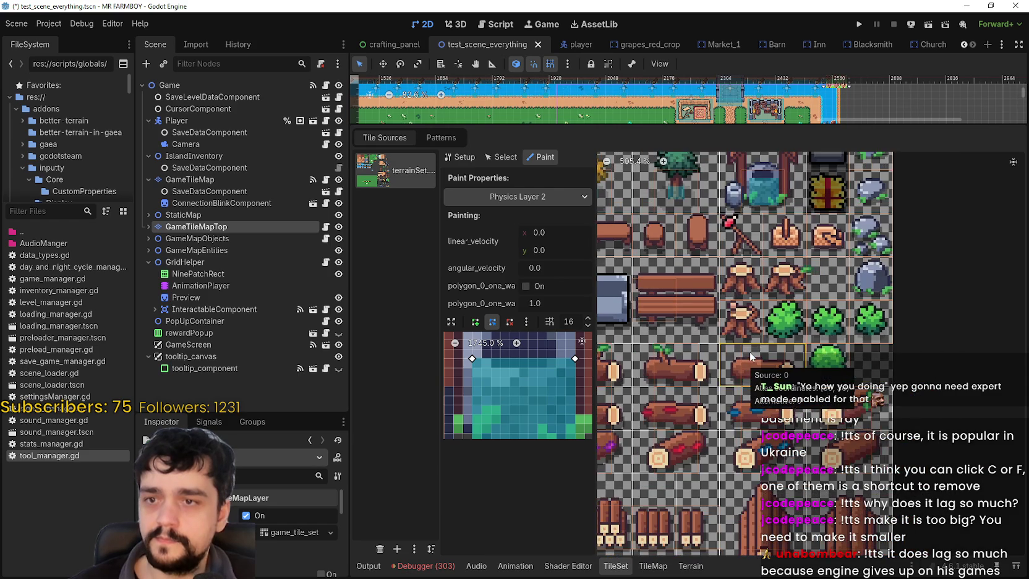
pyautogui.scroll(-5, 747, 354)
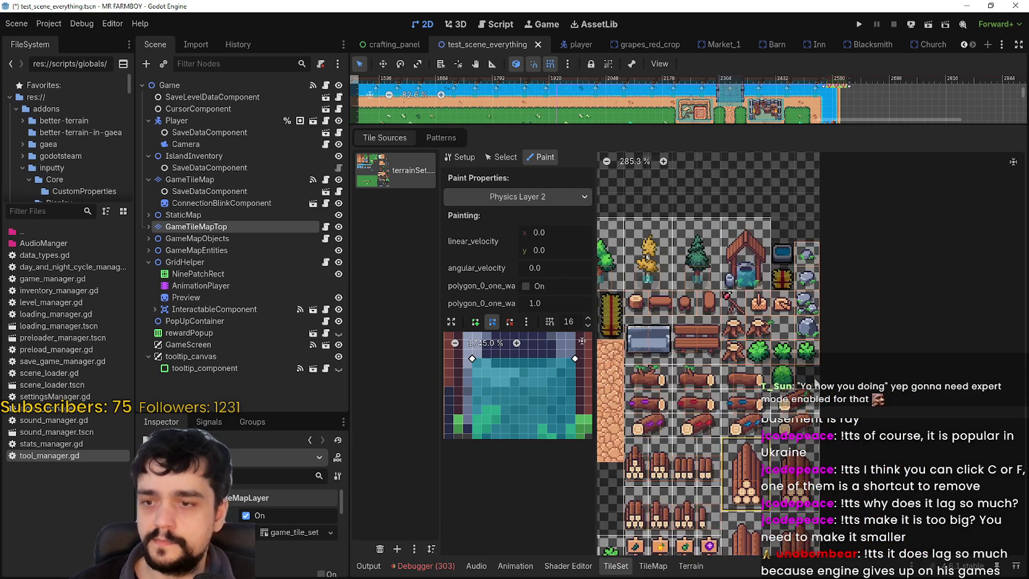
pyautogui.scroll(-5, 856, 306)
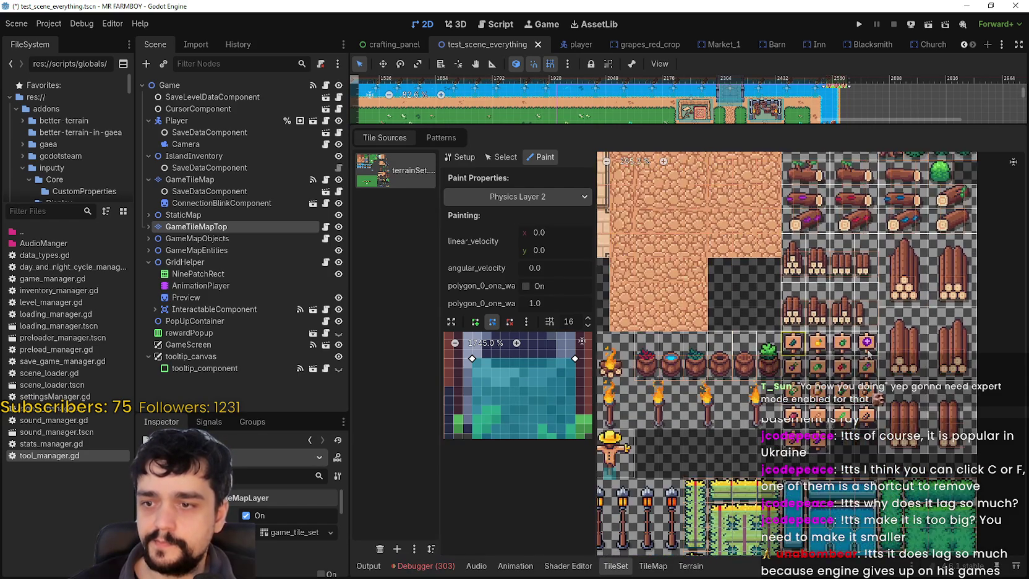
pyautogui.hscroll(-5, 873, 348)
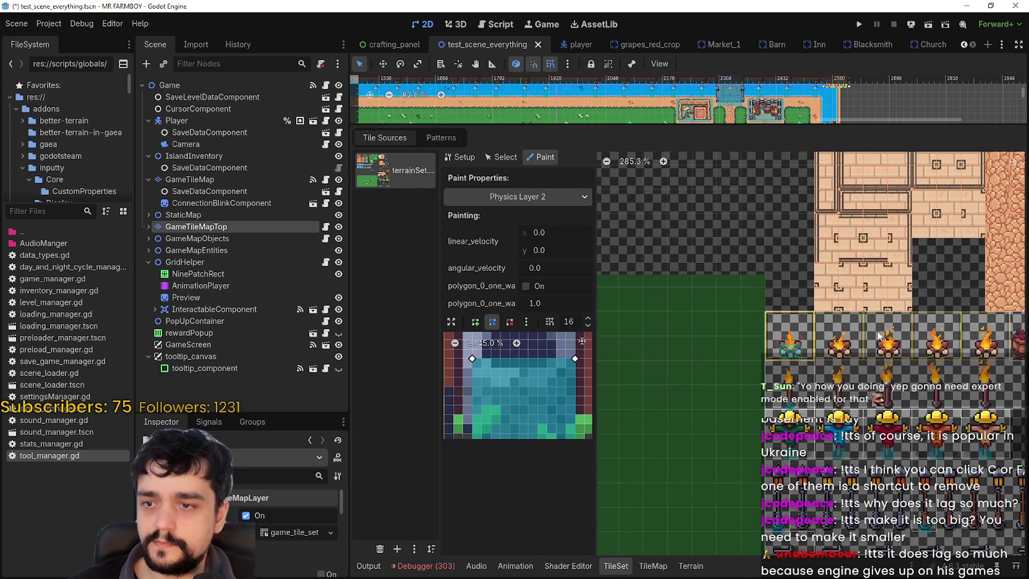
pyautogui.hscroll(2, 753, 322)
pyautogui.scroll(-1, 753, 322)
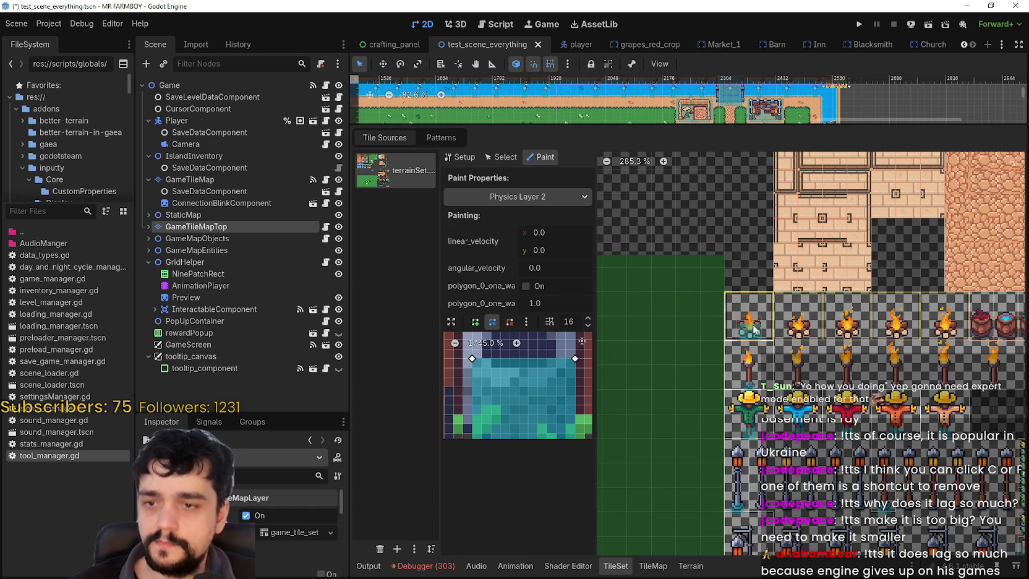
pyautogui.scroll(5, 753, 328)
pyautogui.scroll(2, 786, 326)
pyautogui.scroll(1, 525, 373)
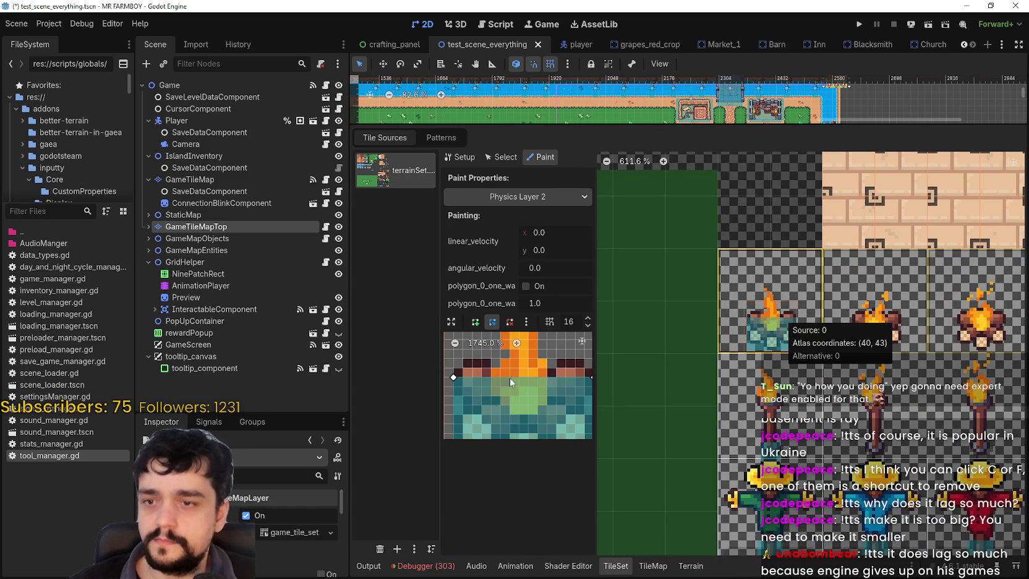
pyautogui.scroll(-3, 519, 395)
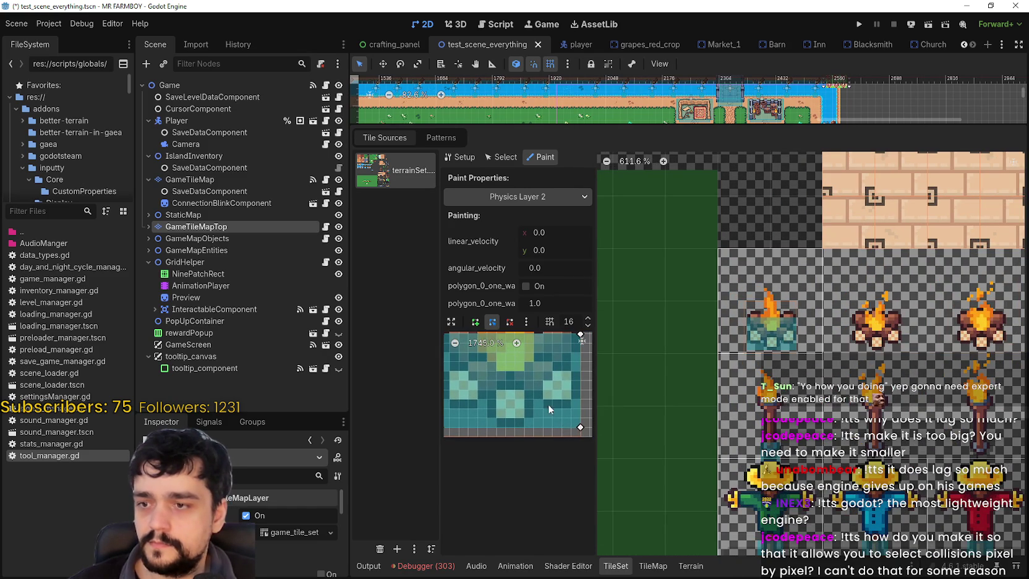
# Step: Pull the polygon's lower-right corner inward, apply it to the brazier tile, and keep snap spacing at 16
pyautogui.moveTo(581, 429); pyautogui.dragTo(570, 418)
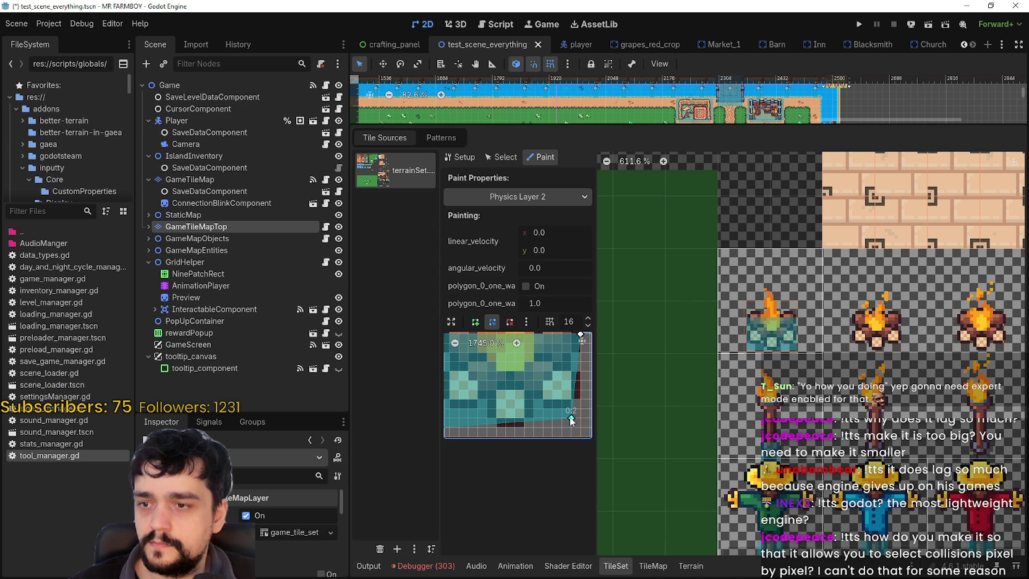
pyautogui.click(769, 334)
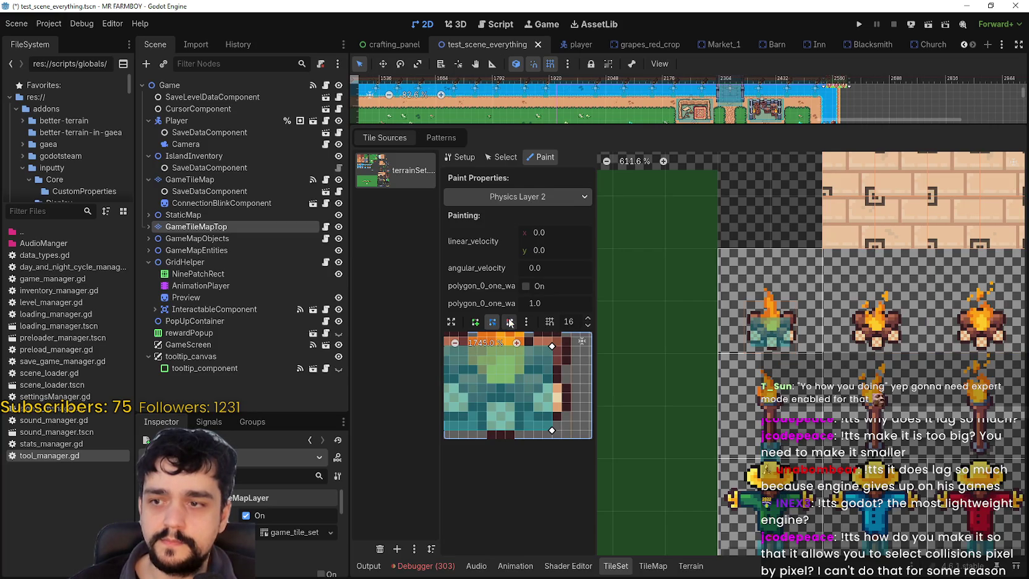
pyautogui.click(570, 320)
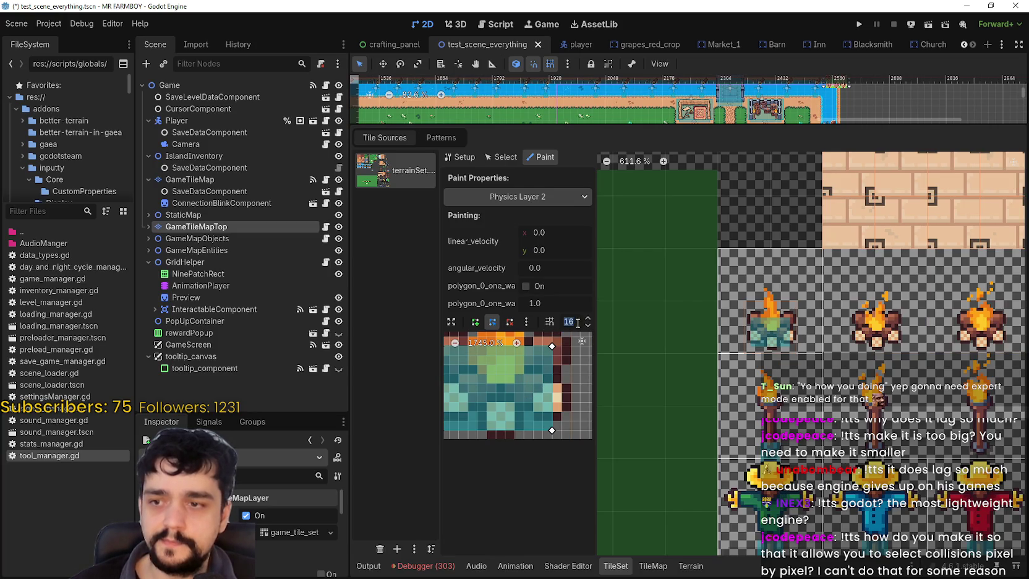
pyautogui.click(587, 326)
pyautogui.click(587, 318)
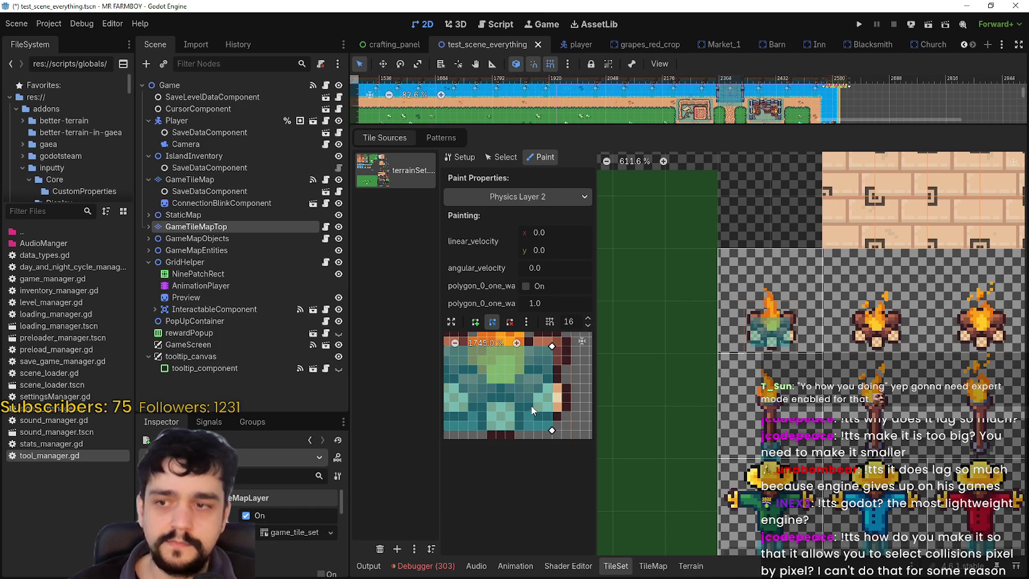
# Step: Review the snapping modes and tile shape actions without applying any of them
pyautogui.click(549, 322)
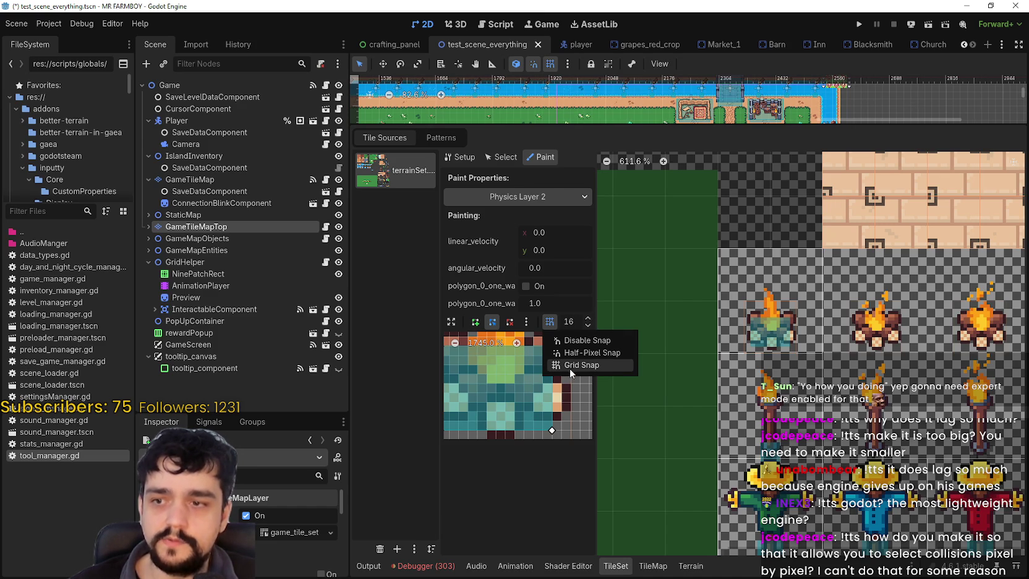
pyautogui.click(549, 321)
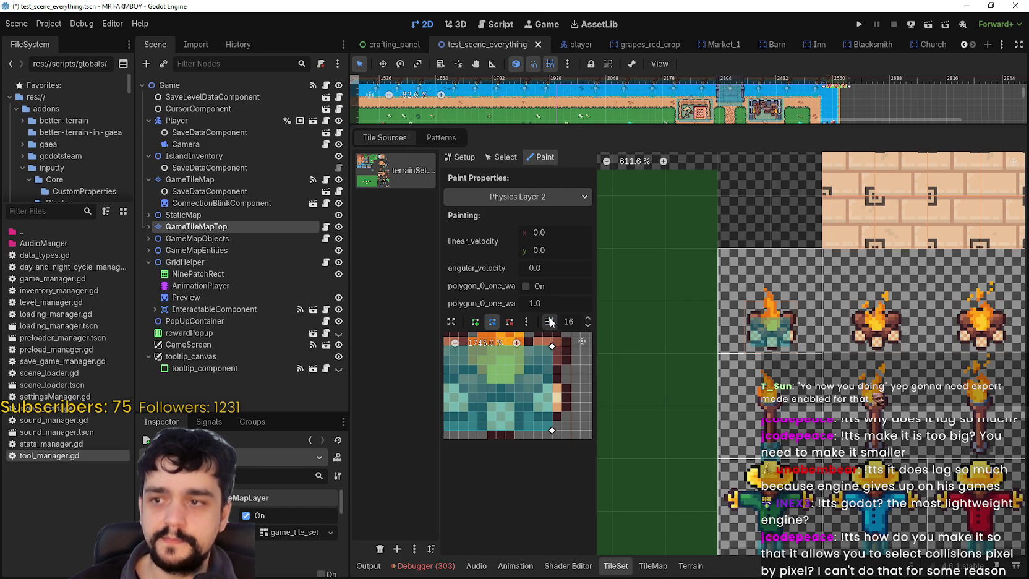
pyautogui.click(524, 324)
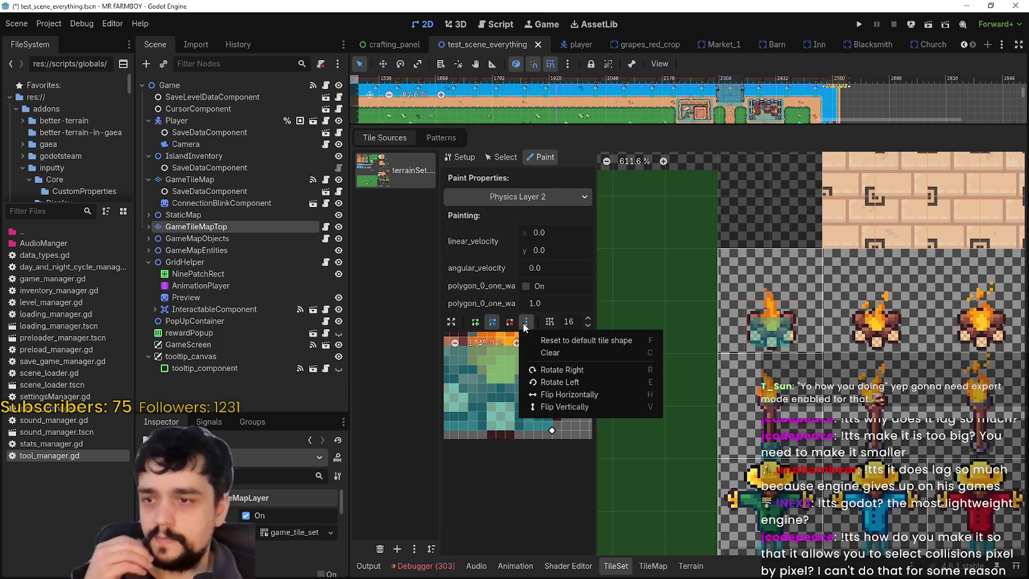
pyautogui.click(559, 316)
pyautogui.click(552, 322)
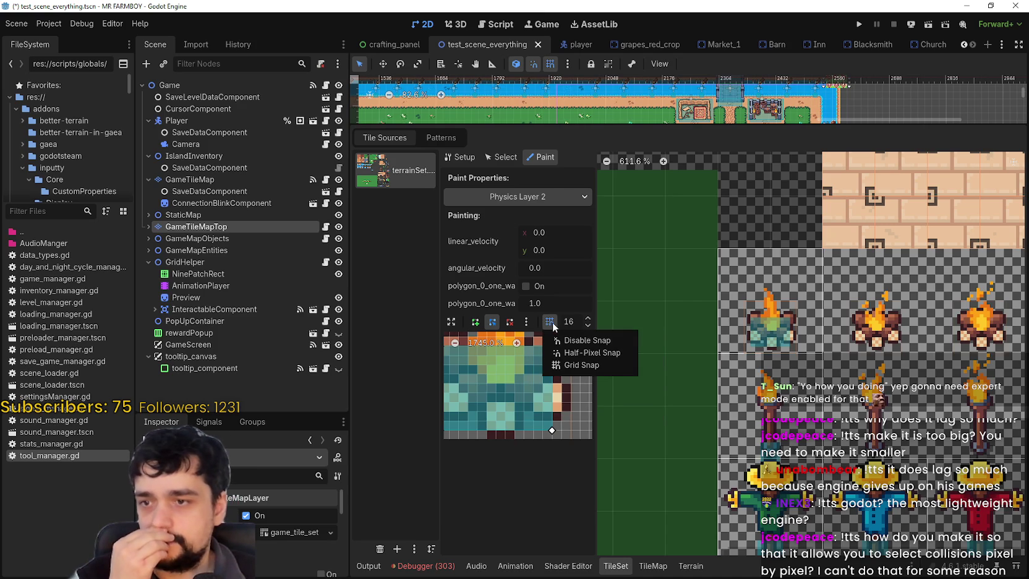
pyautogui.click(556, 320)
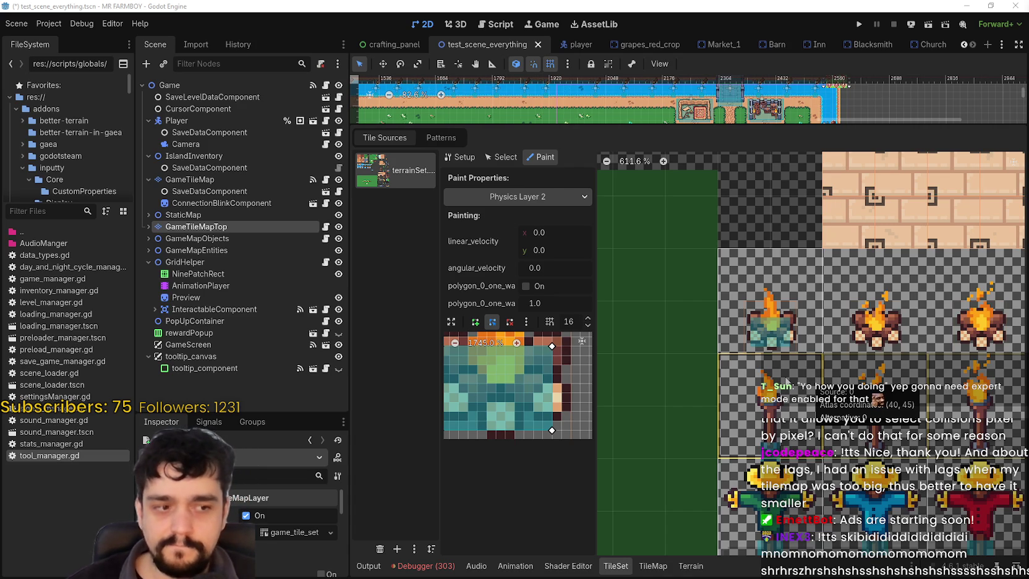
# Step: Zoom the atlas back out to show the wider range of tiles
pyautogui.scroll(-2, 780, 404)
pyautogui.scroll(-1, 773, 389)
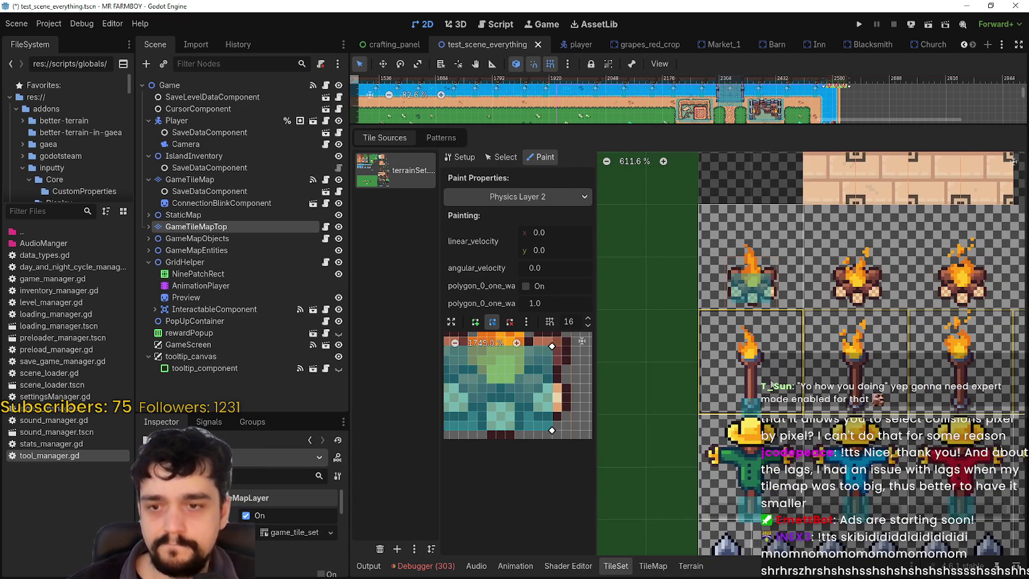
pyautogui.scroll(-4, 751, 267)
pyautogui.scroll(-2, 752, 267)
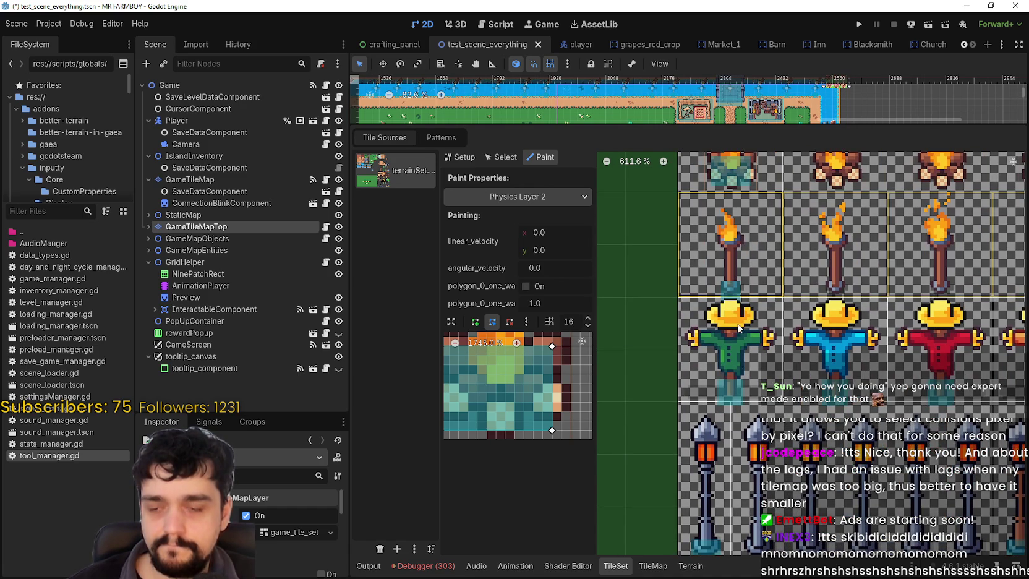
pyautogui.scroll(1, 750, 384)
pyautogui.scroll(-4, 748, 377)
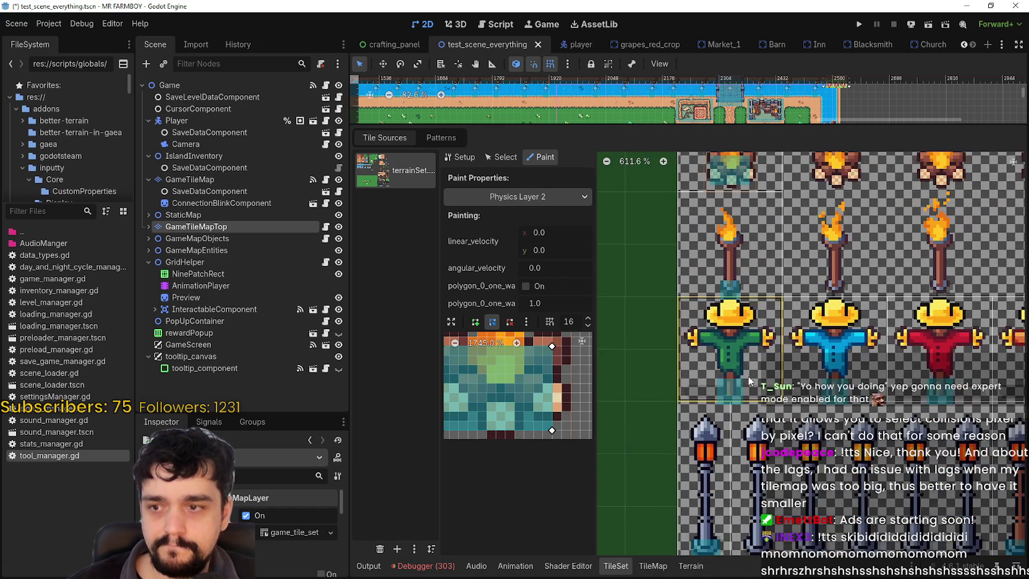
pyautogui.scroll(-6, 748, 372)
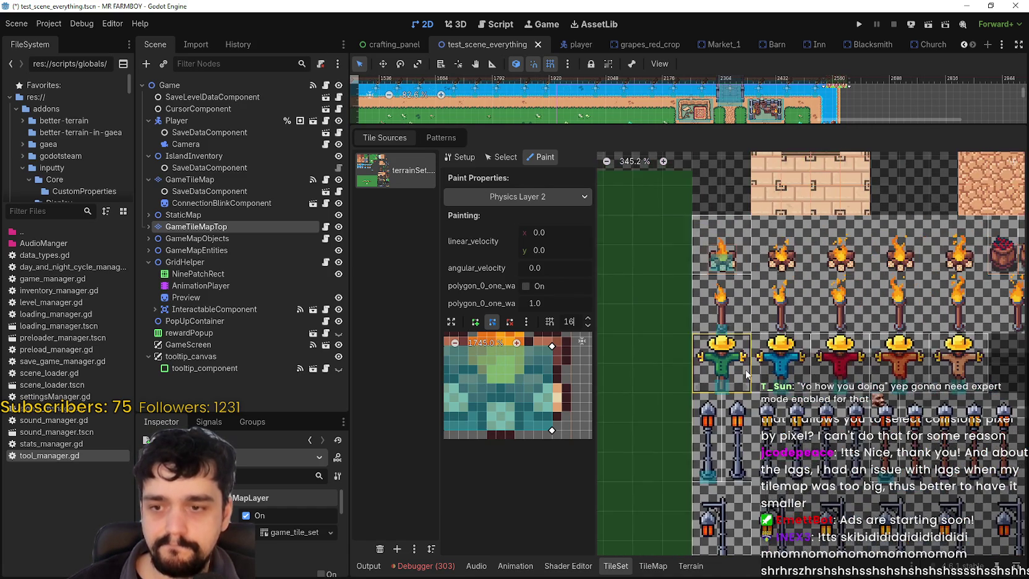
pyautogui.scroll(-5, 746, 373)
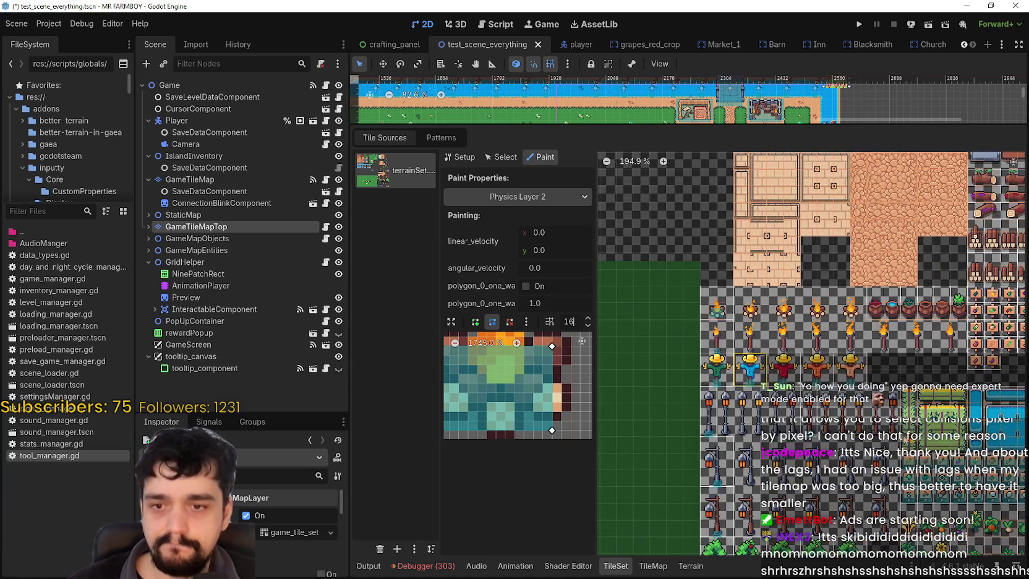
# Step: Pan and zoom the atlas to the lamp, farm plot, pond and crop tile rows
pyautogui.moveTo(857, 413); pyautogui.dragTo(760, 370)
pyautogui.scroll(7, 838, 378)
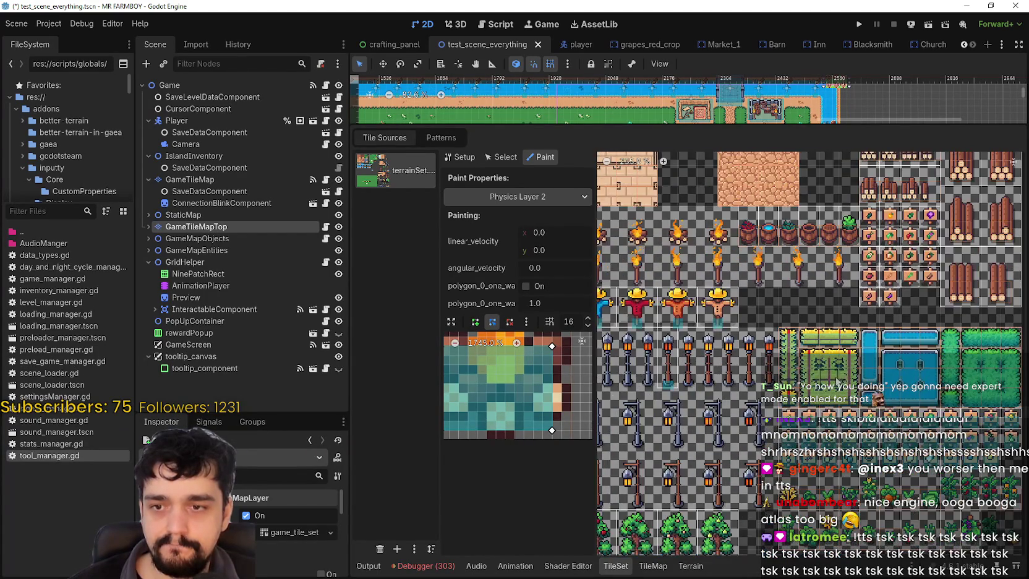
pyautogui.moveTo(824, 364); pyautogui.dragTo(802, 354)
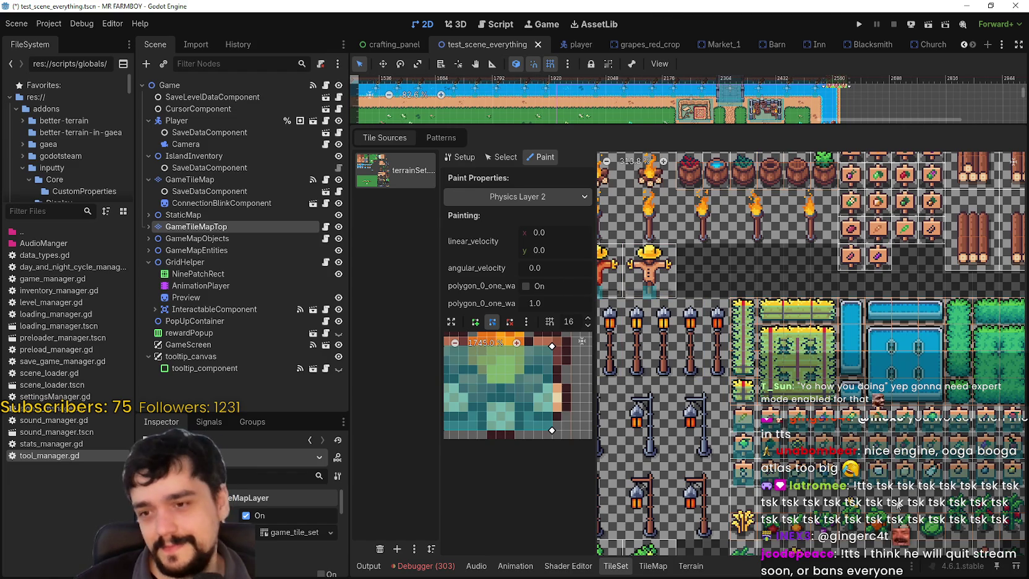
pyautogui.hscroll(3, 820, 455)
pyautogui.scroll(-3, 804, 433)
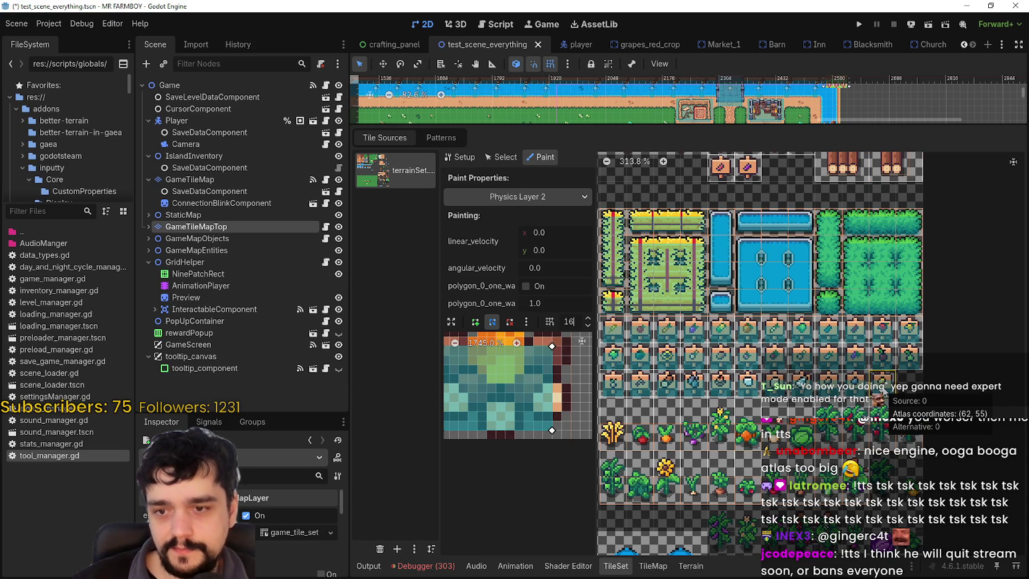
# Step: Apply the shape to tile (62, 55), then delete a vertex and clear its whole collision polygon
pyautogui.click(884, 391)
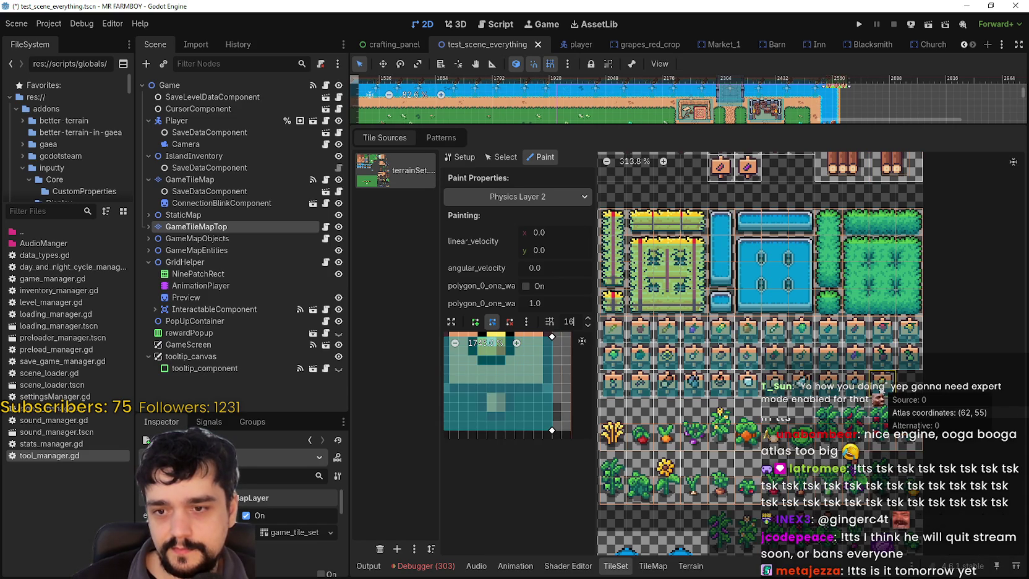
pyautogui.click(511, 323)
pyautogui.click(552, 337)
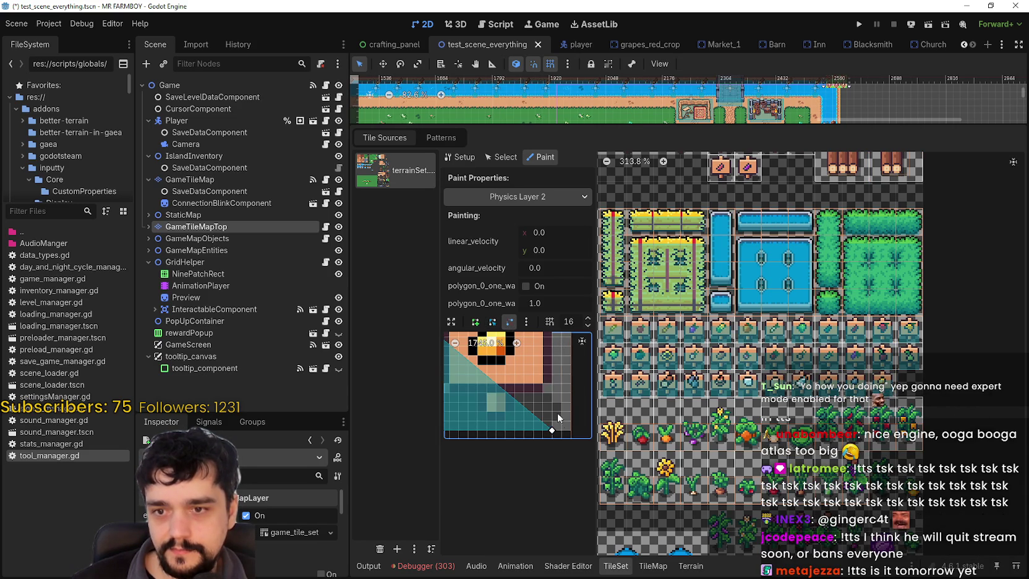
pyautogui.click(553, 431)
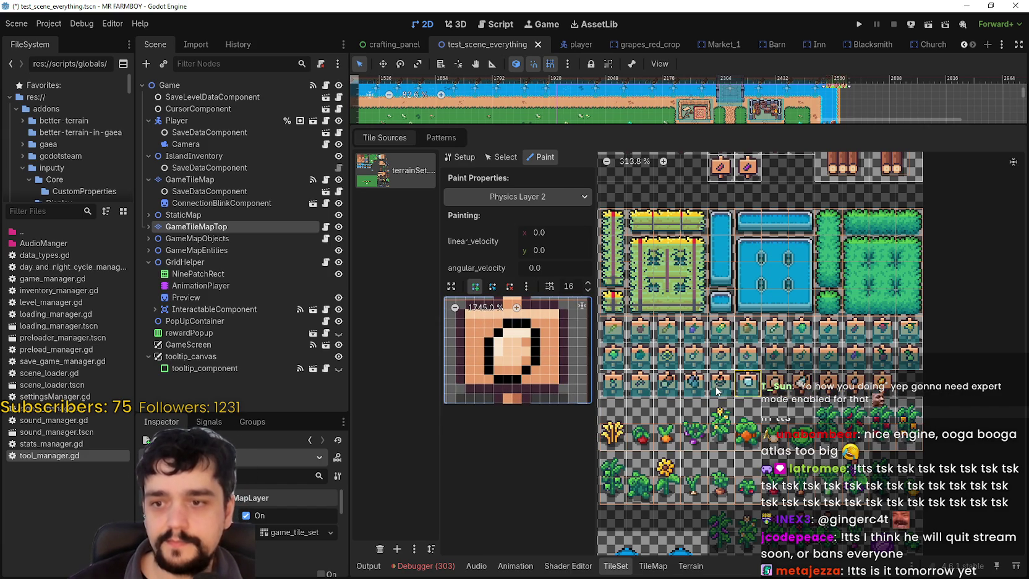
# Step: Erase the Physics Layer 2 collision from the row's first tiles and the two sign tiles
pyautogui.hscroll(-2, 729, 400)
pyautogui.scroll(1, 742, 401)
pyautogui.moveTo(744, 400)
pyautogui.mouseDown()
pyautogui.moveTo(657, 396)
pyautogui.moveTo(680, 393)
pyautogui.moveTo(680, 367)
pyautogui.moveTo(760, 366)
pyautogui.moveTo(736, 371)
pyautogui.moveTo(744, 353)
pyautogui.moveTo(668, 347)
pyautogui.moveTo(789, 356)
pyautogui.moveTo(761, 344)
pyautogui.moveTo(786, 341)
pyautogui.moveTo(787, 368)
pyautogui.moveTo(841, 346)
pyautogui.moveTo(816, 367)
pyautogui.moveTo(858, 344)
pyautogui.moveTo(842, 367)
pyautogui.moveTo(871, 371)
pyautogui.moveTo(868, 344)
pyautogui.moveTo(828, 371)
pyautogui.mouseUp()
pyautogui.click(652, 365)
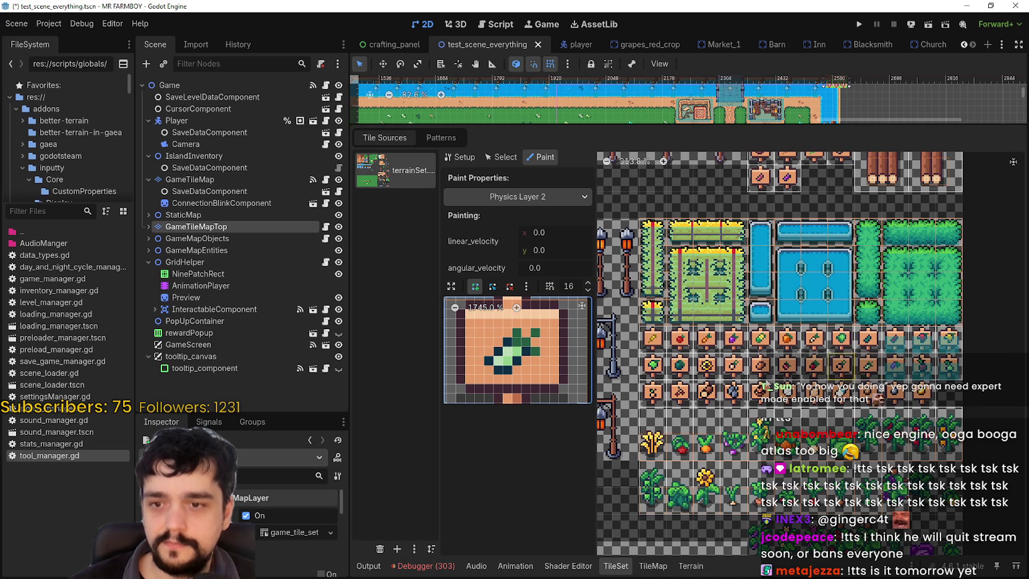
pyautogui.hscroll(2, 752, 384)
pyautogui.hscroll(1, 751, 386)
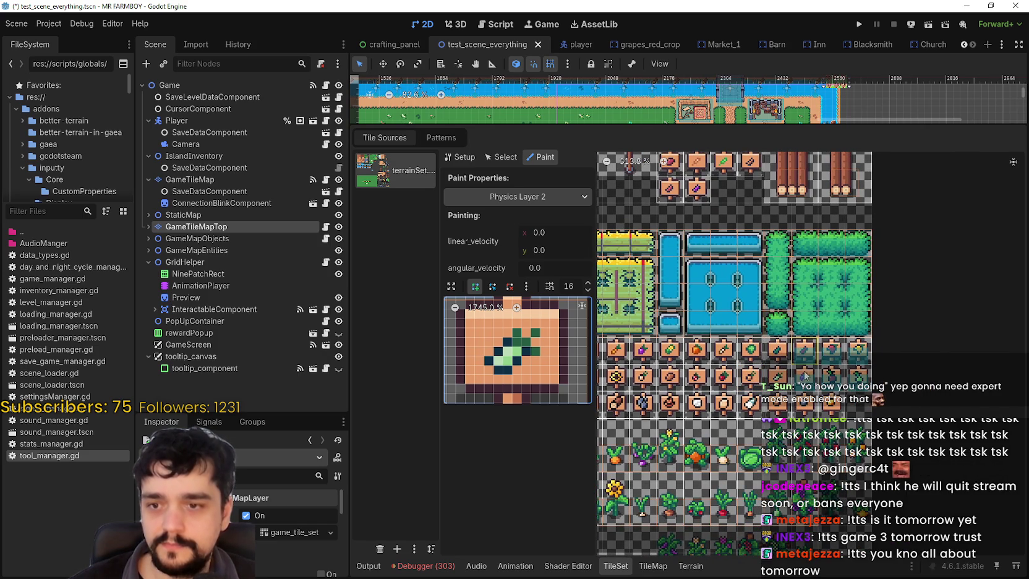
pyautogui.moveTo(804, 349)
pyautogui.mouseDown()
pyautogui.moveTo(858, 350)
pyautogui.moveTo(831, 375)
pyautogui.moveTo(857, 375)
pyautogui.mouseUp()
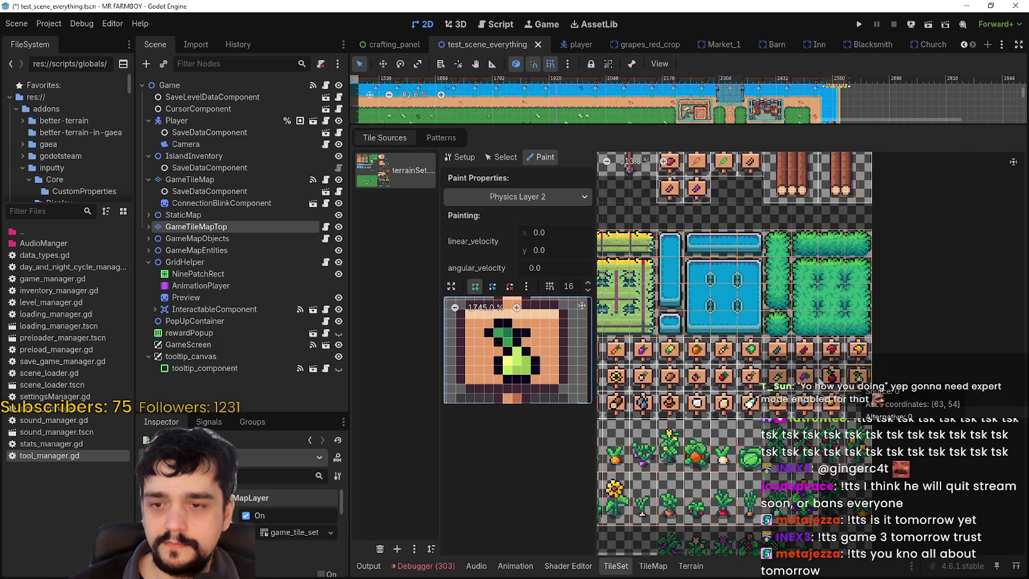
# Step: Inspect the collision shapes of several hedge tiles one after another
pyautogui.scroll(3, 780, 359)
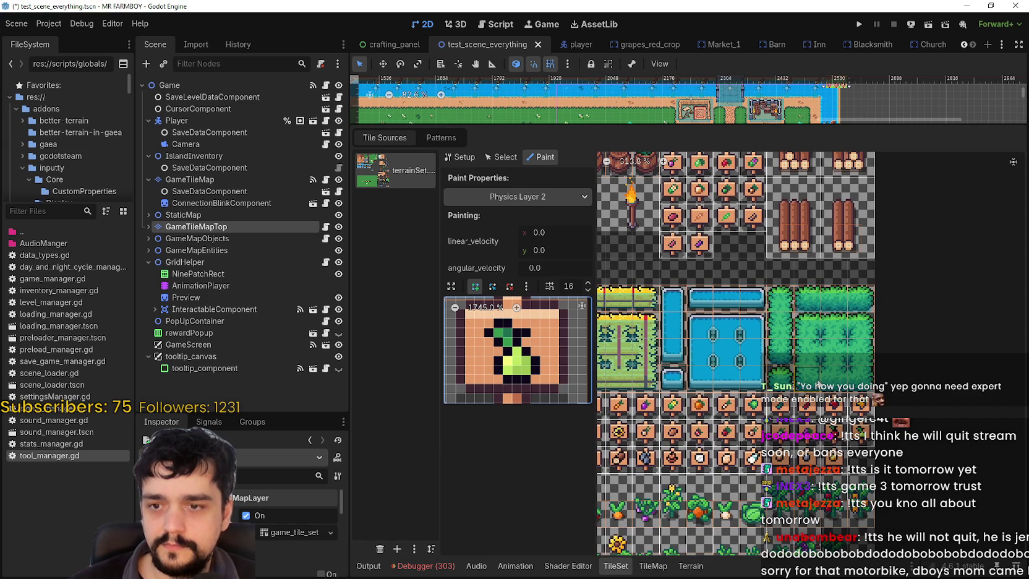
pyautogui.click(815, 380)
pyautogui.click(858, 381)
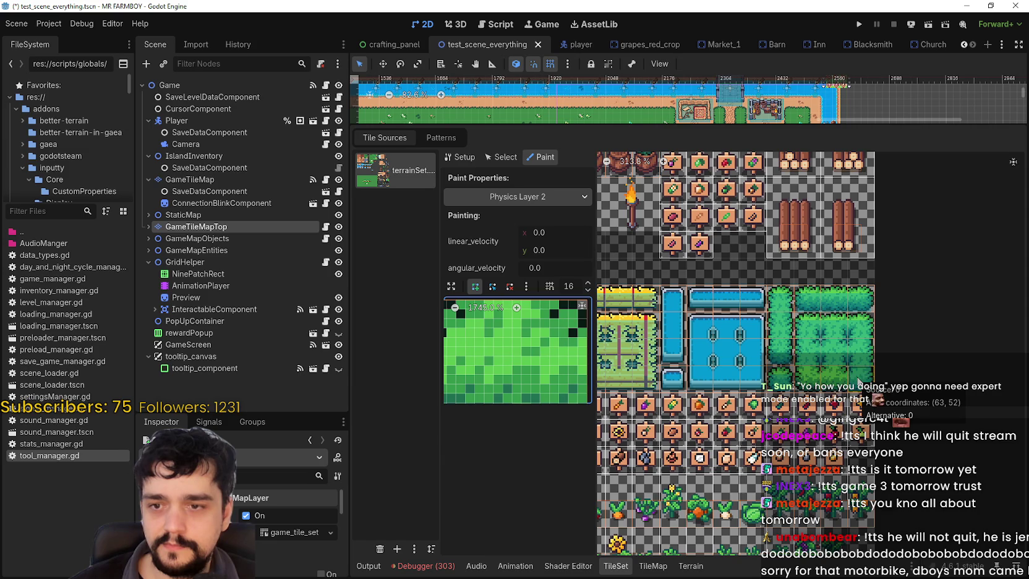
pyautogui.click(860, 382)
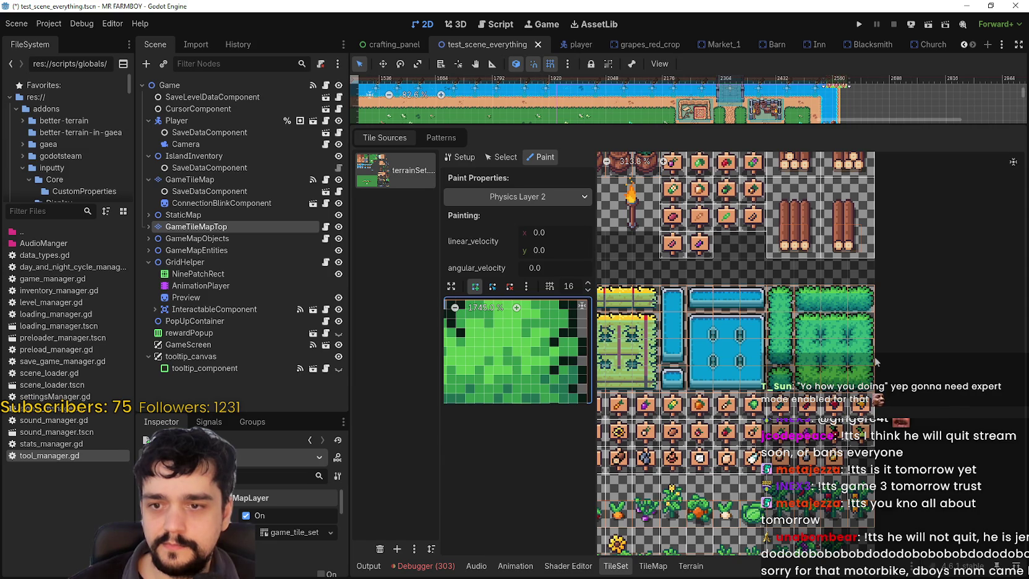
pyautogui.click(819, 357)
pyautogui.click(806, 361)
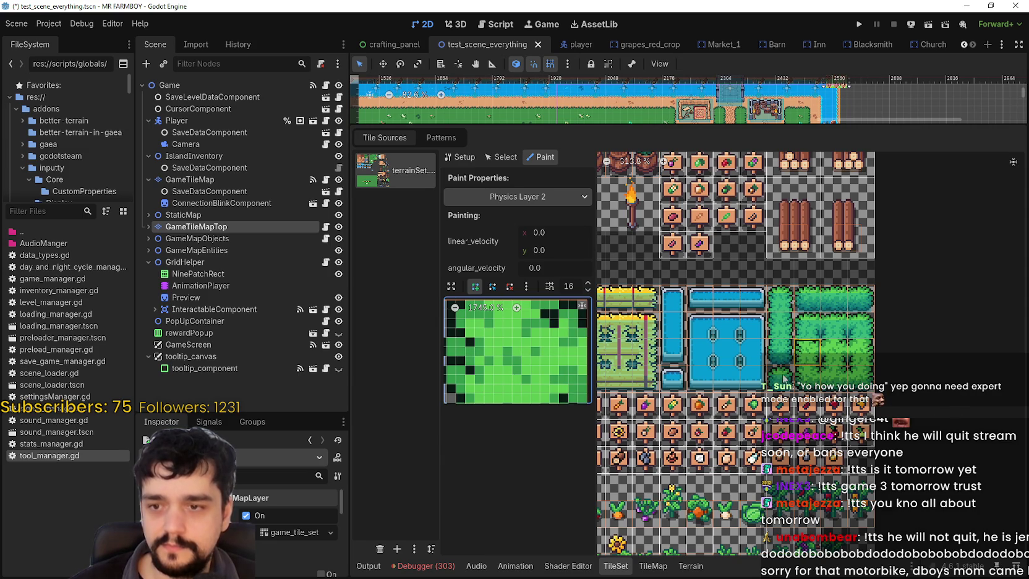
pyautogui.click(783, 378)
pyautogui.click(785, 339)
pyautogui.click(823, 327)
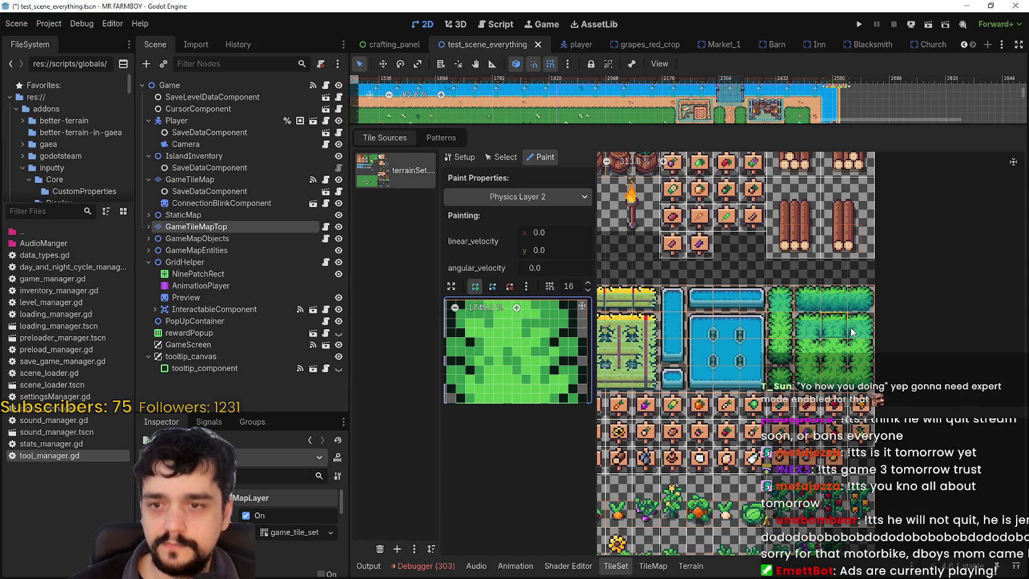
pyautogui.hotkey('alt', 'Tab')
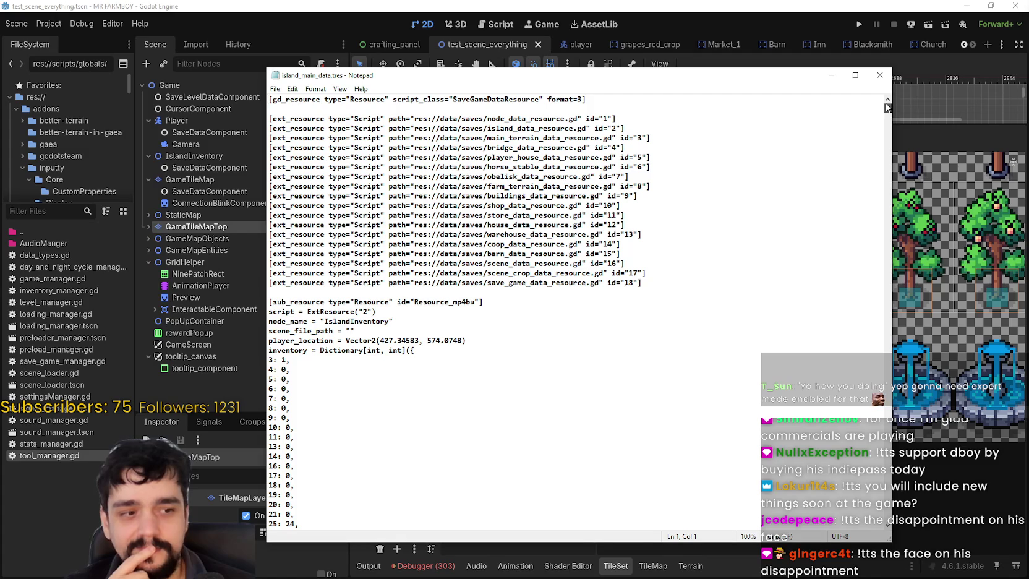
# Step: Scroll through island_main_data.tres past the crop entries to the house, barn and warehouse buildings
pyautogui.moveTo(887, 106); pyautogui.dragTo(870, 270)
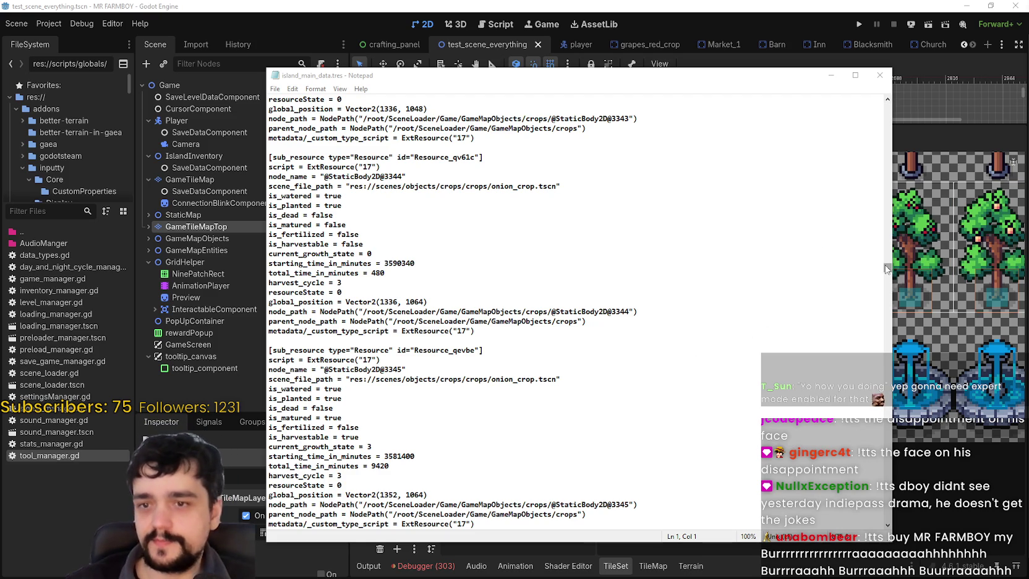
pyautogui.moveTo(888, 267); pyautogui.dragTo(888, 290)
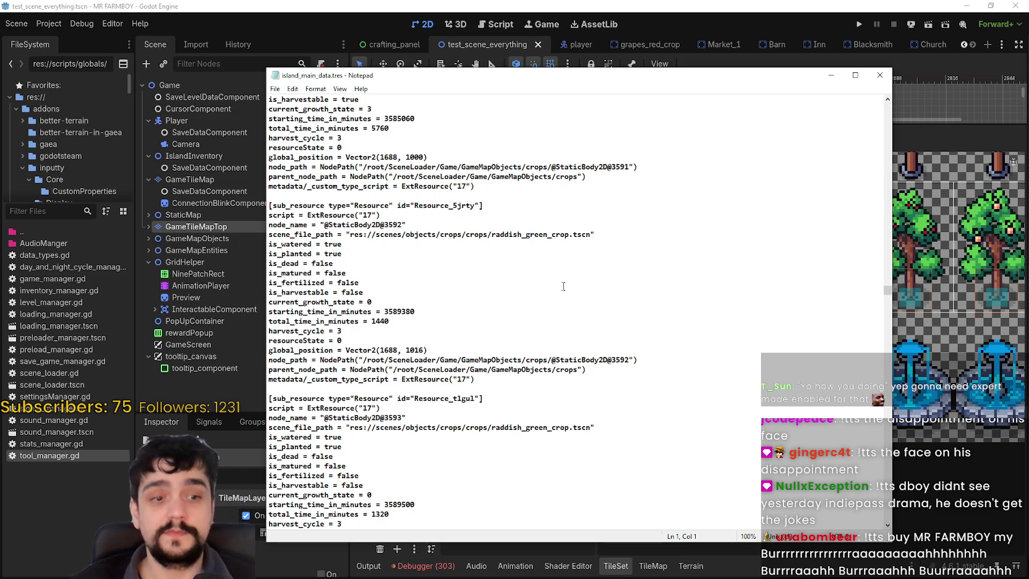
pyautogui.moveTo(886, 289); pyautogui.dragTo(876, 342)
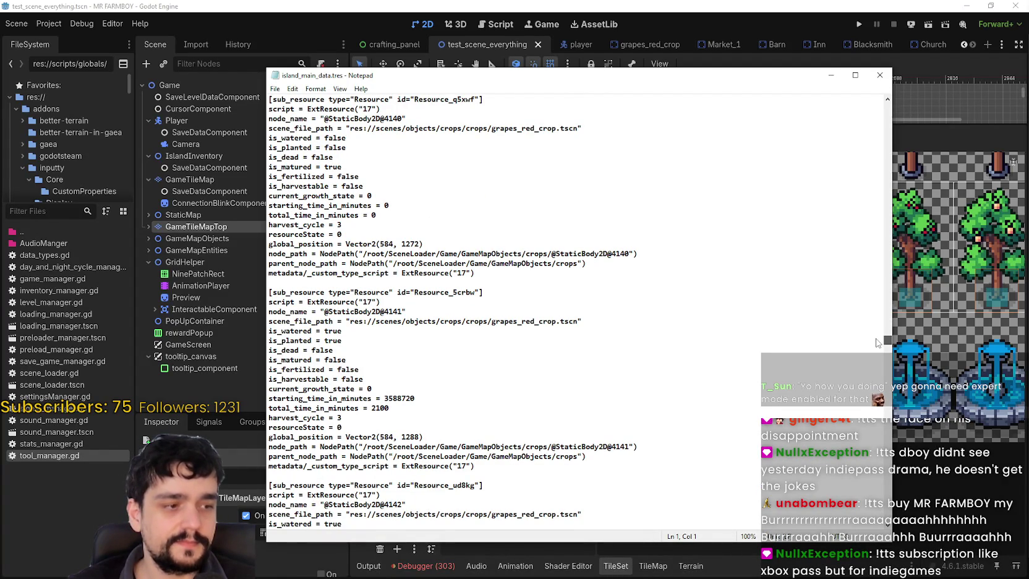
pyautogui.moveTo(877, 342); pyautogui.dragTo(875, 338)
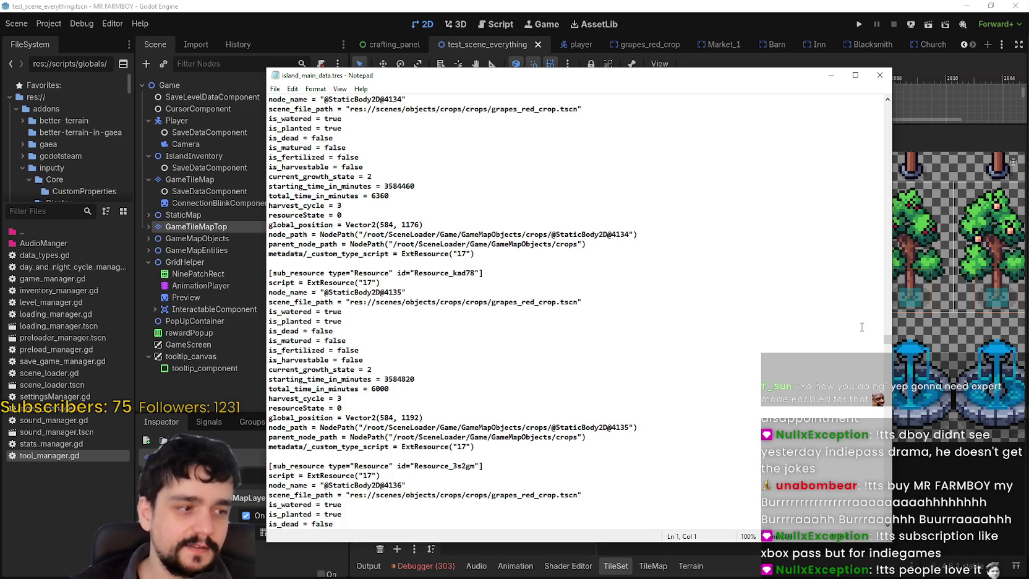
pyautogui.moveTo(888, 340); pyautogui.dragTo(878, 386)
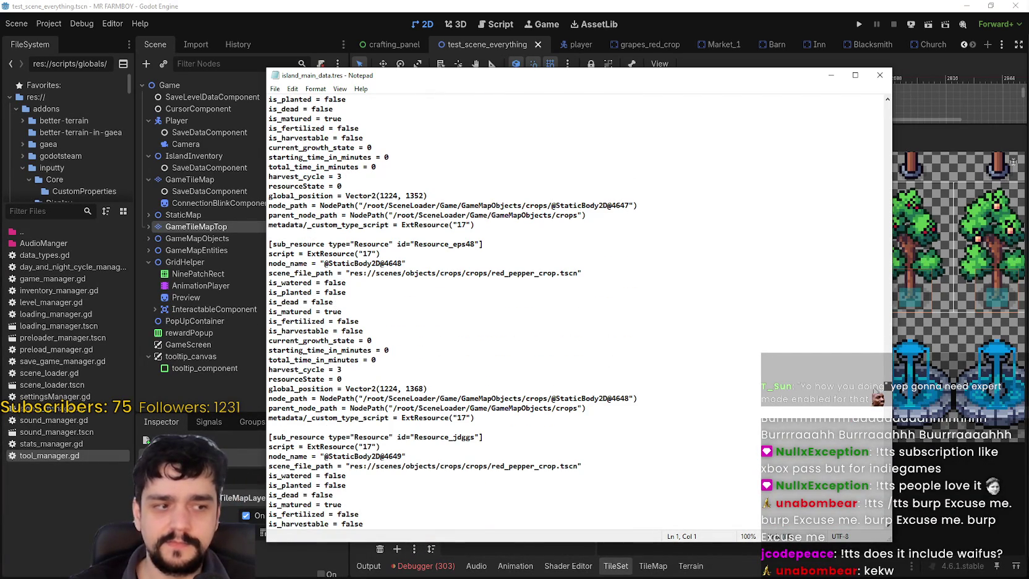
pyautogui.moveTo(878, 386)
pyautogui.mouseDown()
pyautogui.moveTo(858, 408)
pyautogui.moveTo(836, 476)
pyautogui.moveTo(822, 437)
pyautogui.moveTo(795, 461)
pyautogui.moveTo(890, 505)
pyautogui.moveTo(888, 525)
pyautogui.moveTo(878, 510)
pyautogui.mouseUp()
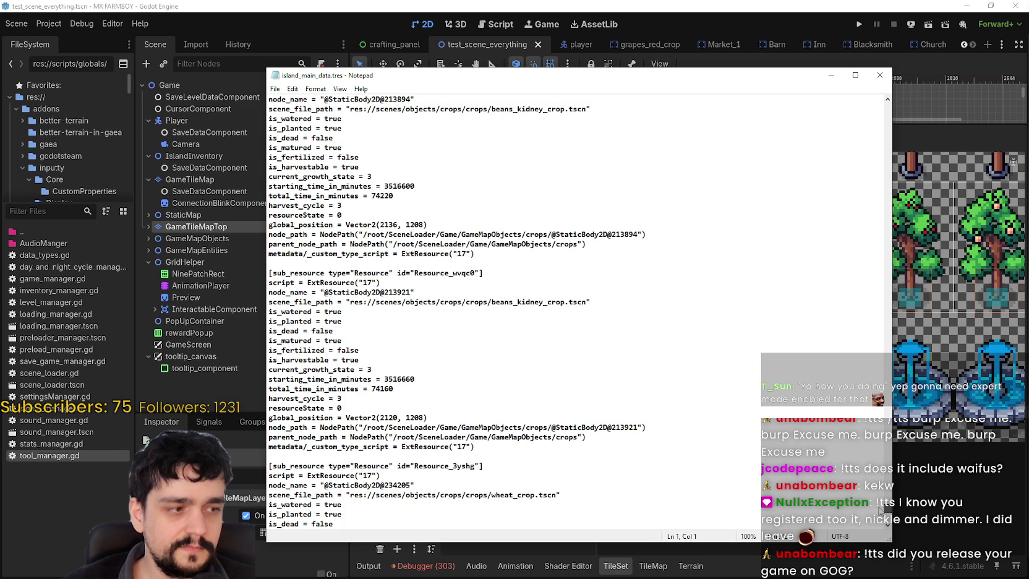
pyautogui.moveTo(879, 510)
pyautogui.mouseDown()
pyautogui.moveTo(881, 527)
pyautogui.moveTo(874, 369)
pyautogui.moveTo(888, 353)
pyautogui.mouseUp()
pyautogui.moveTo(761, 75); pyautogui.dragTo(816, 22)
pyautogui.moveTo(938, 300)
pyautogui.mouseDown()
pyautogui.moveTo(945, 280)
pyautogui.moveTo(918, 377)
pyautogui.moveTo(944, 171)
pyautogui.moveTo(941, 52)
pyautogui.moveTo(931, 73)
pyautogui.mouseUp()
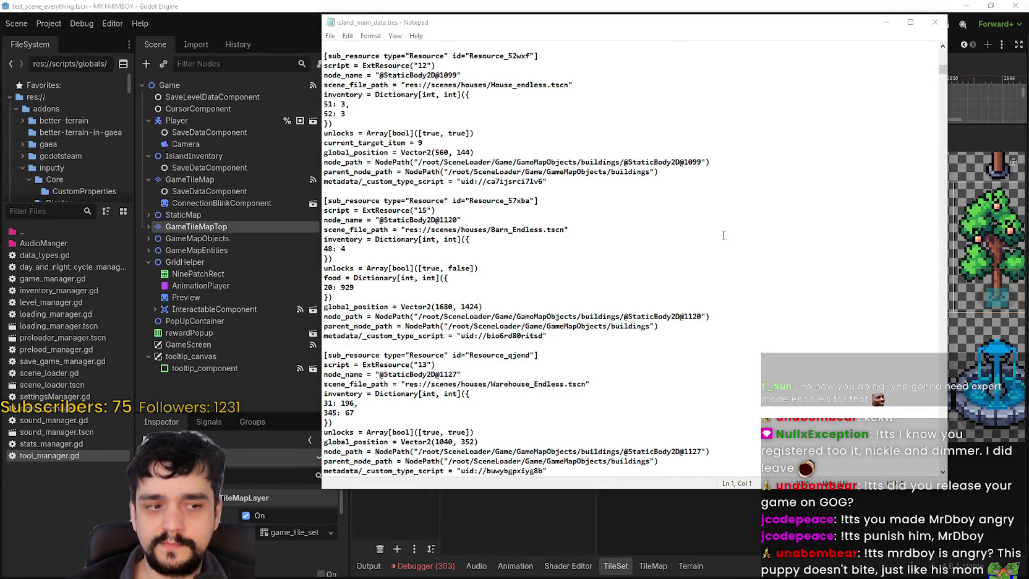
pyautogui.moveTo(942, 70)
pyautogui.mouseDown()
pyautogui.moveTo(934, 201)
pyautogui.moveTo(950, 313)
pyautogui.moveTo(942, 389)
pyautogui.moveTo(961, 462)
pyautogui.moveTo(944, 459)
pyautogui.moveTo(916, 287)
pyautogui.moveTo(916, 207)
pyautogui.moveTo(942, 55)
pyautogui.mouseUp()
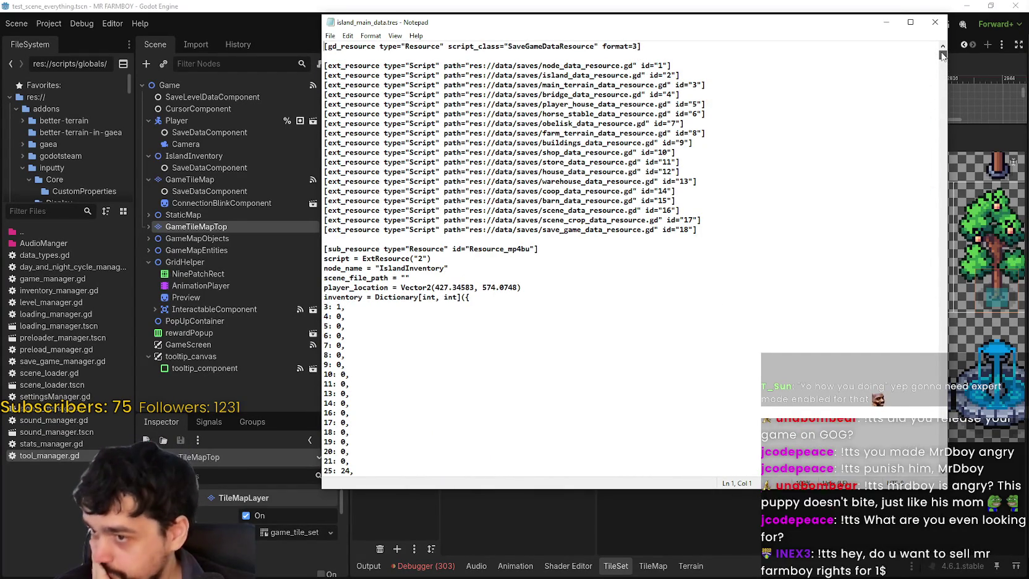
pyautogui.moveTo(942, 54)
pyautogui.mouseDown()
pyautogui.moveTo(926, 84)
pyautogui.moveTo(948, 191)
pyautogui.mouseUp()
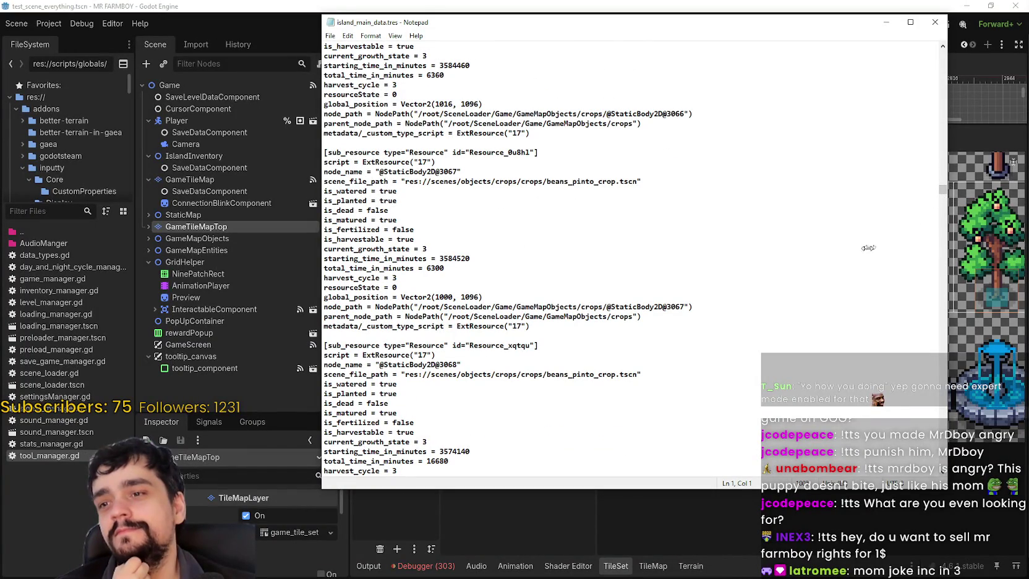
pyautogui.moveTo(942, 190)
pyautogui.mouseDown()
pyautogui.moveTo(954, 191)
pyautogui.moveTo(940, 188)
pyautogui.moveTo(940, 465)
pyautogui.mouseUp()
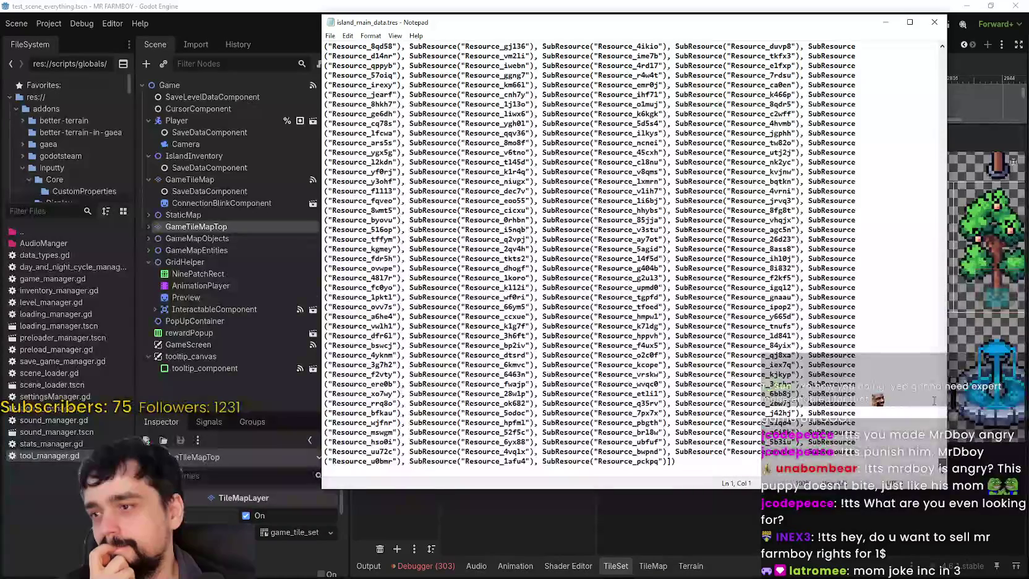
pyautogui.click(936, 22)
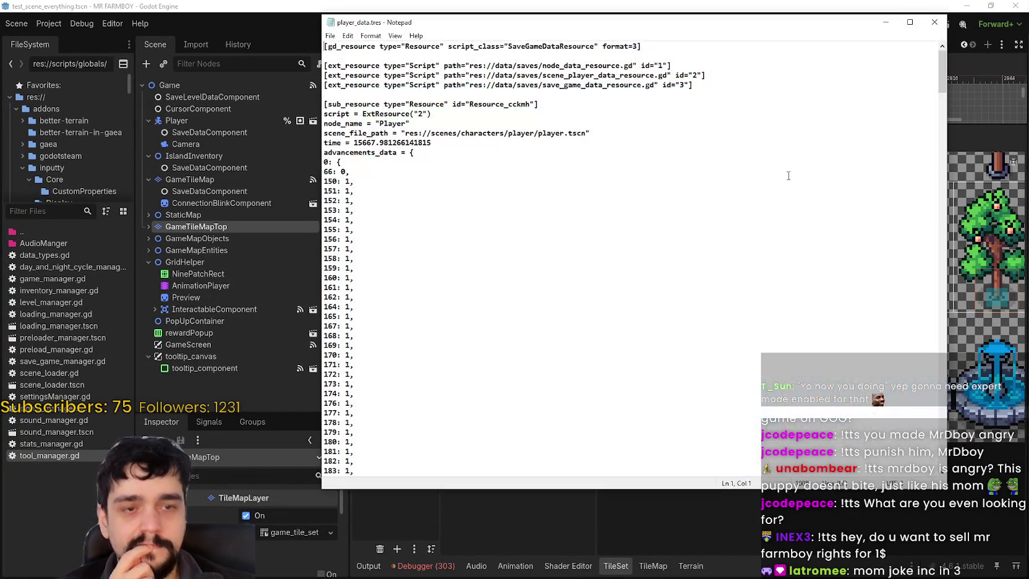
pyautogui.moveTo(943, 56)
pyautogui.mouseDown()
pyautogui.moveTo(931, 288)
pyautogui.moveTo(940, 441)
pyautogui.mouseUp()
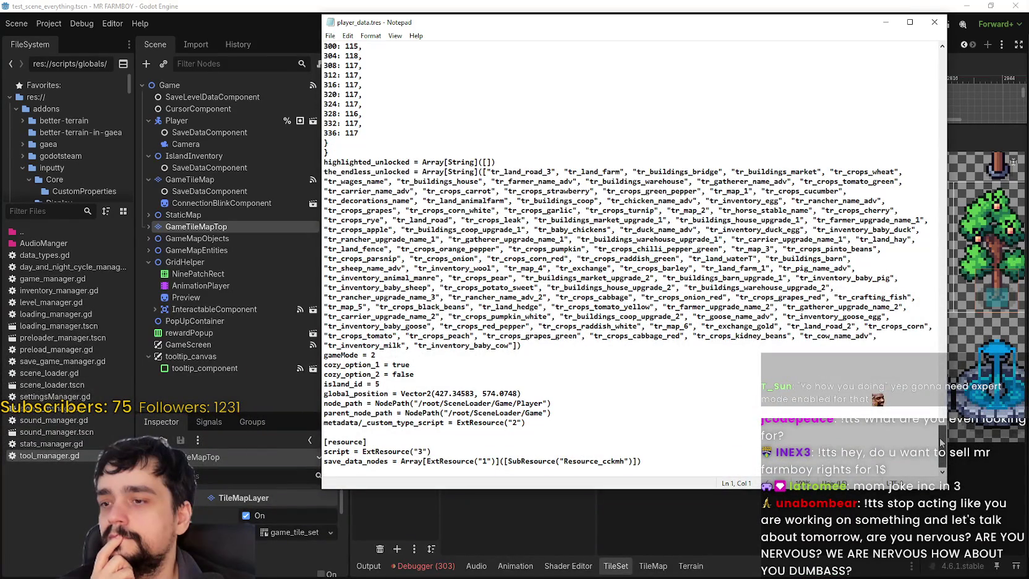
pyautogui.moveTo(940, 440); pyautogui.dragTo(940, 59)
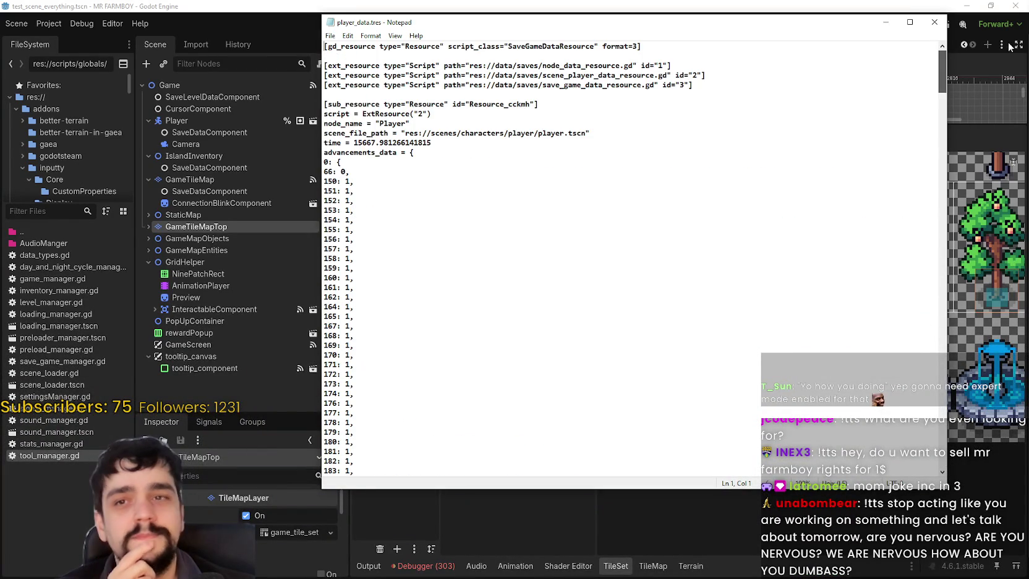
pyautogui.click(934, 23)
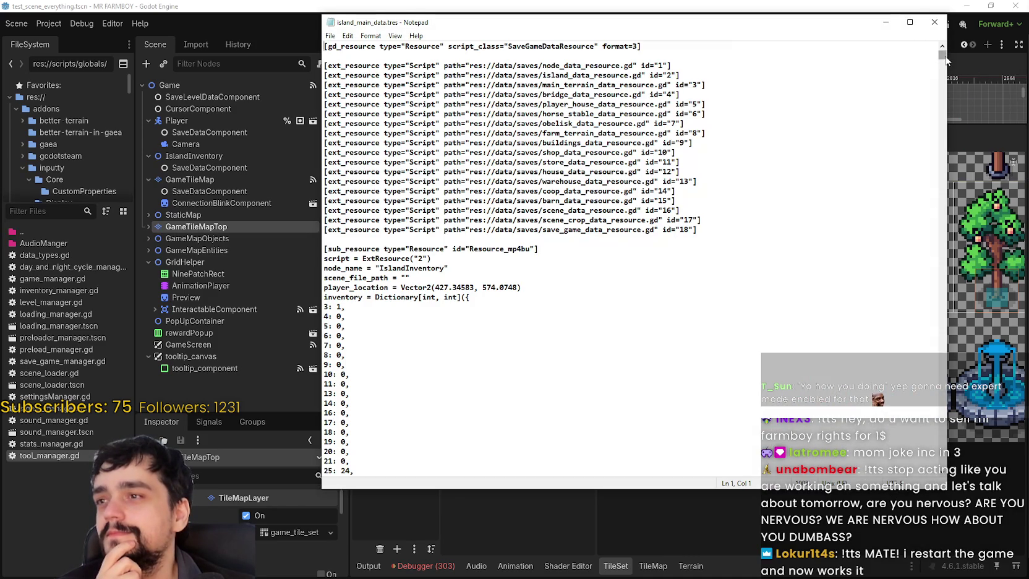
pyautogui.moveTo(941, 56)
pyautogui.mouseDown()
pyautogui.moveTo(942, 470)
pyautogui.moveTo(956, 463)
pyautogui.mouseUp()
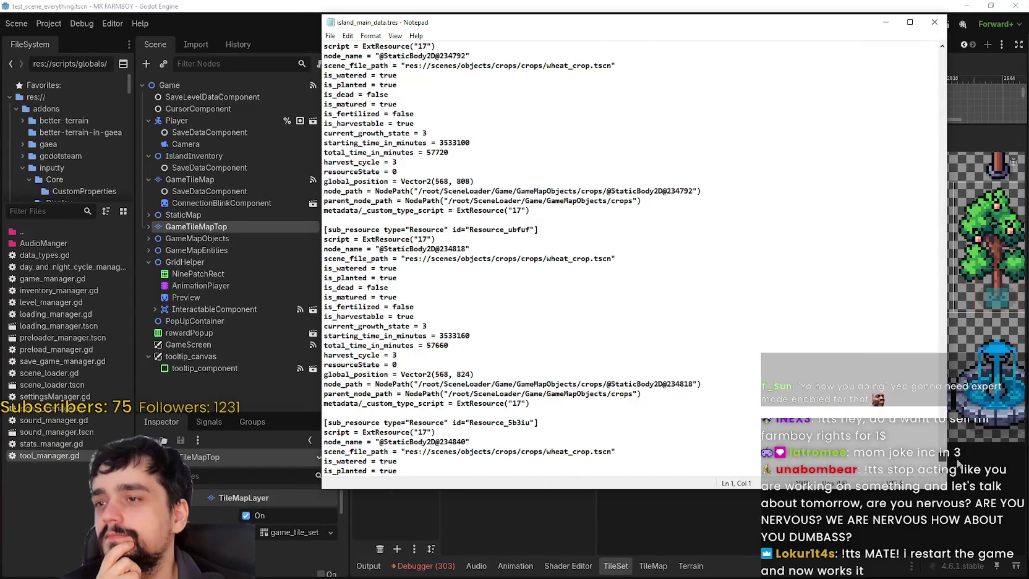
pyautogui.scroll(-7, 671, 337)
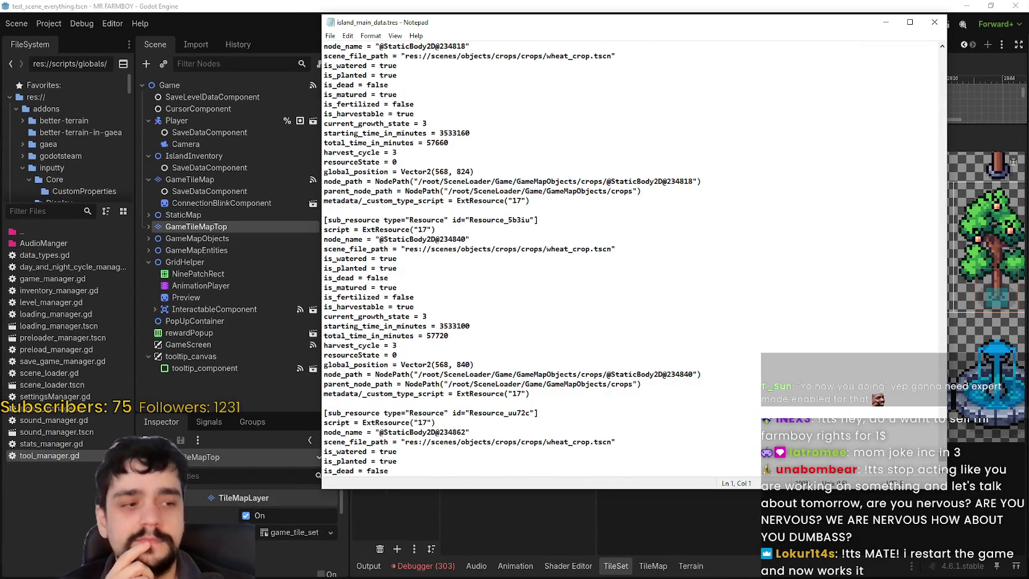